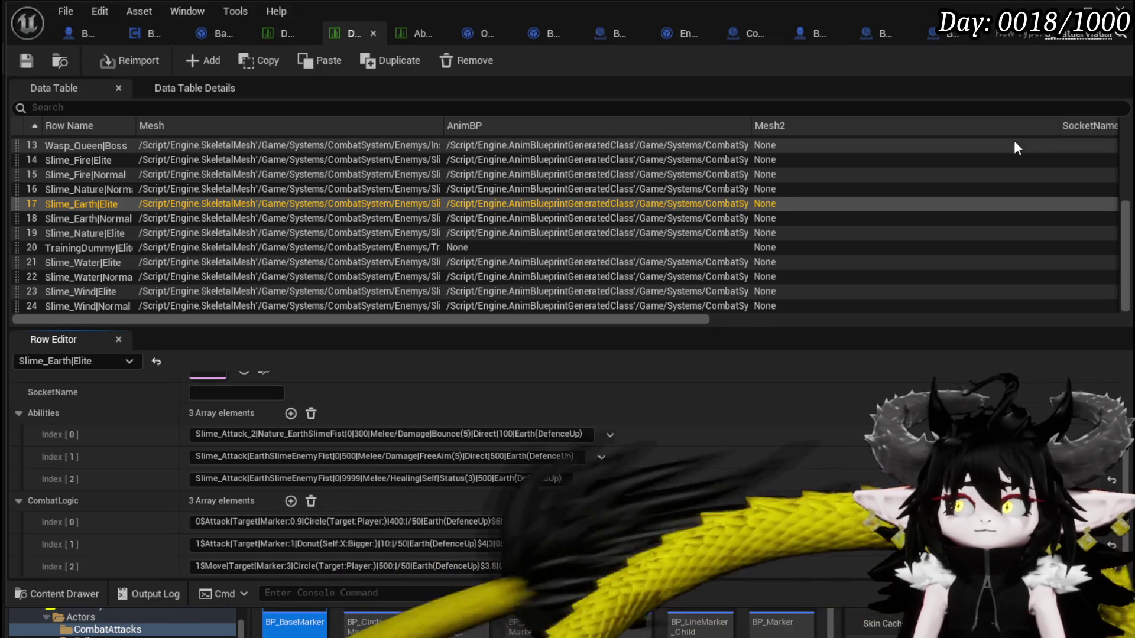
Play-test the dungeon level, attack the spiked dummy and accept the Slime_Earth encounter
{"action": "left_click", "coordinate": [1086, 8]}
{"action": "left_click", "coordinate": [381, 57]}
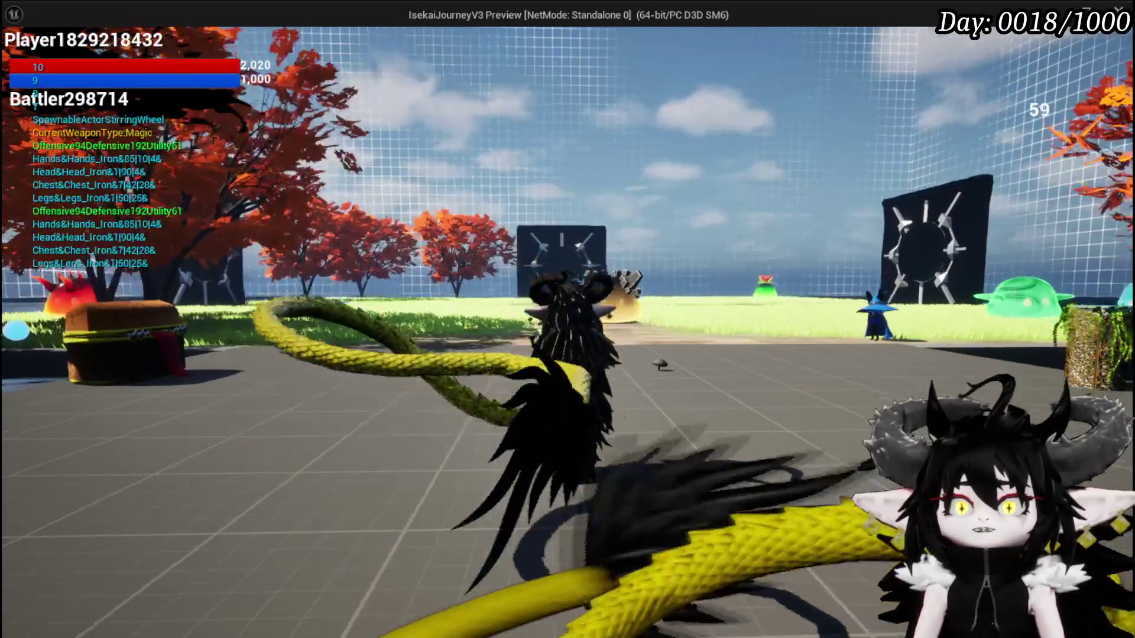
{"action": "key", "text": "w"}
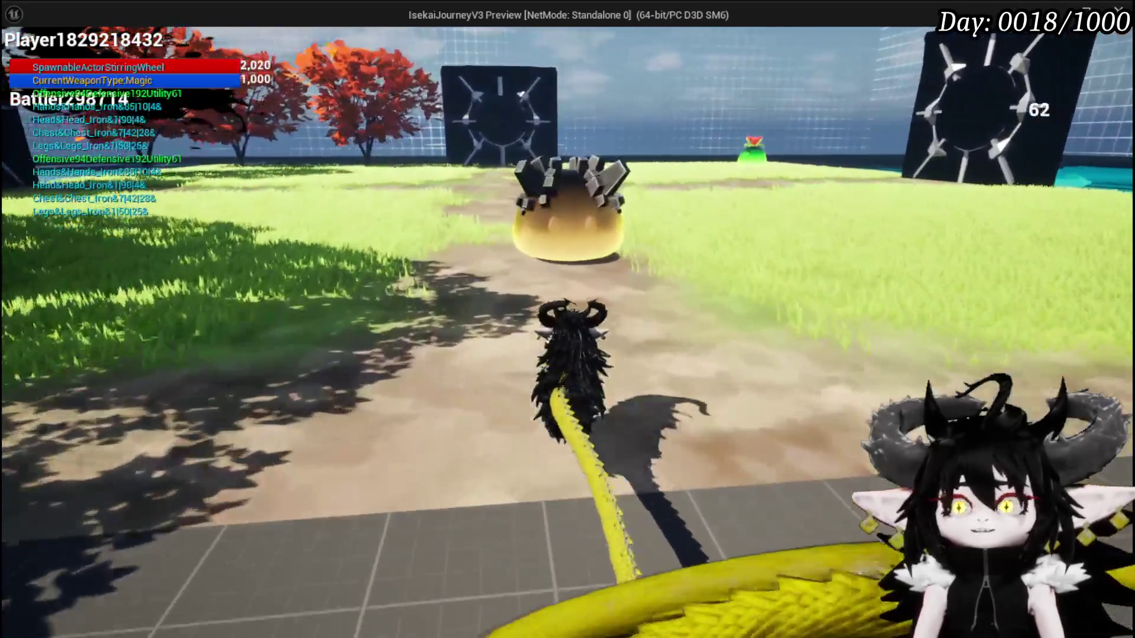
{"action": "left_click", "coordinate": [567, 319]}
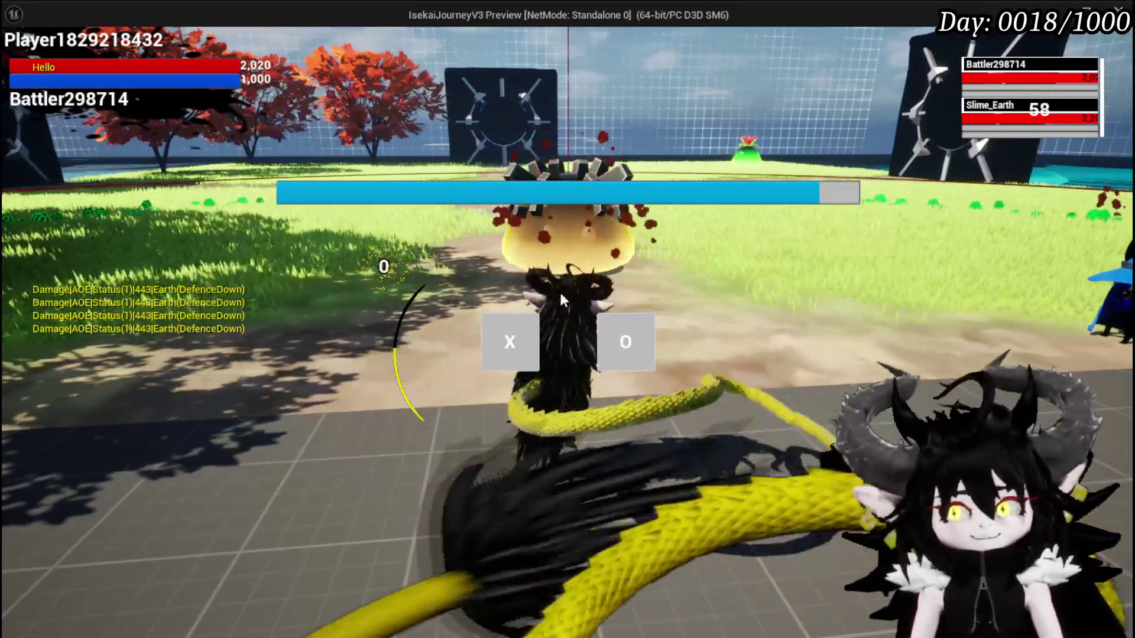
{"action": "left_click", "coordinate": [519, 343]}
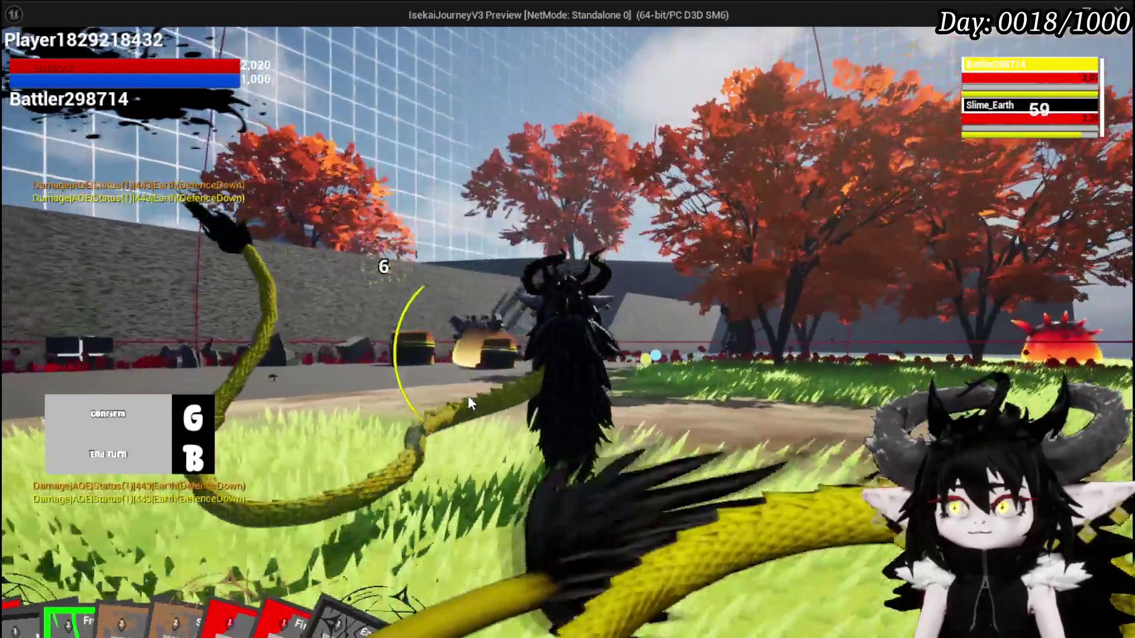
End two turns so Slime_Earth performs its earth attacks, reaching turn 8
{"action": "key", "text": "g"}
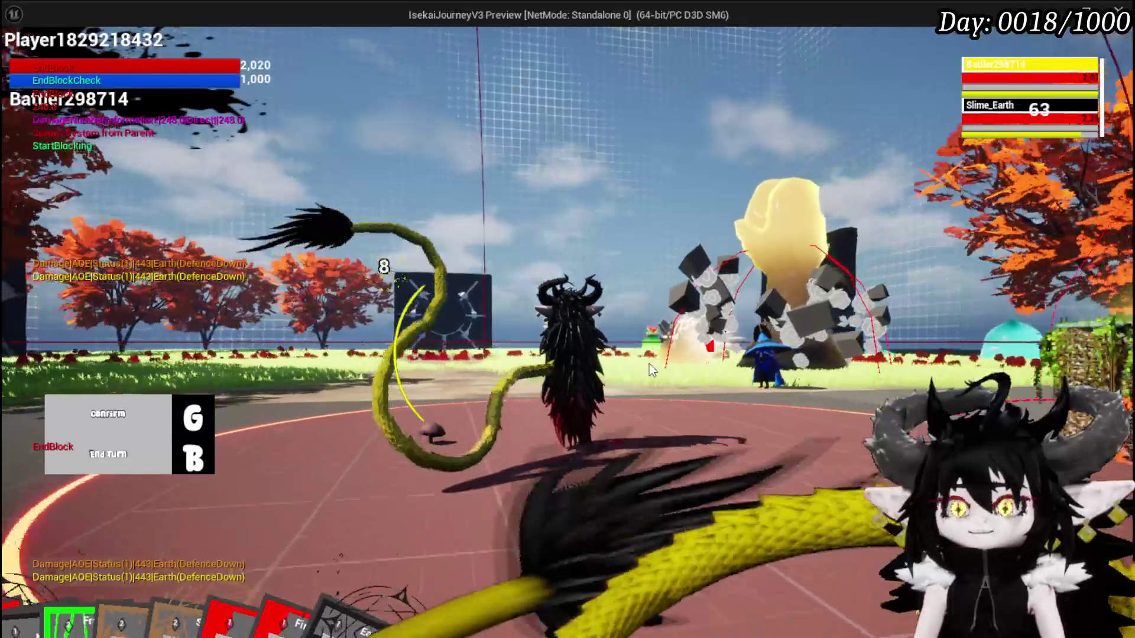
{"action": "key", "text": "g"}
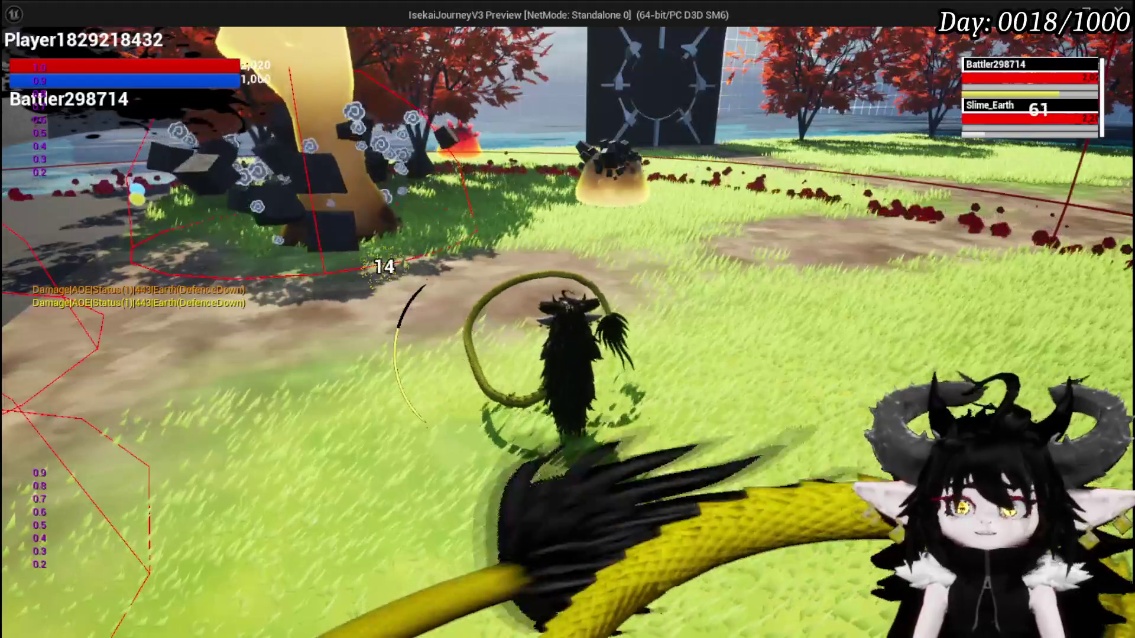
Stop and relaunch the play-test, accept the encounter, and end the first turn
{"action": "key", "text": "Escape"}
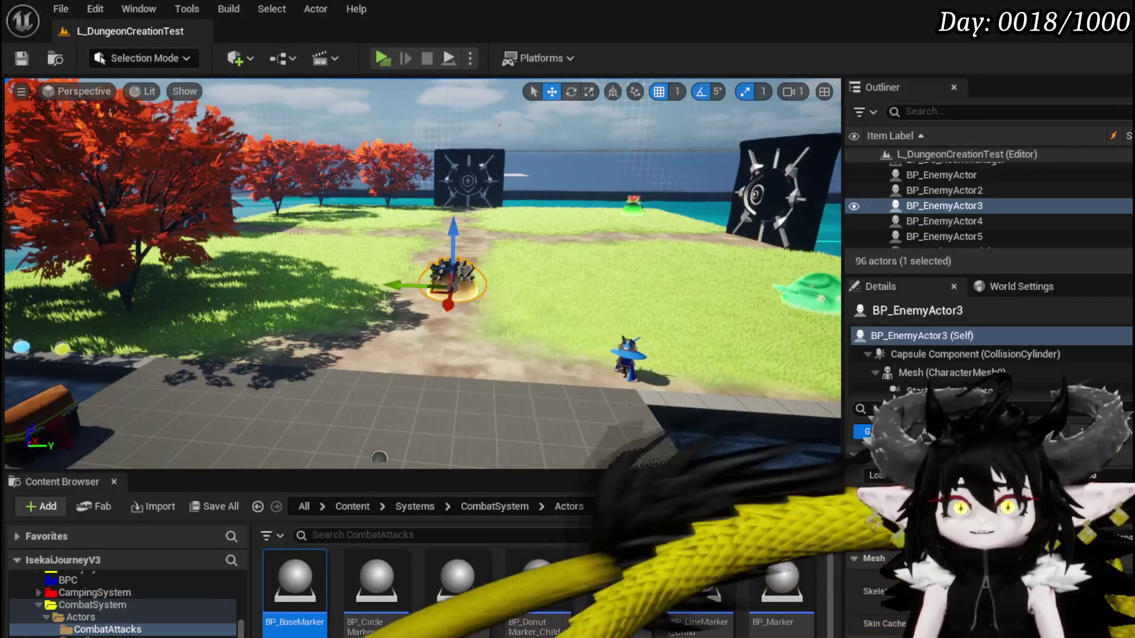
{"action": "left_click", "coordinate": [379, 56]}
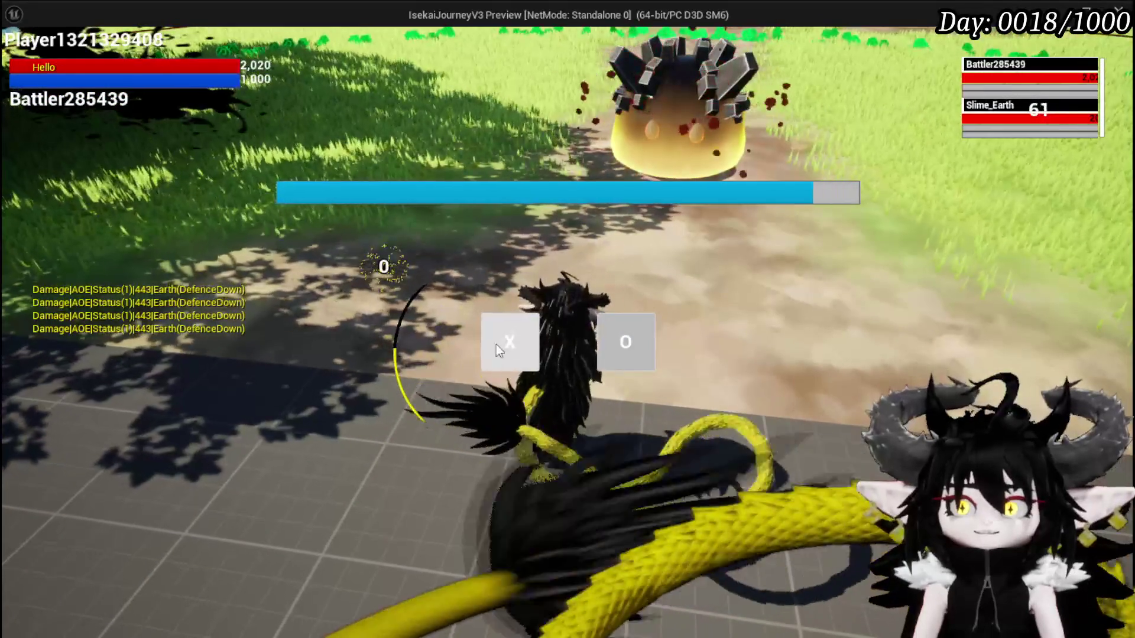
{"action": "left_click", "coordinate": [483, 346]}
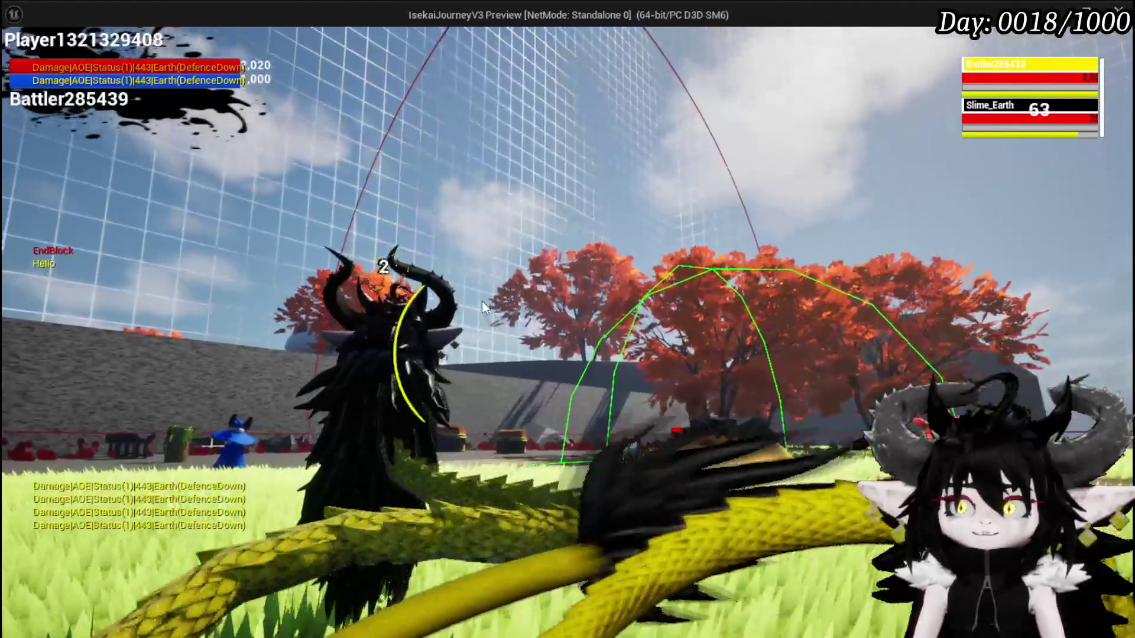
{"action": "key", "text": "g"}
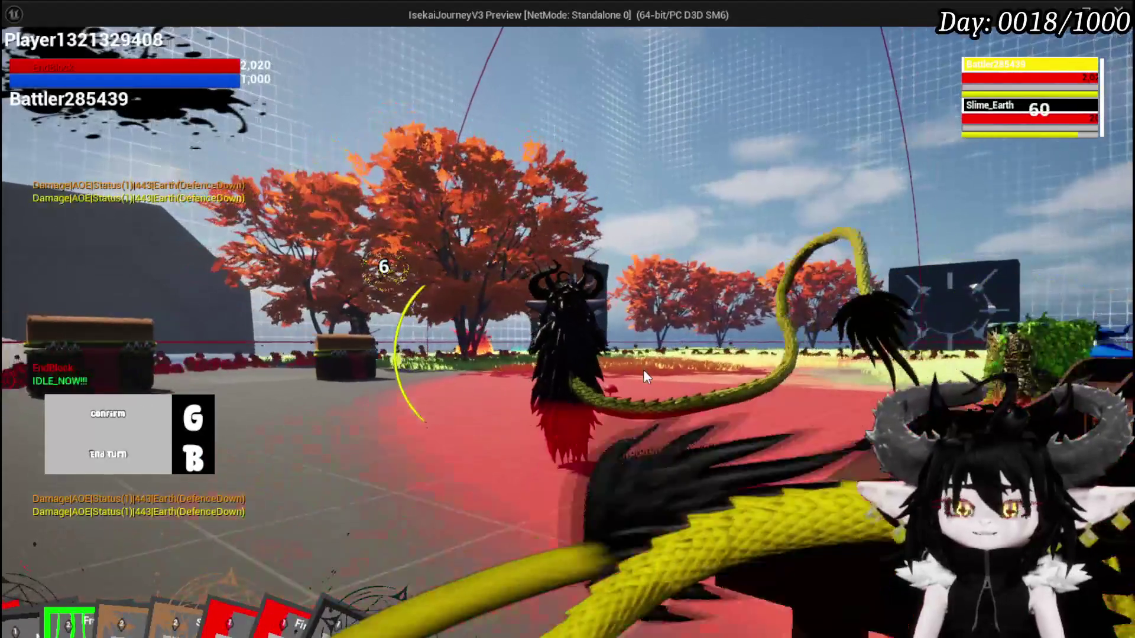
End two more turns to watch the enemy attack, then stop the play-test at turn 12
{"action": "key", "text": "b"}
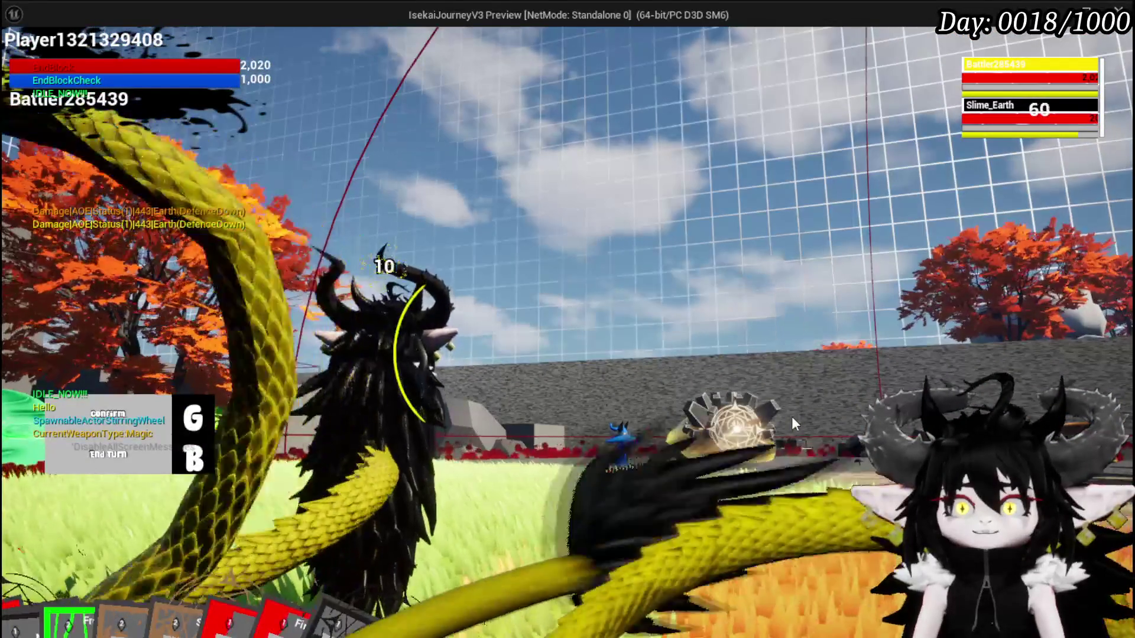
{"action": "key", "text": "g"}
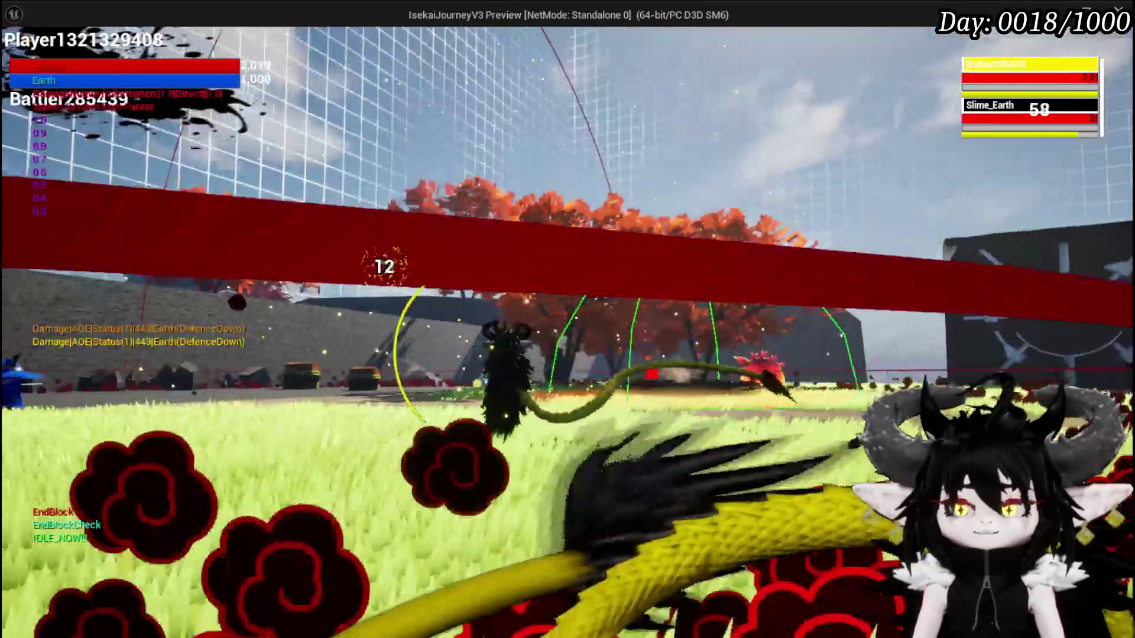
{"action": "key", "text": "Escape"}
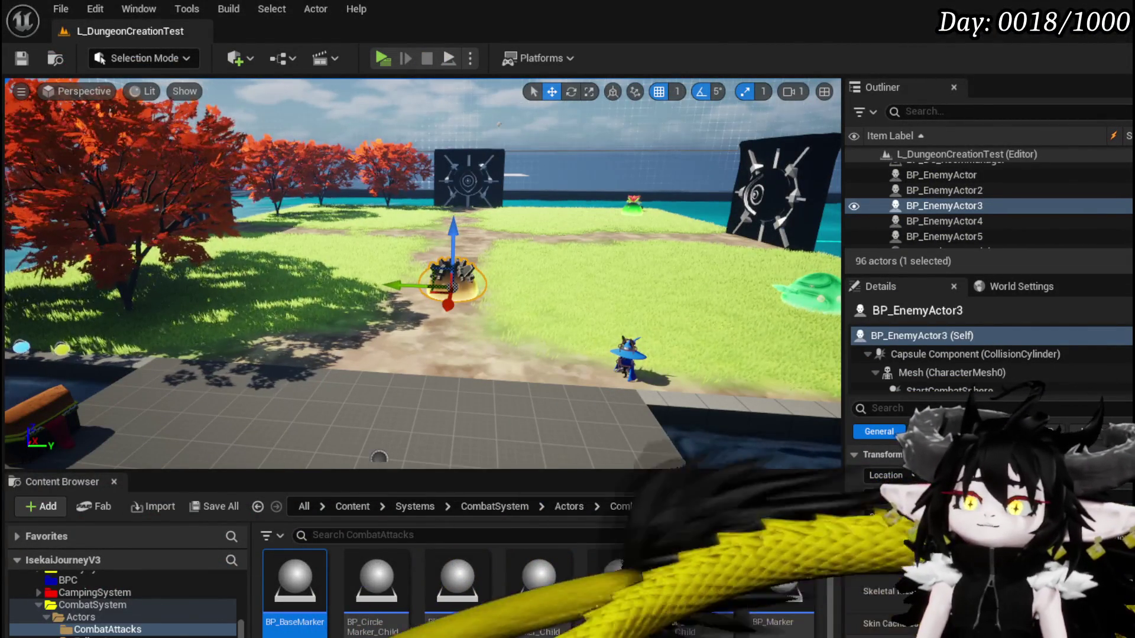
Change the trailing 0 to 5 in the Slime_Earth|Elite CombatLogic entries and save the data table
{"action": "key", "text": "alt+Tab"}
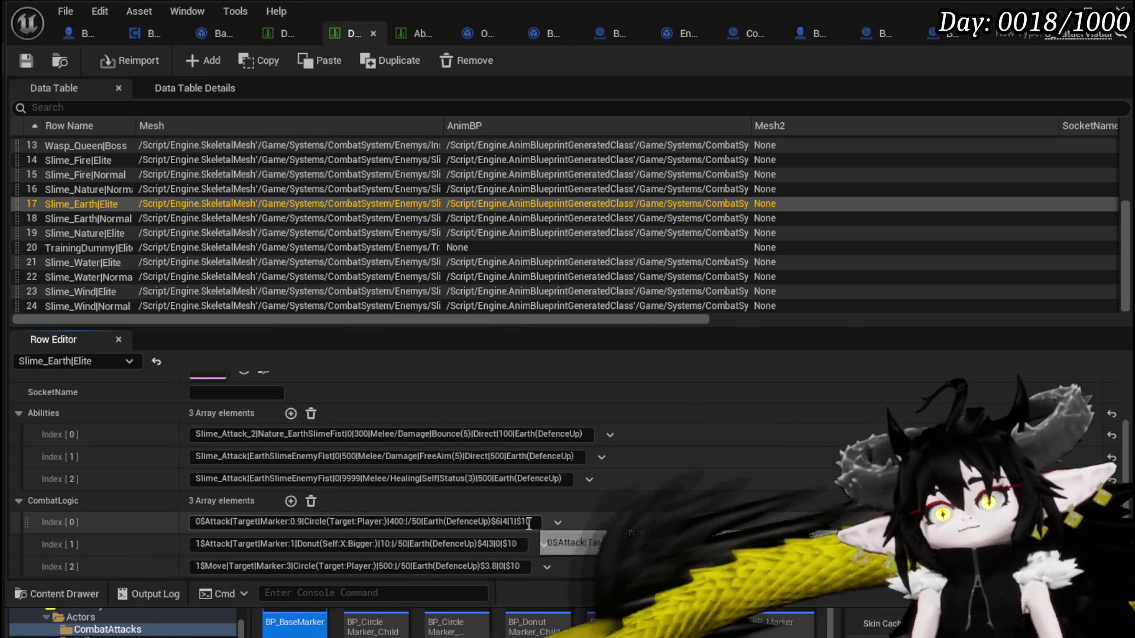
{"action": "left_click", "coordinate": [528, 522]}
{"action": "left_click", "coordinate": [514, 544]}
{"action": "key", "text": "BackSpace"}
{"action": "type", "text": "5"}
{"action": "left_click", "coordinate": [524, 567]}
{"action": "key", "text": "BackSpace"}
{"action": "type", "text": "5"}
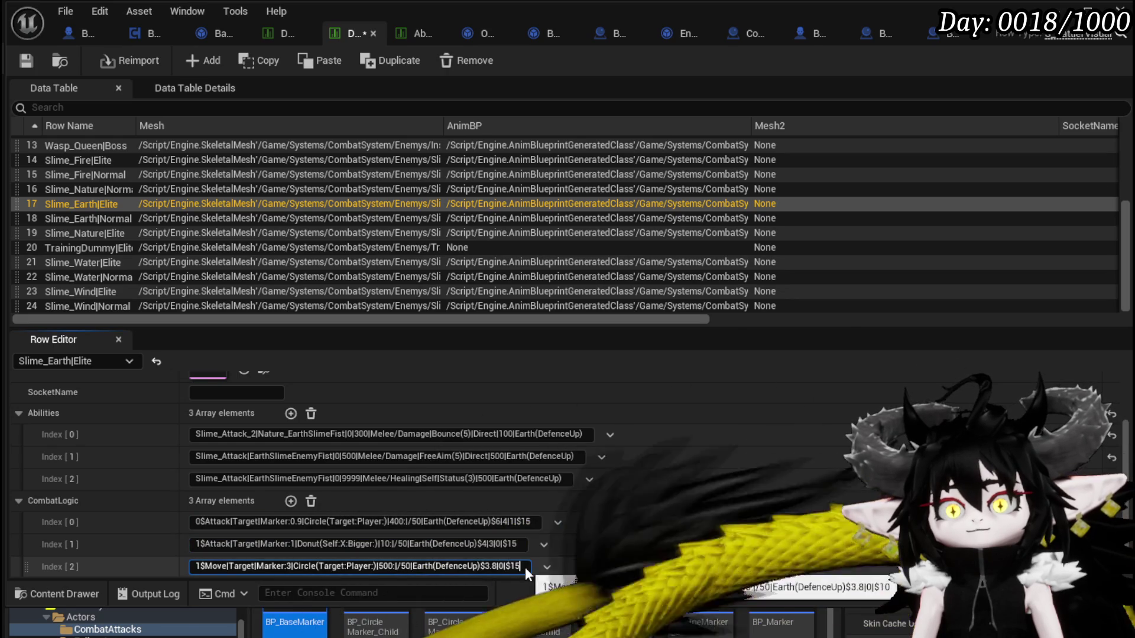
{"action": "left_click", "coordinate": [26, 62]}
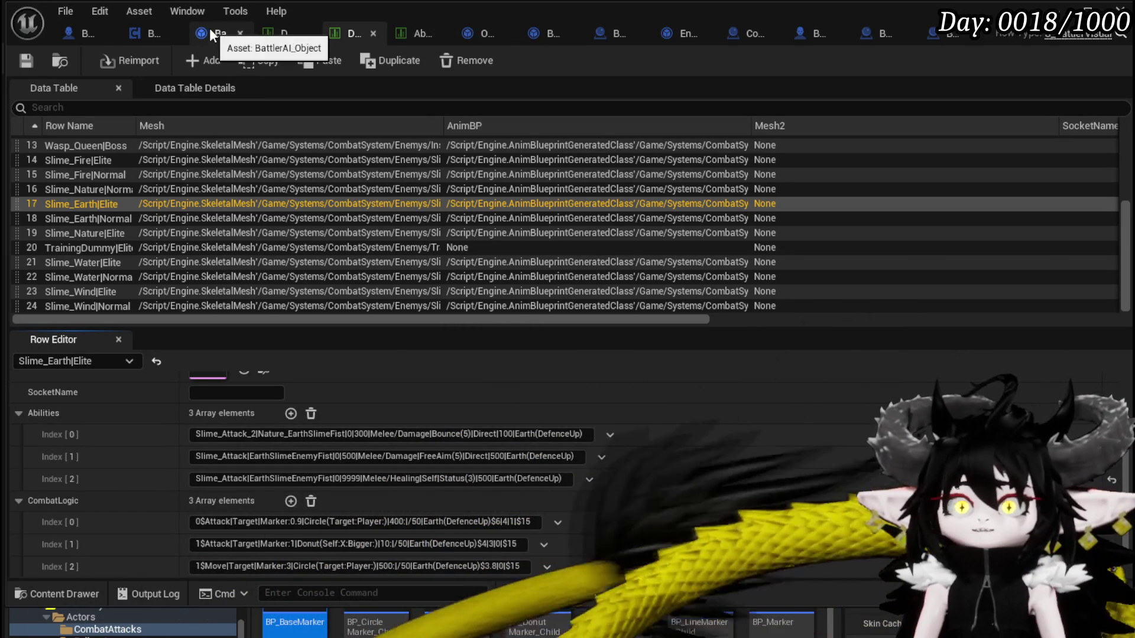
In BattlerAI_Object, step through ExecuteAction and GetAction to ExecuteWait and nudge its conversion node
{"action": "left_click", "coordinate": [204, 31]}
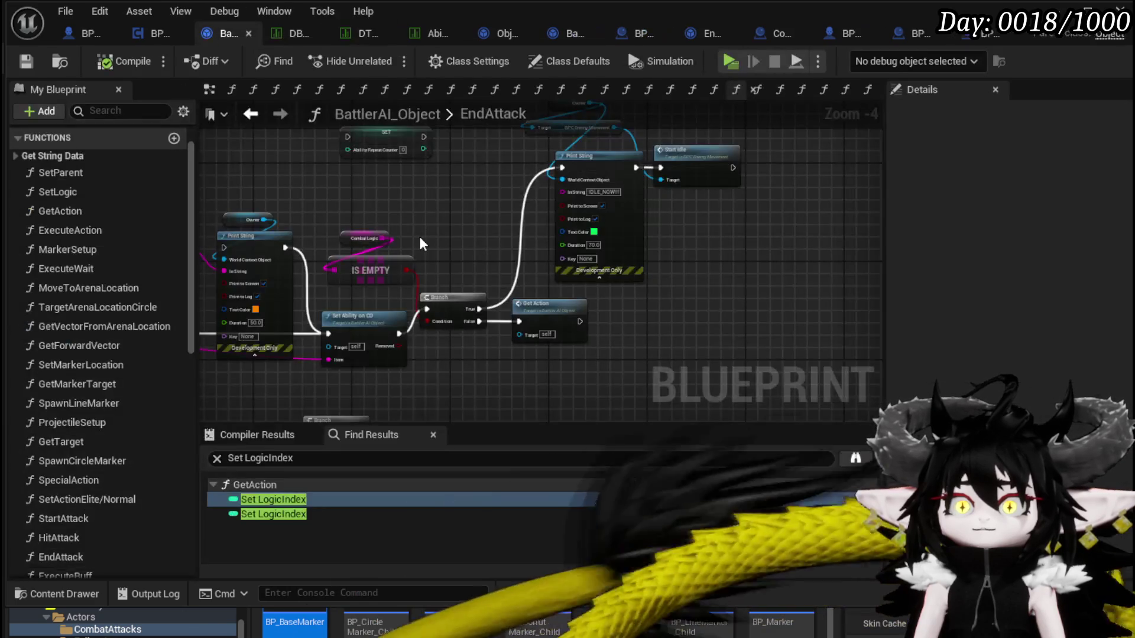
{"action": "left_click_drag", "start_coordinate": [437, 226], "coordinate": [740, 210]}
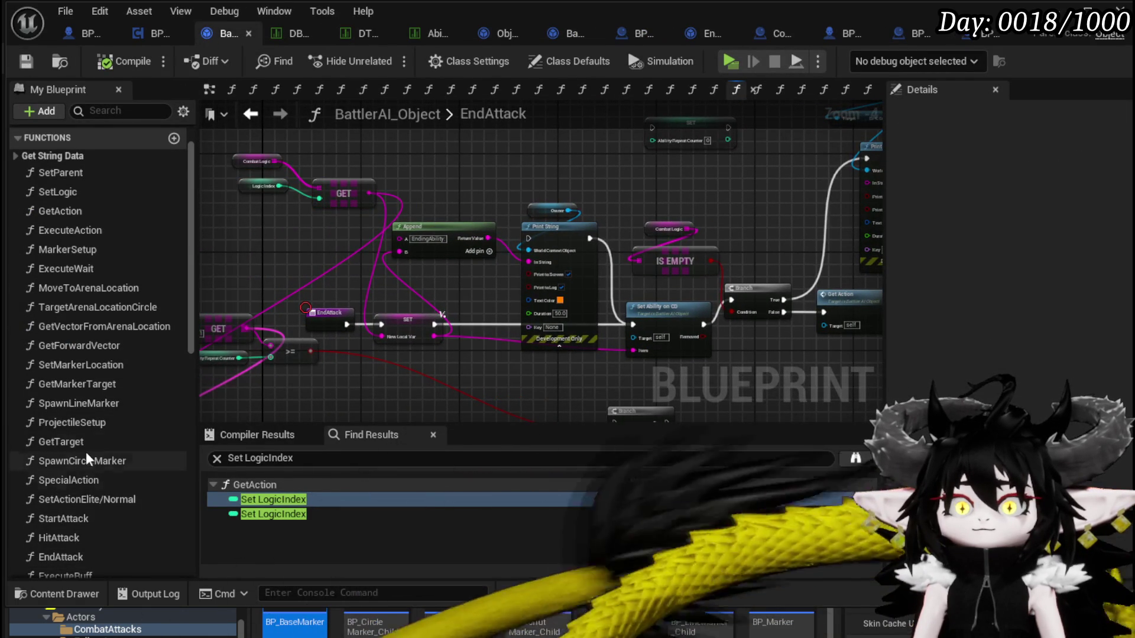
{"action": "double_click", "coordinate": [54, 231]}
{"action": "double_click", "coordinate": [54, 211]}
{"action": "scroll", "coordinate": [519, 370], "scroll_direction": "up", "scroll_amount": 5}
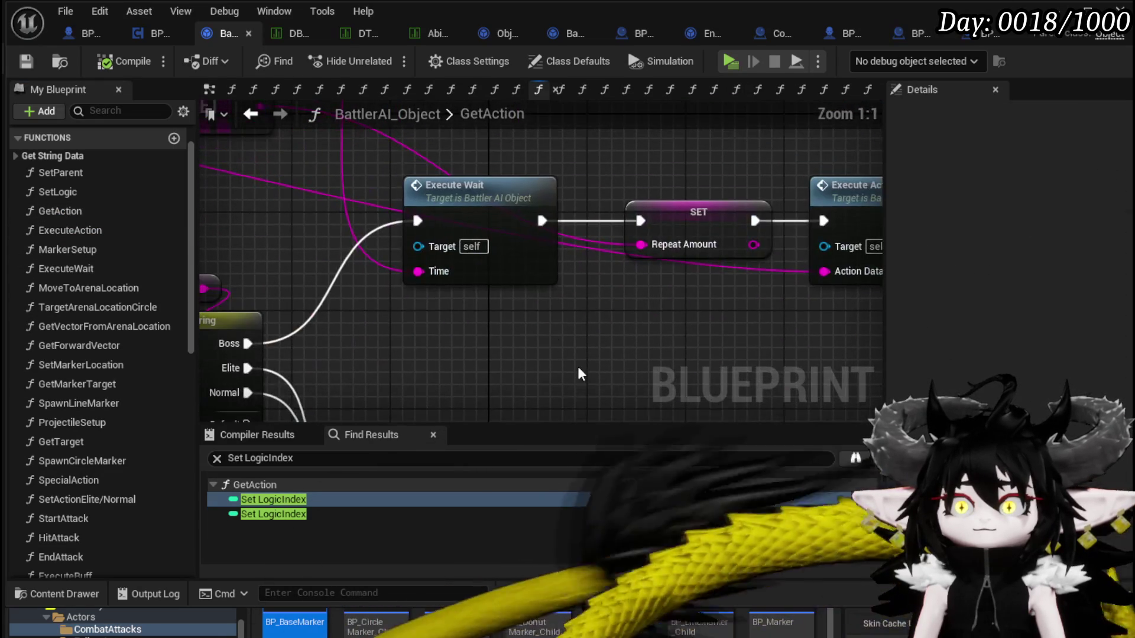
{"action": "double_click", "coordinate": [468, 215]}
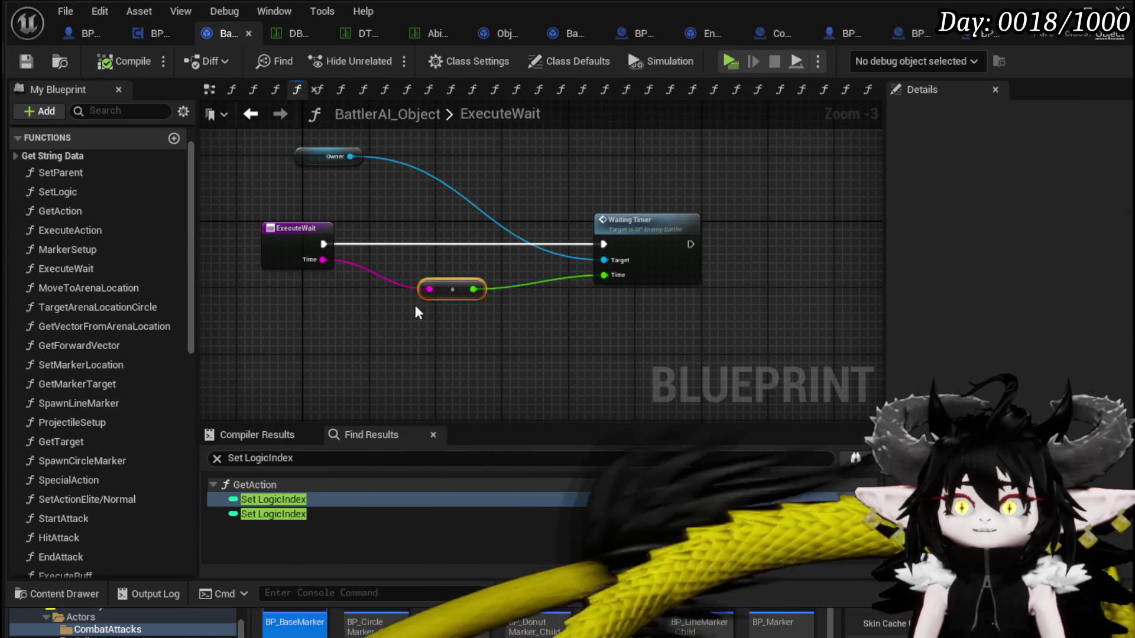
{"action": "left_click_drag", "start_coordinate": [297, 286], "coordinate": [306, 294]}
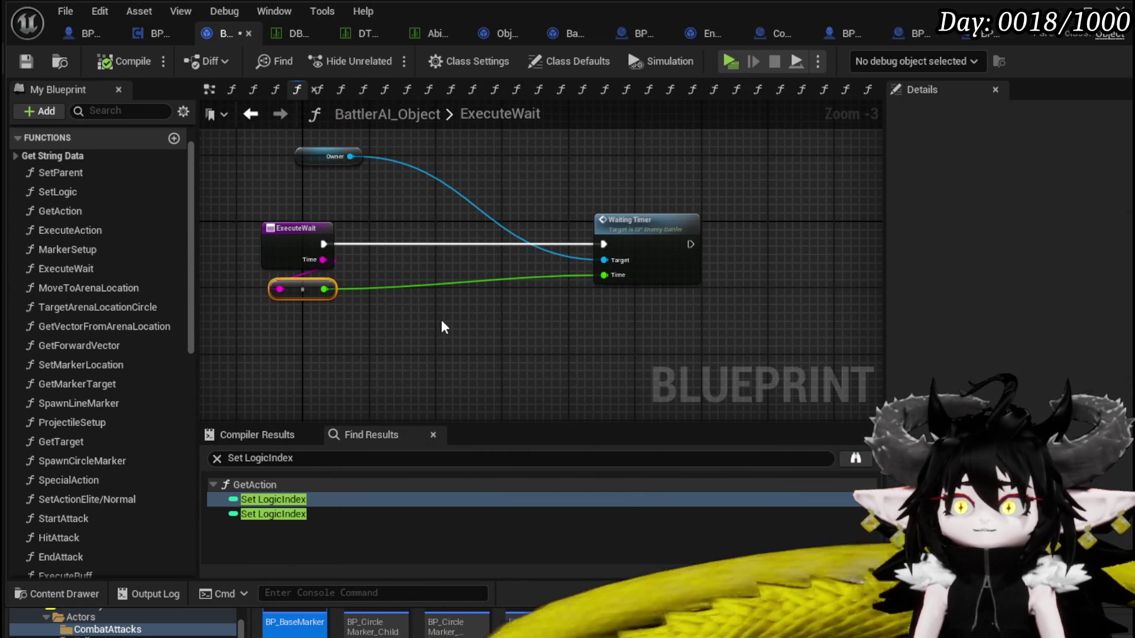
Save the blueprint and insert a Clamp (Float) node from the converted time value
{"action": "left_click", "coordinate": [374, 347]}
{"action": "left_click", "coordinate": [44, 61]}
{"action": "left_click_drag", "start_coordinate": [324, 289], "coordinate": [434, 326]}
{"action": "type", "text": "Clamp"}
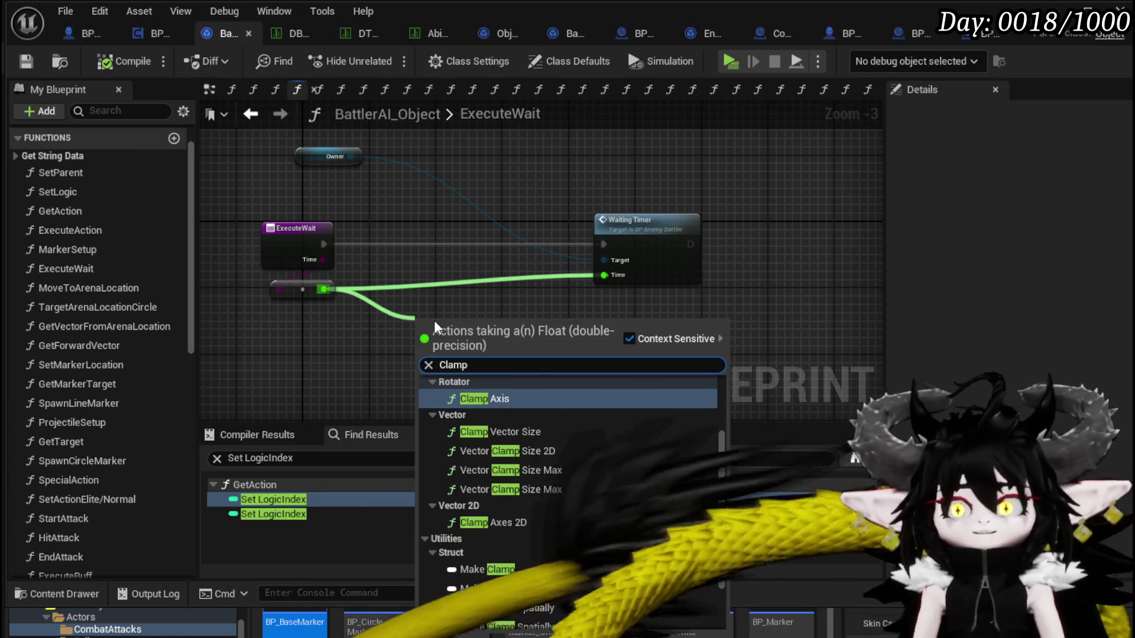
{"action": "scroll", "coordinate": [564, 524], "scroll_direction": "up", "scroll_amount": 2}
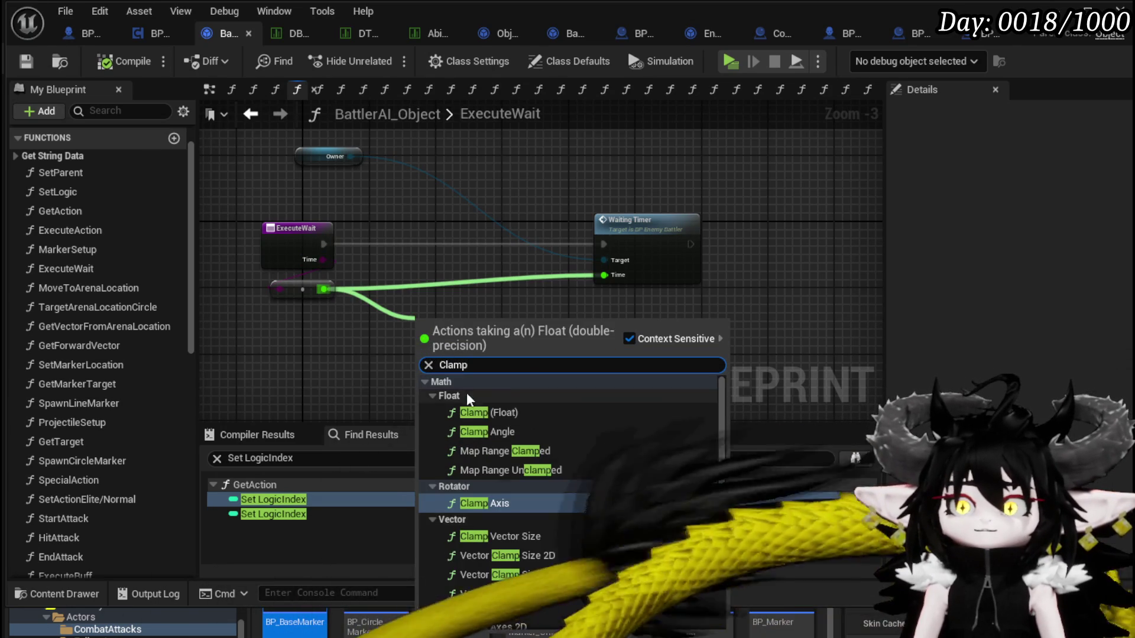
{"action": "left_click", "coordinate": [488, 412]}
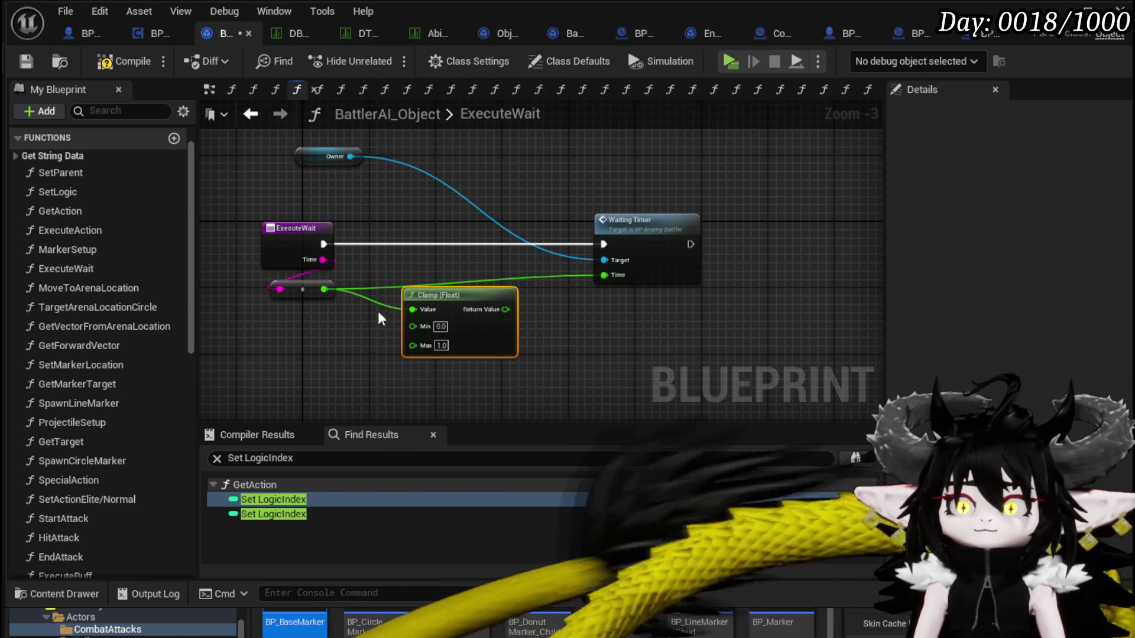
Wire the converted time into the Clamp's Min input, compile, and add a new function
{"action": "mouse_move", "coordinate": [323, 288]}
{"action": "left_mouse_down"}
{"action": "mouse_move", "coordinate": [448, 313]}
{"action": "mouse_move", "coordinate": [454, 335]}
{"action": "mouse_move", "coordinate": [562, 347]}
{"action": "mouse_move", "coordinate": [603, 274]}
{"action": "left_mouse_up"}
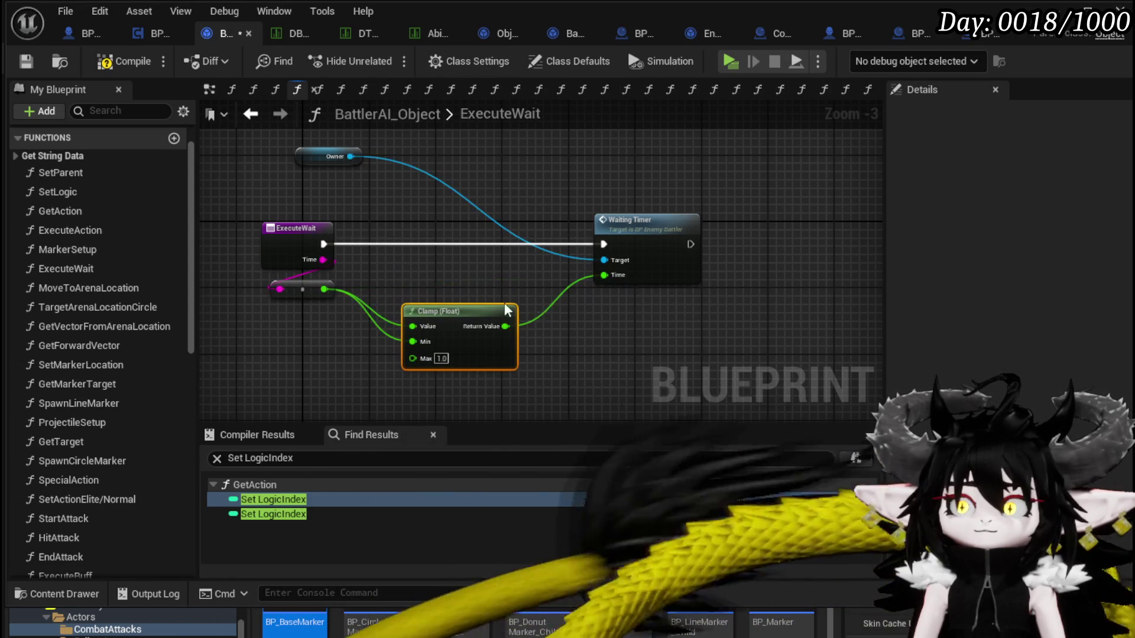
{"action": "left_click_drag", "start_coordinate": [503, 311], "coordinate": [536, 313]}
{"action": "left_click_drag", "start_coordinate": [608, 347], "coordinate": [612, 316]}
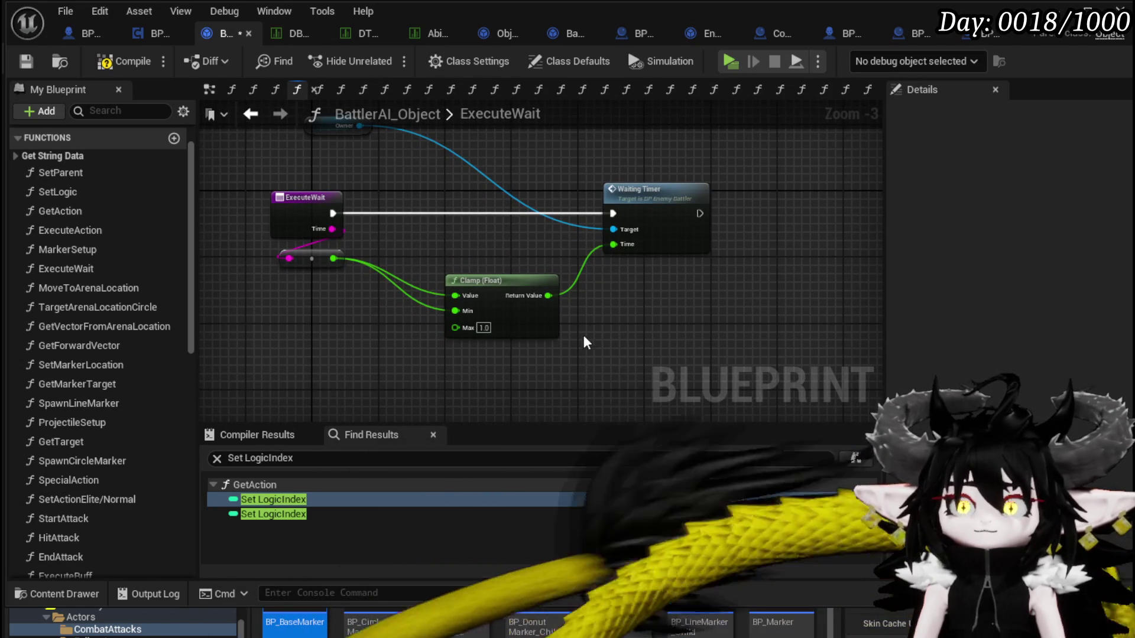
{"action": "left_click", "coordinate": [120, 59]}
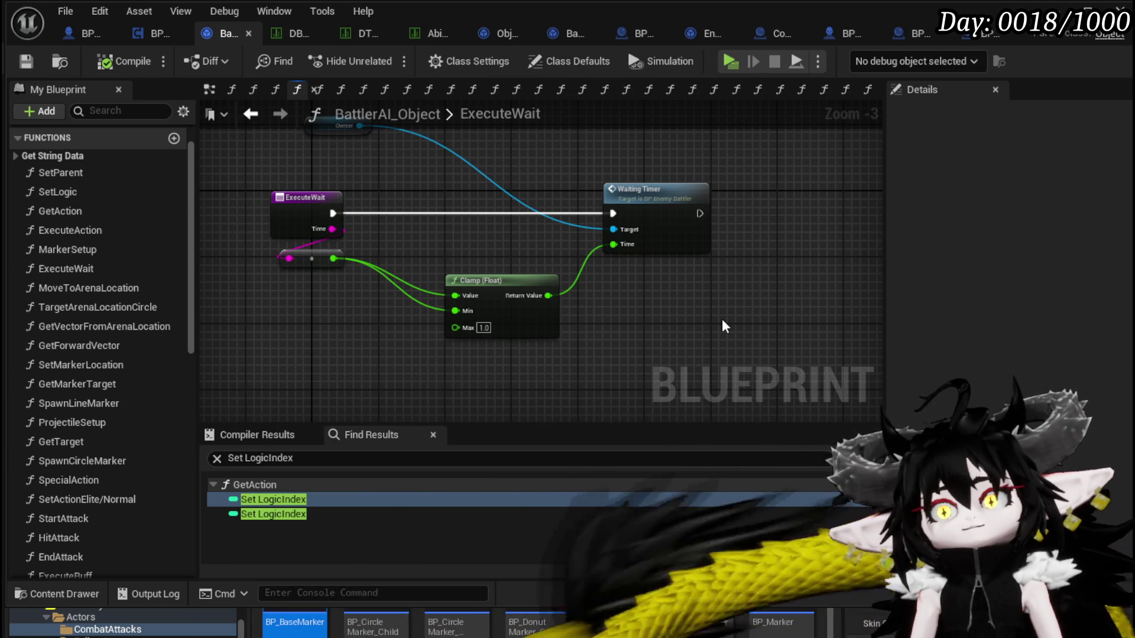
{"action": "left_click", "coordinate": [174, 138]}
Name the new function ReduceTimeByEnemyLevel and save the blueprint
{"action": "type", "text": "Red"}
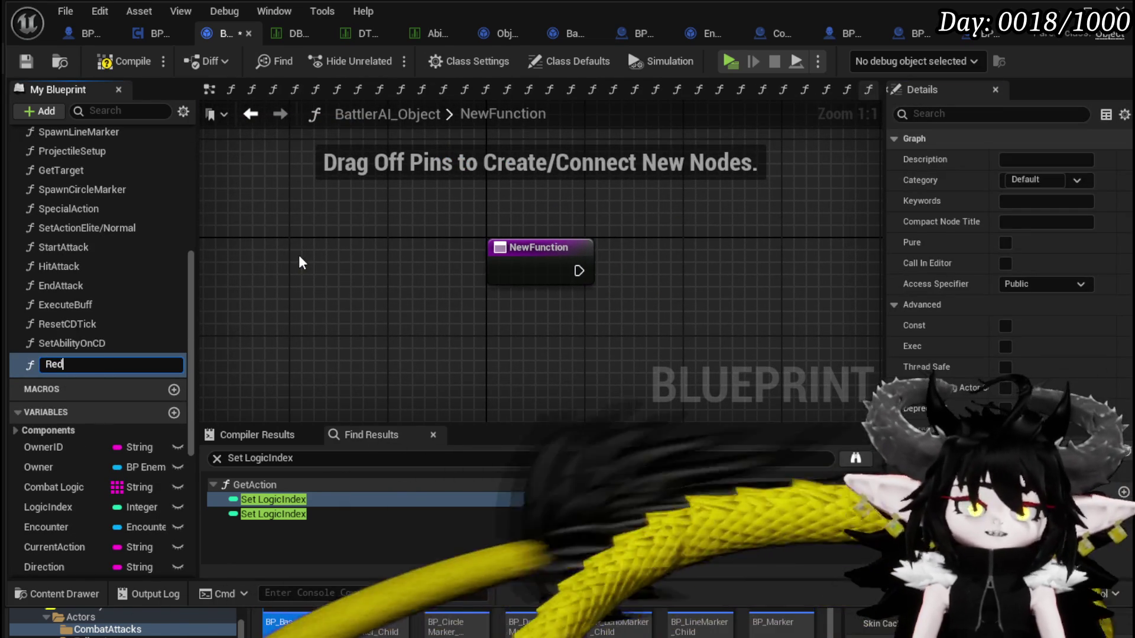
{"action": "type", "text": "uce"}
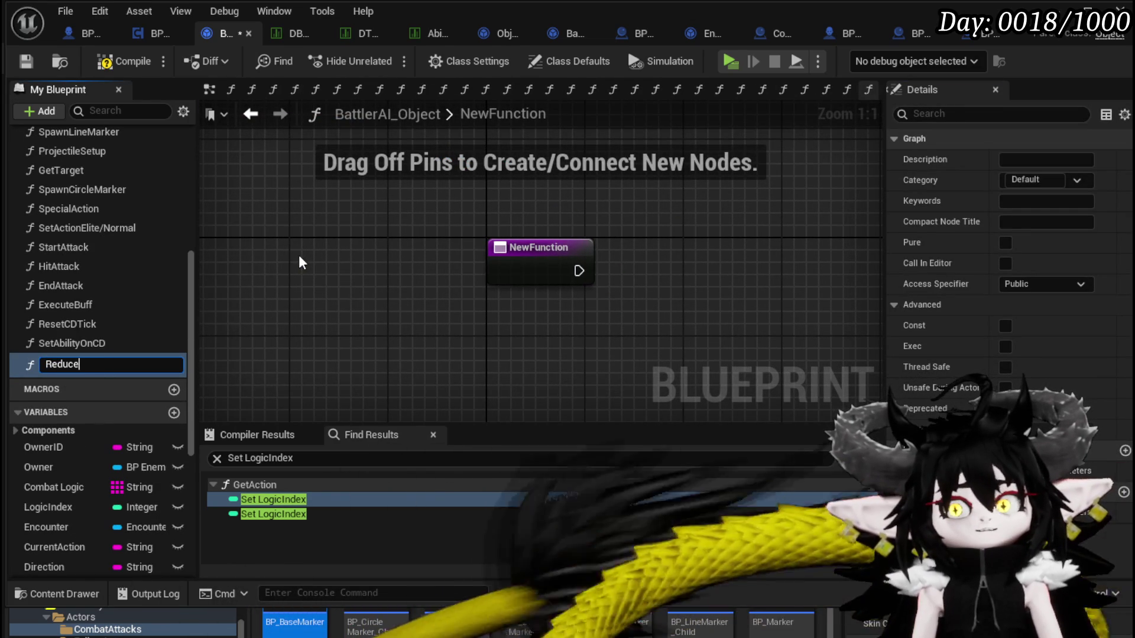
{"action": "type", "text": "d"}
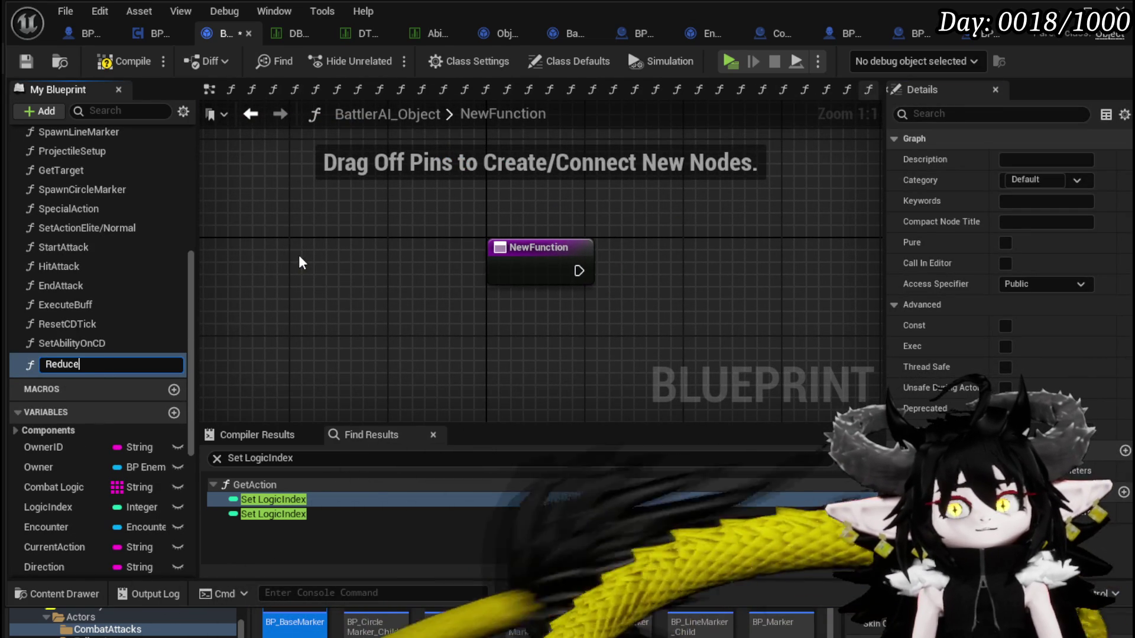
{"action": "type", "text": "me"}
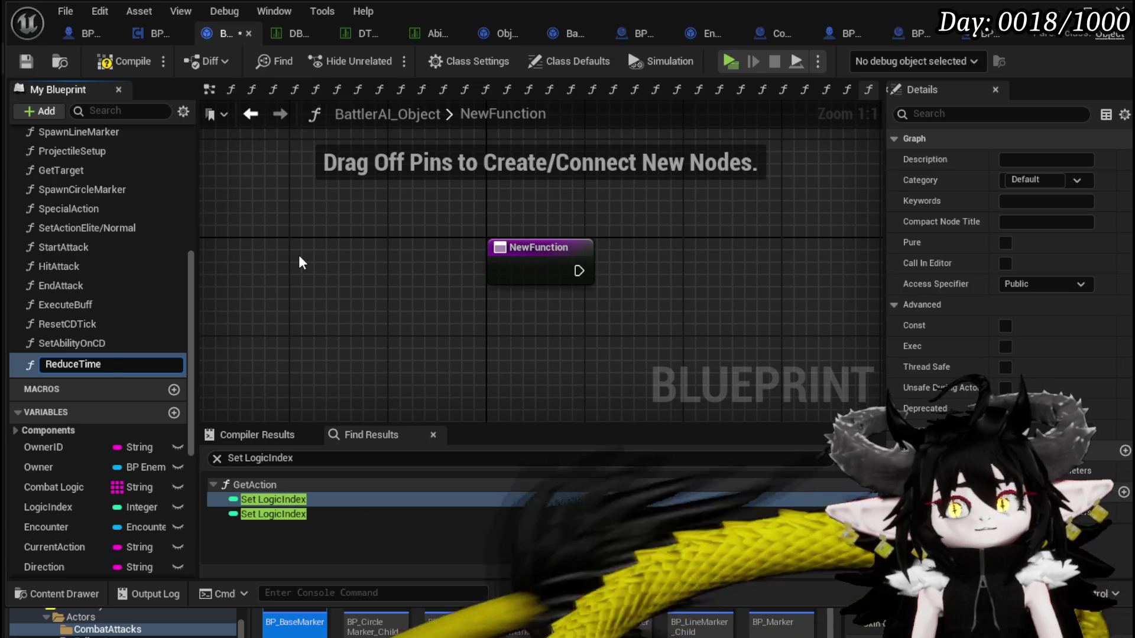
{"action": "type", "text": "i"}
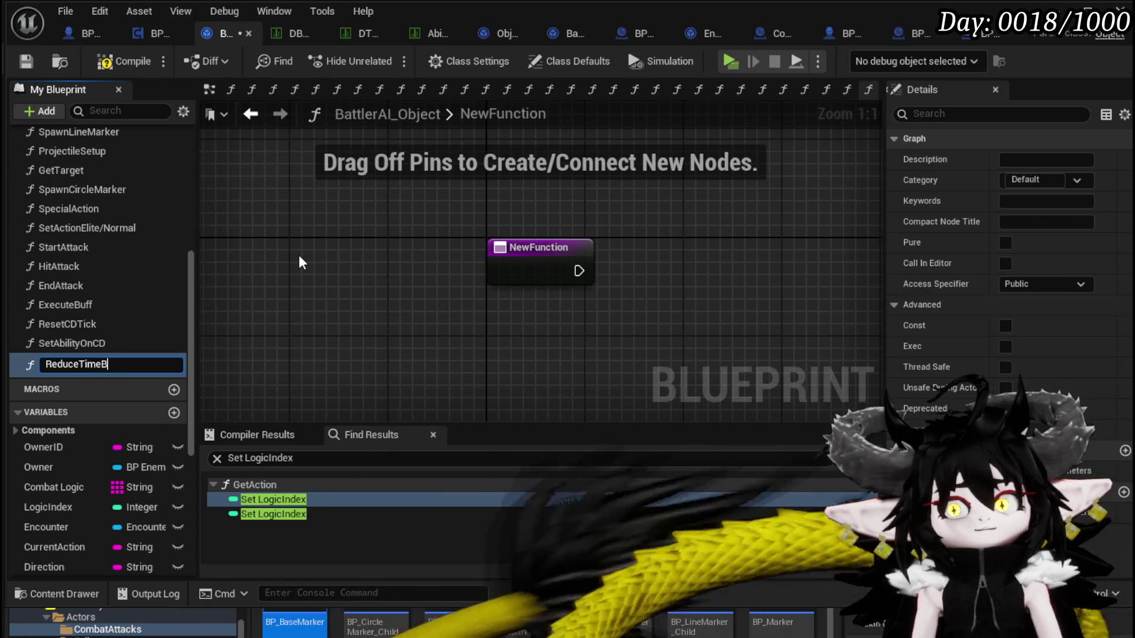
{"action": "type", "text": "Difficu"}
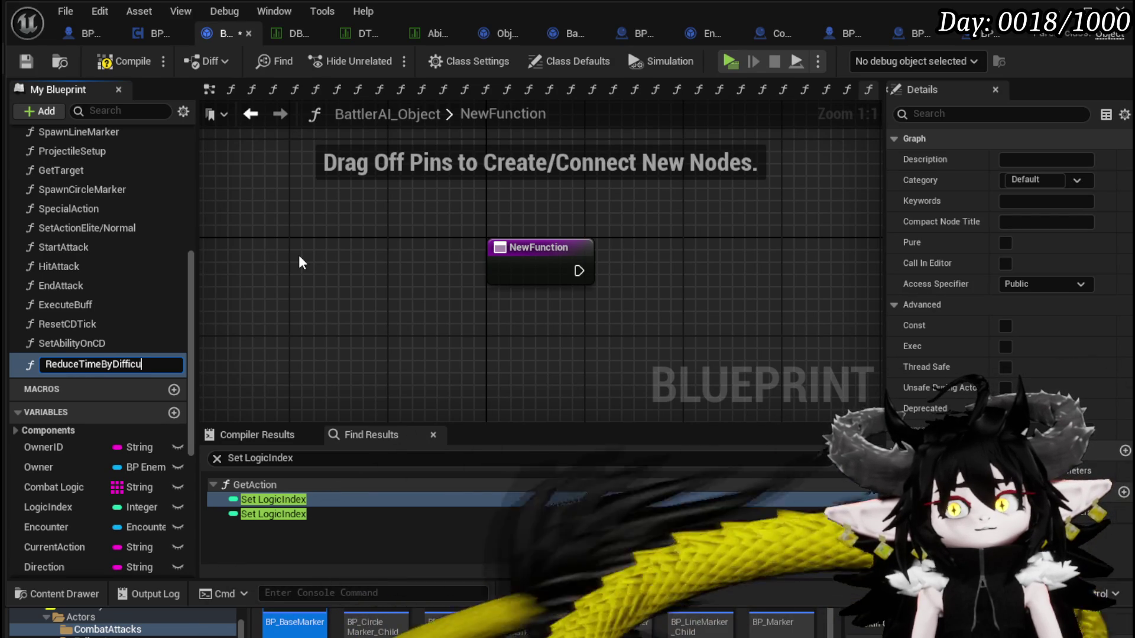
{"action": "type", "text": "l"}
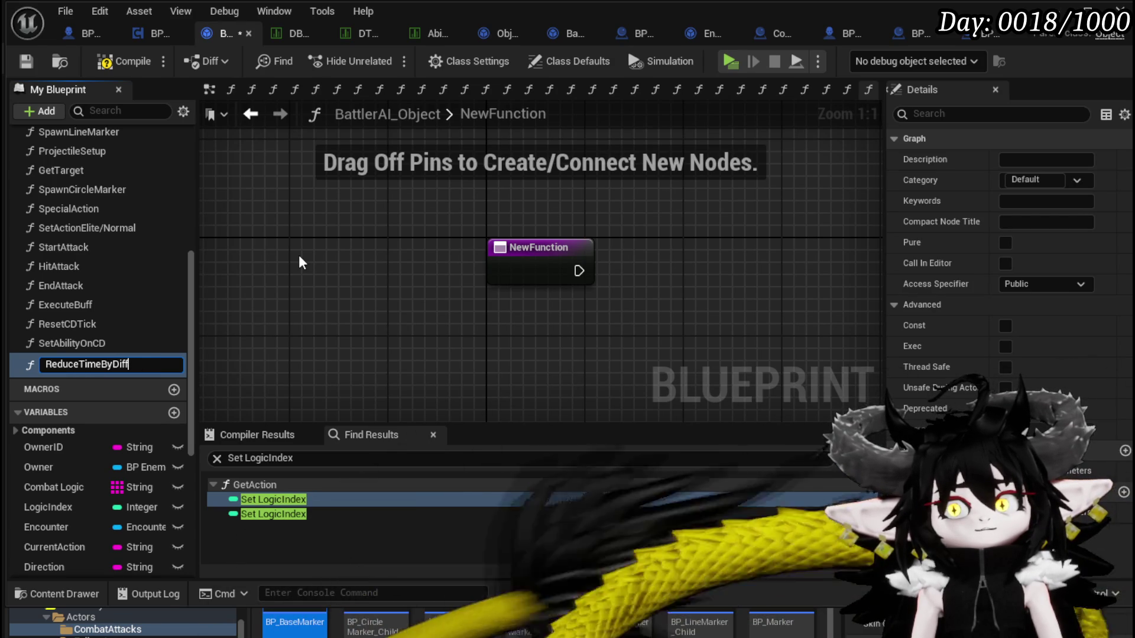
{"action": "key", "text": "BackSpace"}
{"action": "key", "text": "BackSpace"}
{"action": "type", "text": "Enemy"}
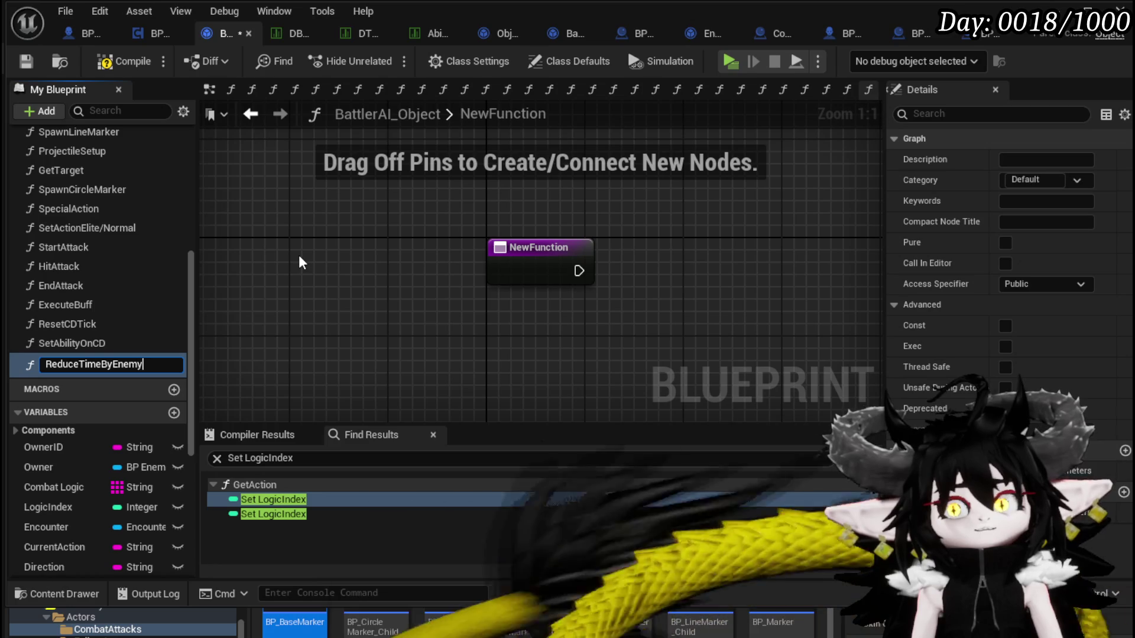
{"action": "type", "text": "Level"}
{"action": "key", "text": "Return"}
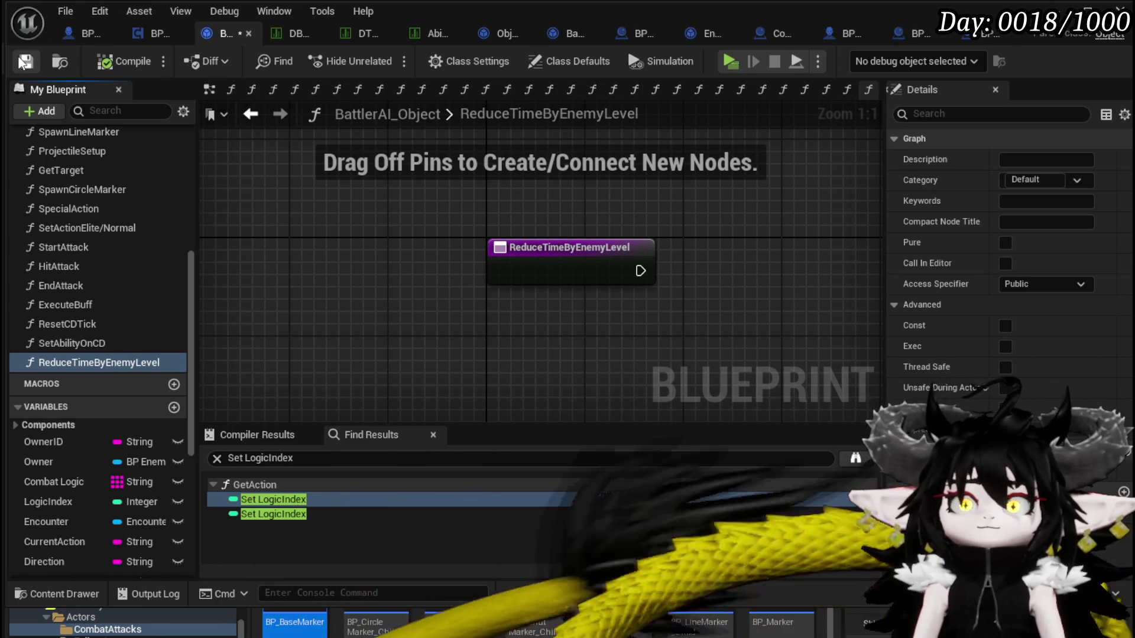
{"action": "key", "text": "ctrl+s"}
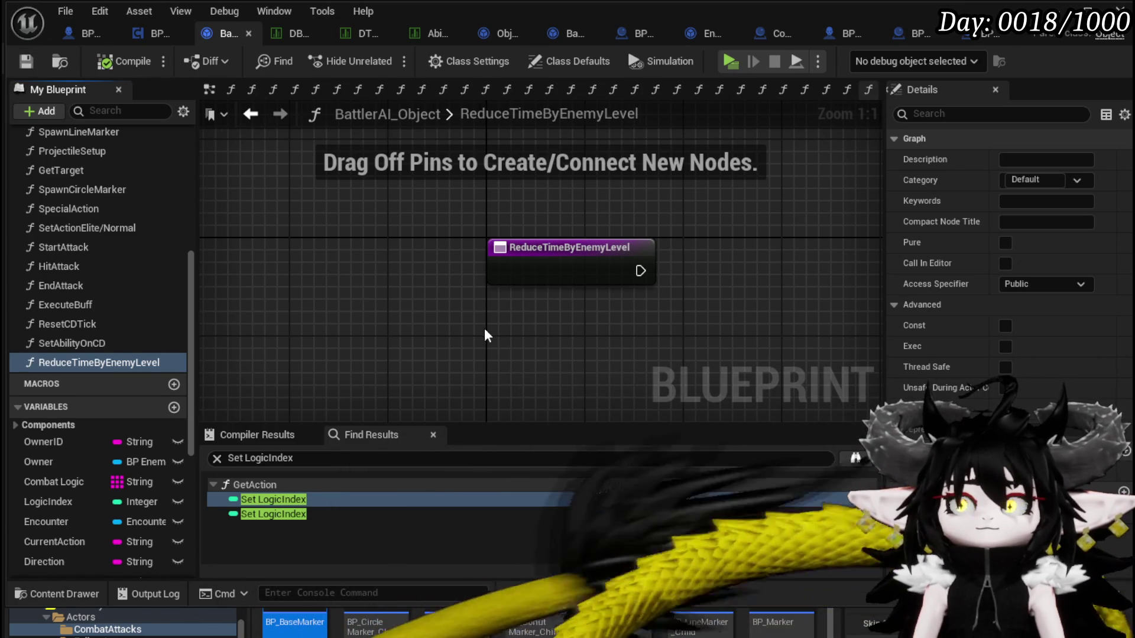
Give ReduceTimeByEnemyLevel a Float input parameter named Ability Time
{"action": "left_click_drag", "start_coordinate": [483, 327], "coordinate": [375, 293]}
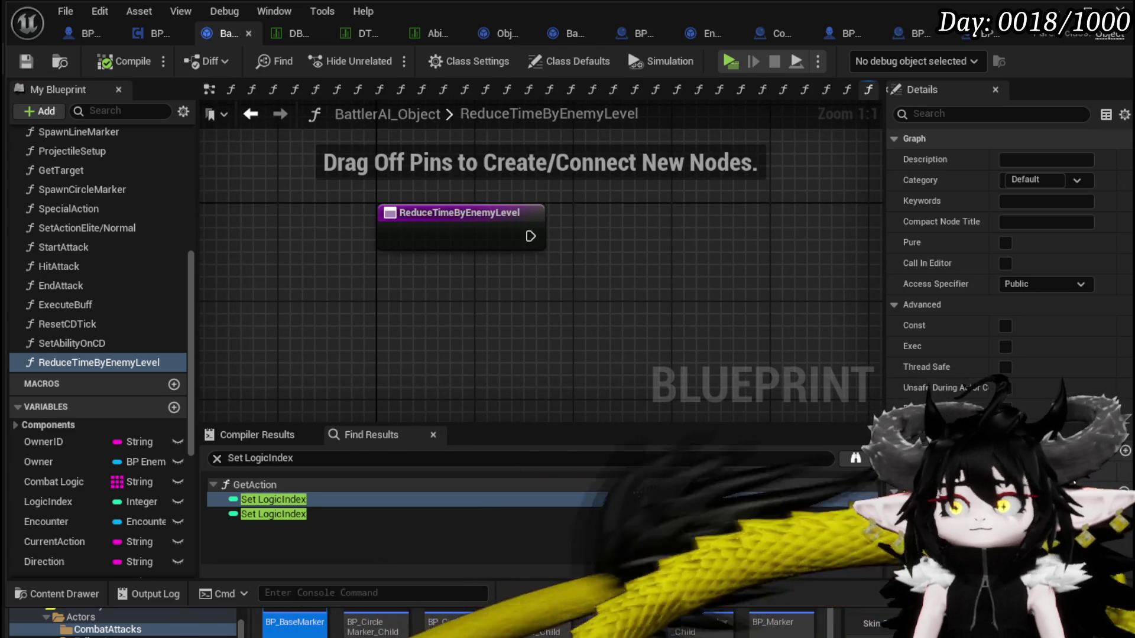
{"action": "left_click", "coordinate": [1125, 453]}
{"action": "left_click", "coordinate": [1029, 470]}
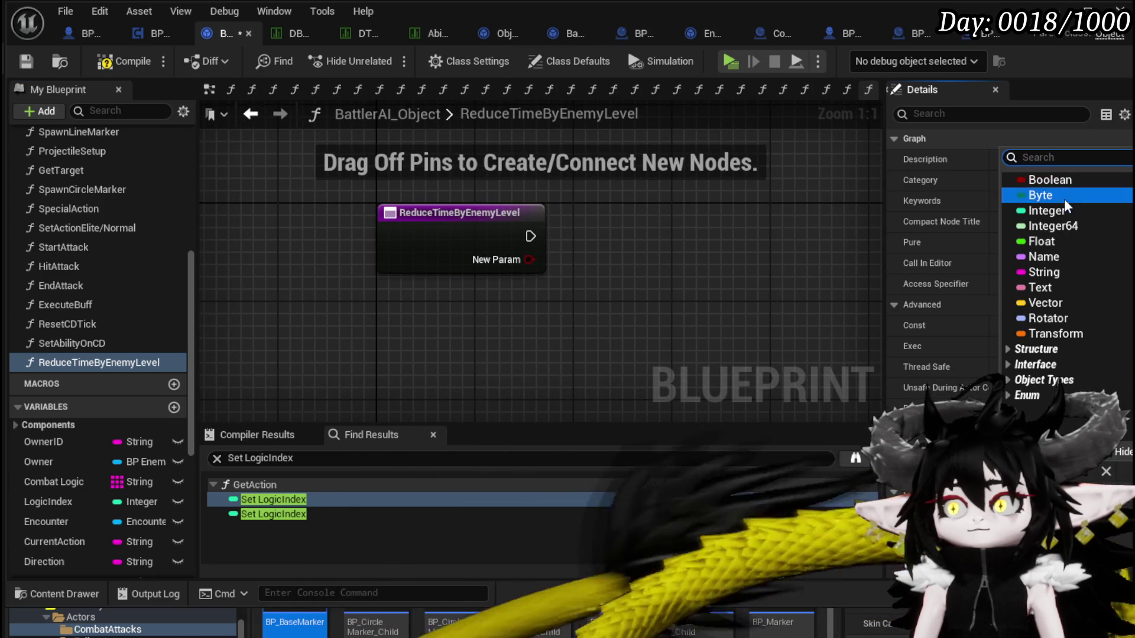
{"action": "left_click", "coordinate": [1040, 247]}
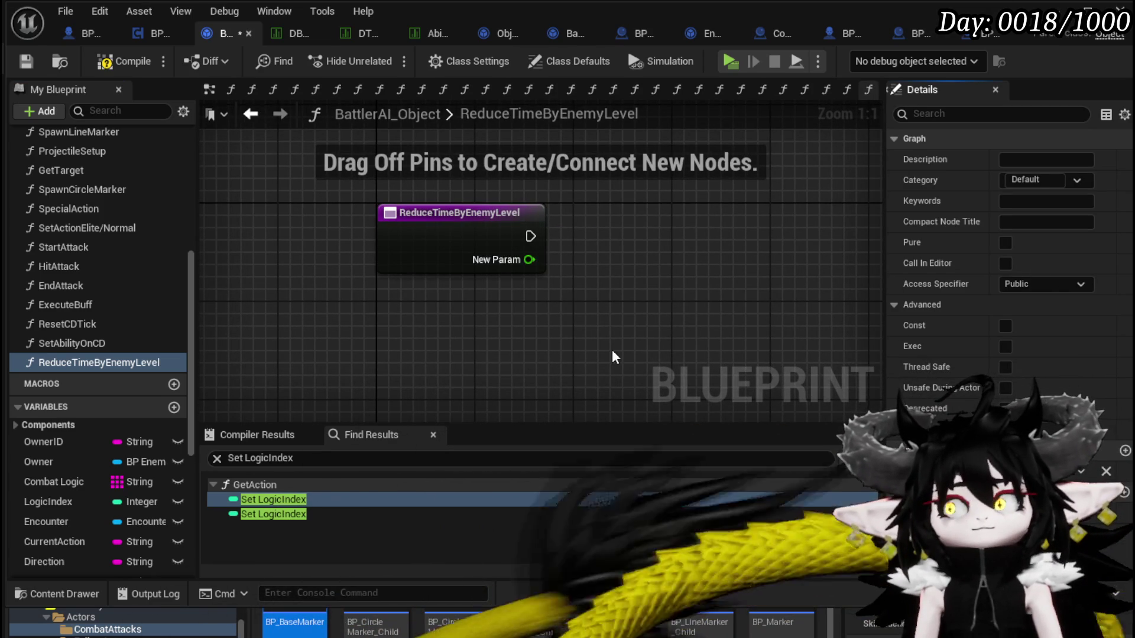
{"action": "type", "text": "Ability Time"}
{"action": "key", "text": "Return"}
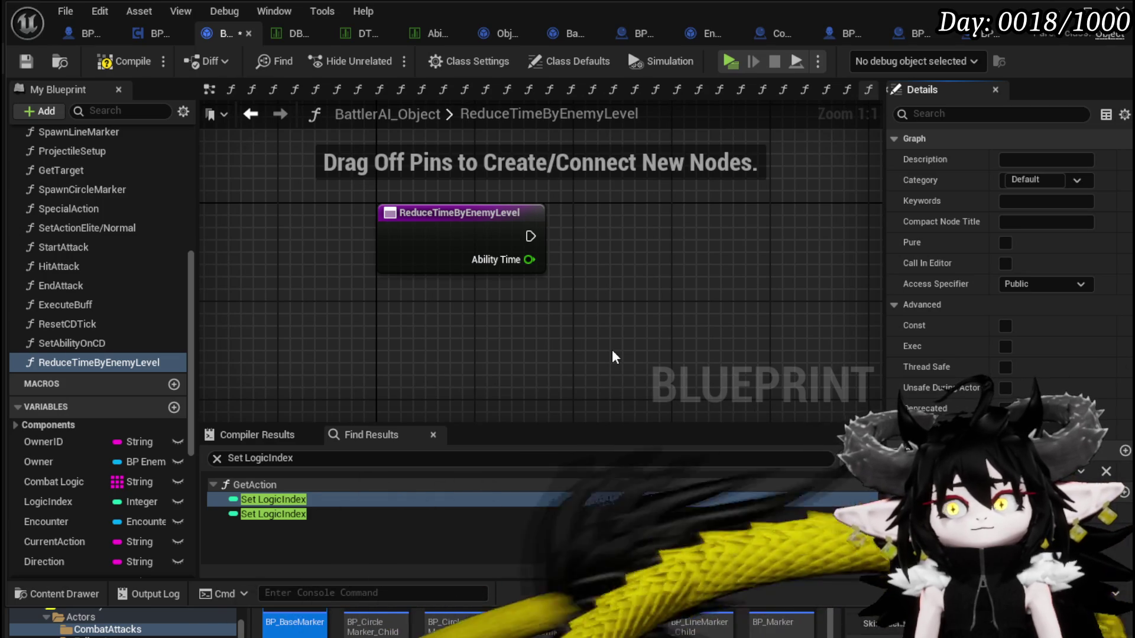
{"action": "left_click_drag", "start_coordinate": [528, 259], "coordinate": [583, 320]}
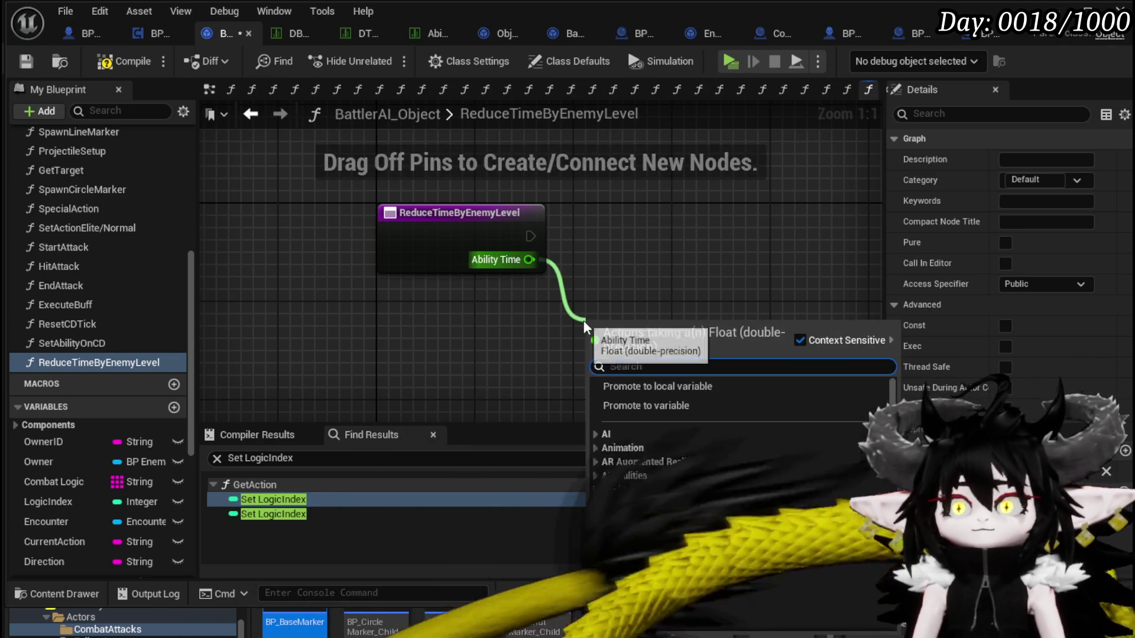
Add a Clamp (Float) from Ability Time and return its result as output AdjustedTime
{"action": "type", "text": "clamp"}
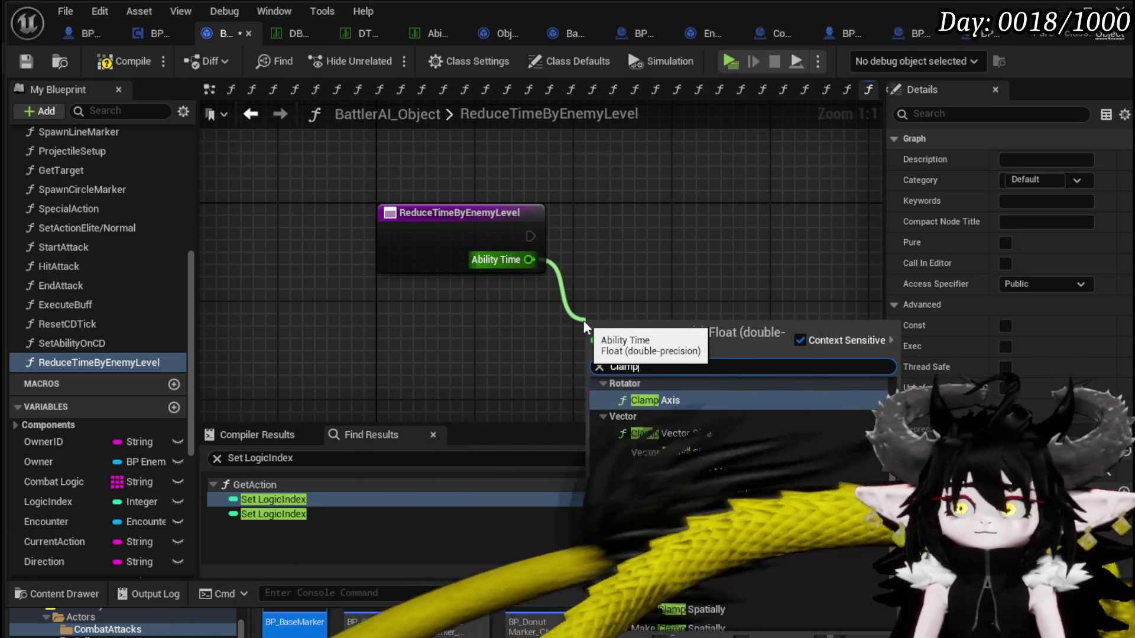
{"action": "scroll", "coordinate": [668, 425], "scroll_direction": "up", "scroll_amount": 2}
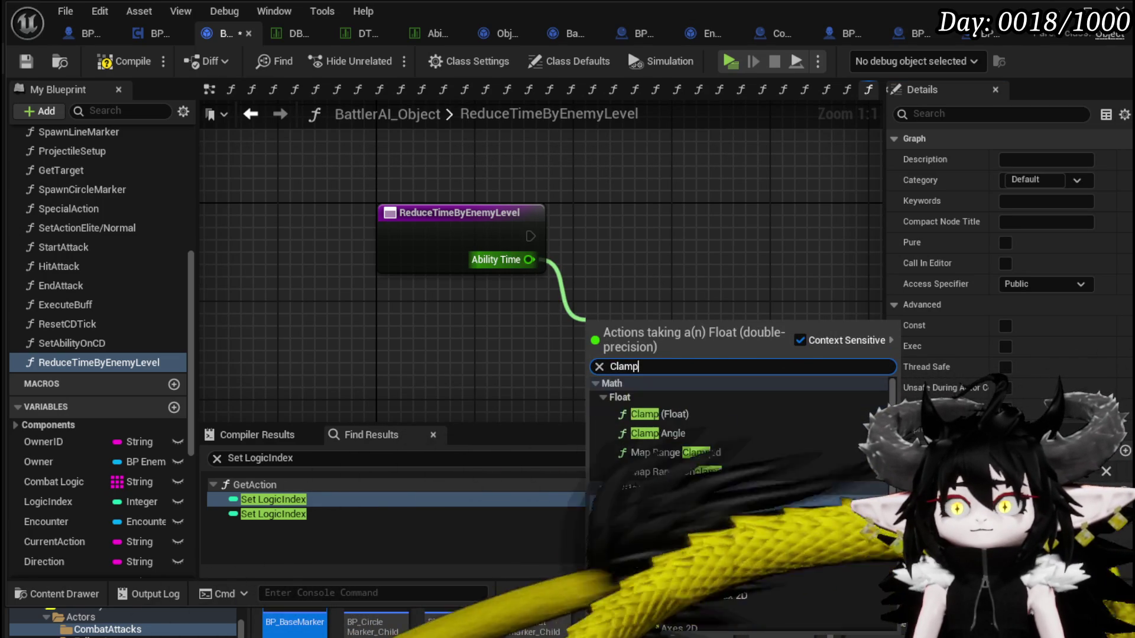
{"action": "left_click", "coordinate": [662, 414]}
{"action": "left_click", "coordinate": [458, 245]}
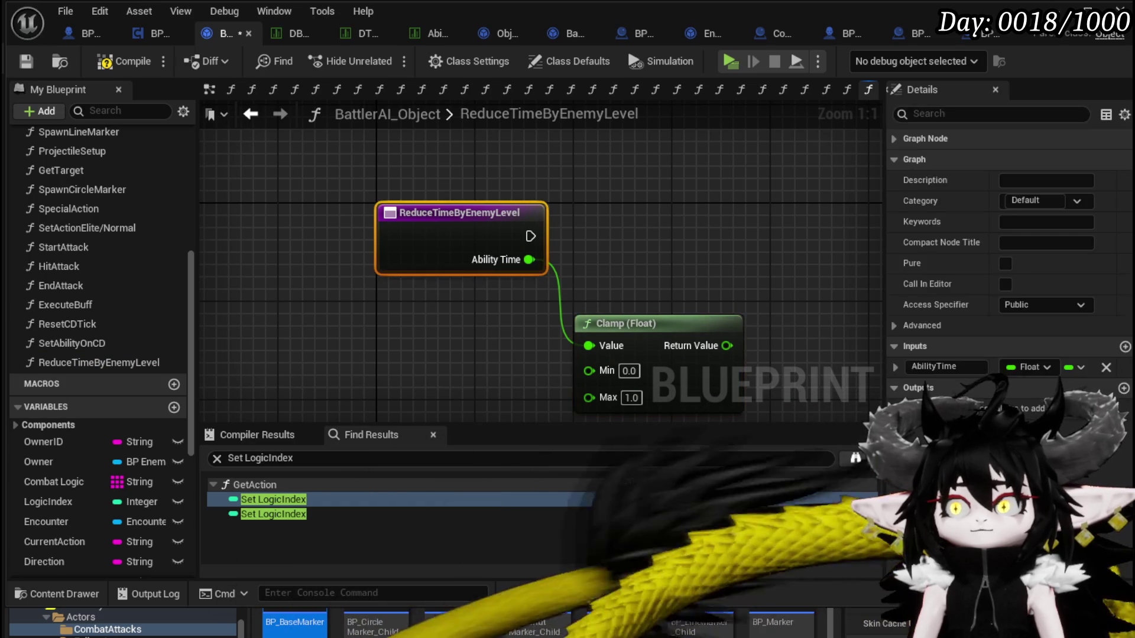
{"action": "left_click", "coordinate": [1123, 387]}
{"action": "left_click_drag", "start_coordinate": [662, 213], "coordinate": [886, 204]}
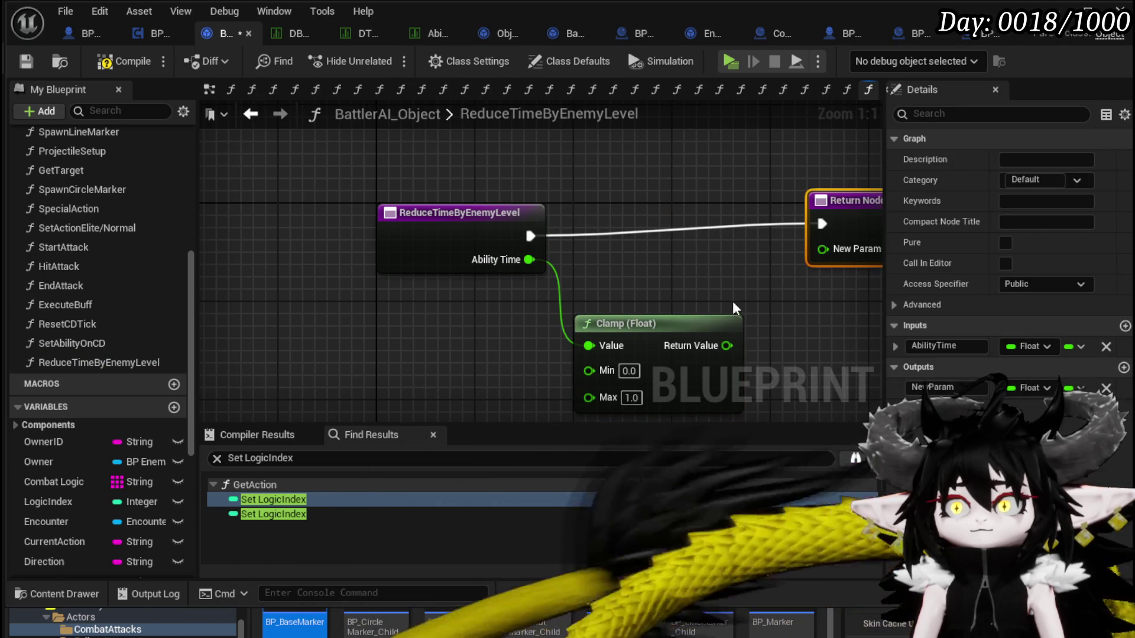
{"action": "left_click_drag", "start_coordinate": [726, 346], "coordinate": [823, 249]}
{"action": "left_click_drag", "start_coordinate": [649, 235], "coordinate": [746, 249]}
{"action": "double_click", "coordinate": [946, 387]}
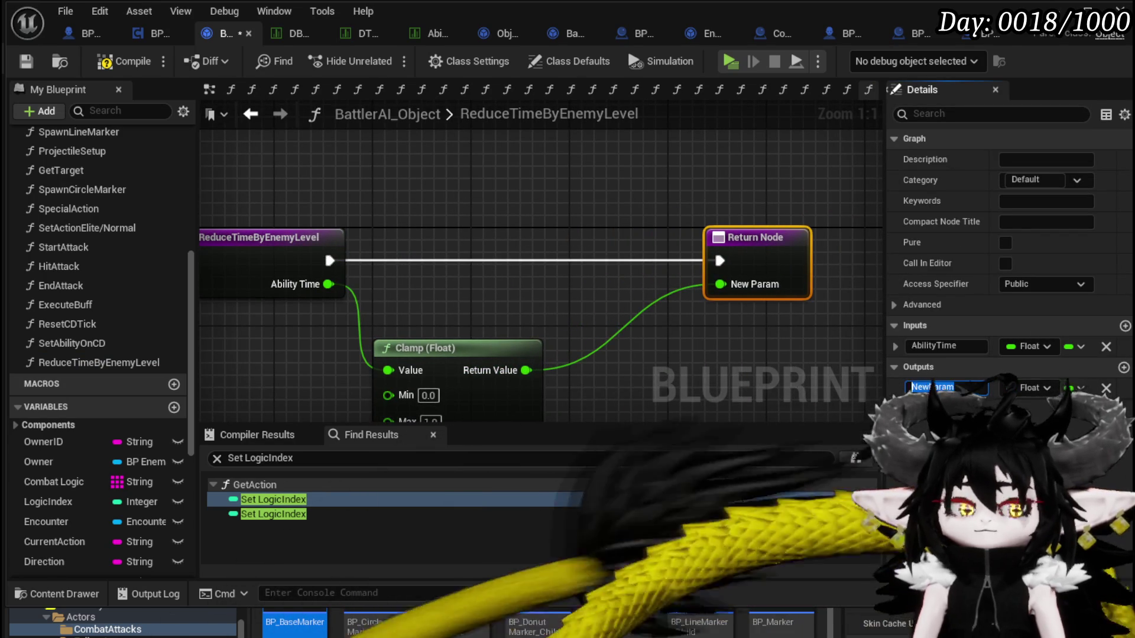
{"action": "type", "text": "AdjustedTime"}
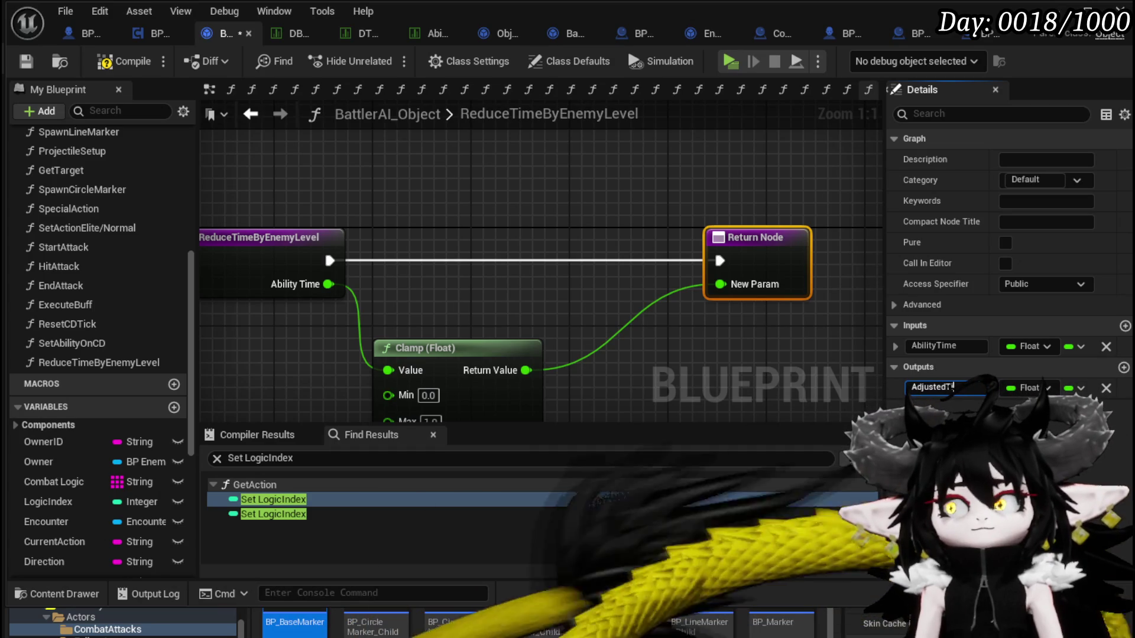
{"action": "key", "text": "Return"}
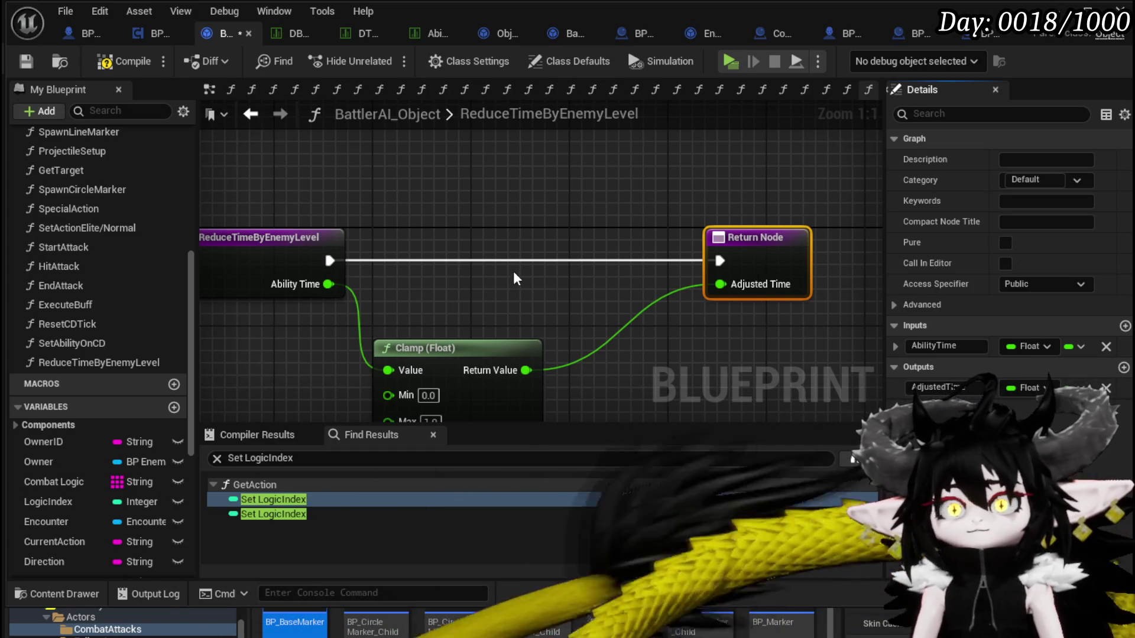
Move the Ability Time link from the Clamp's Value input to its Min input and tidy the graph
{"action": "left_click_drag", "start_coordinate": [513, 271], "coordinate": [665, 178]}
{"action": "left_click_drag", "start_coordinate": [627, 234], "coordinate": [686, 247]}
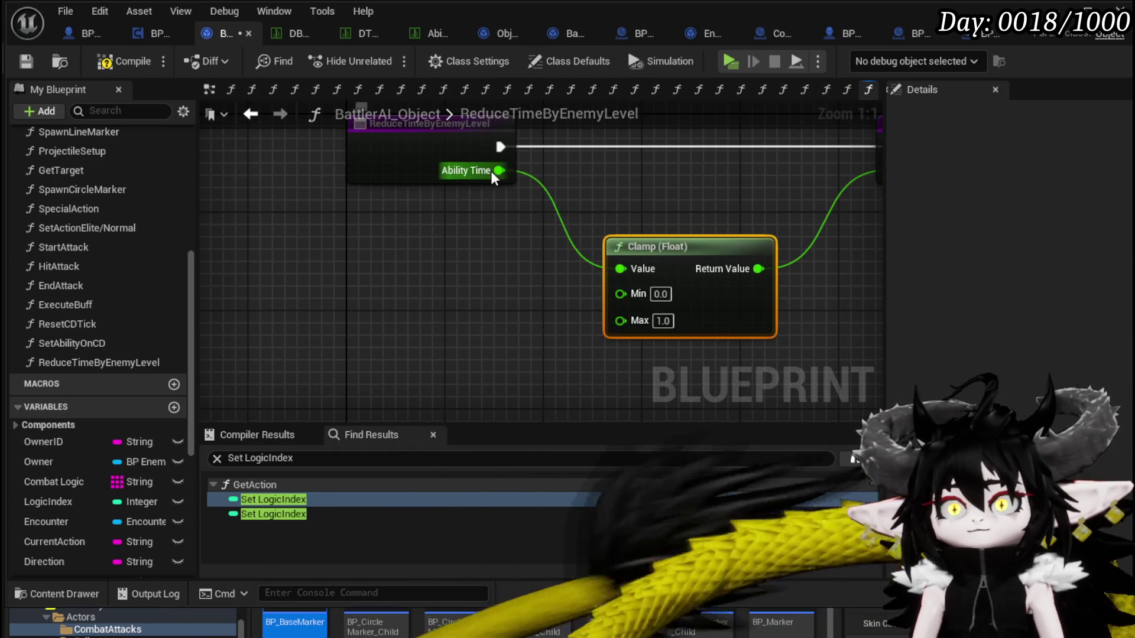
{"action": "left_click_drag", "start_coordinate": [630, 299], "coordinate": [630, 299]}
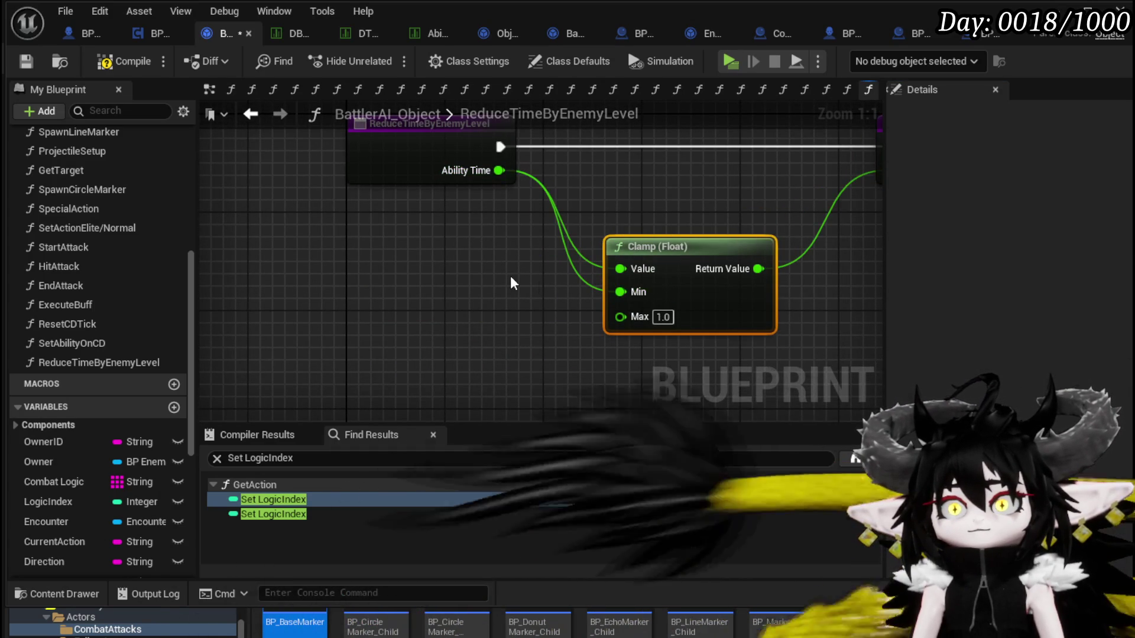
{"action": "left_click_drag", "start_coordinate": [623, 242], "coordinate": [648, 242]}
{"action": "left_click", "coordinate": [653, 268], "text": "alt"}
{"action": "scroll", "coordinate": [474, 275], "scroll_direction": "down", "scroll_amount": 1}
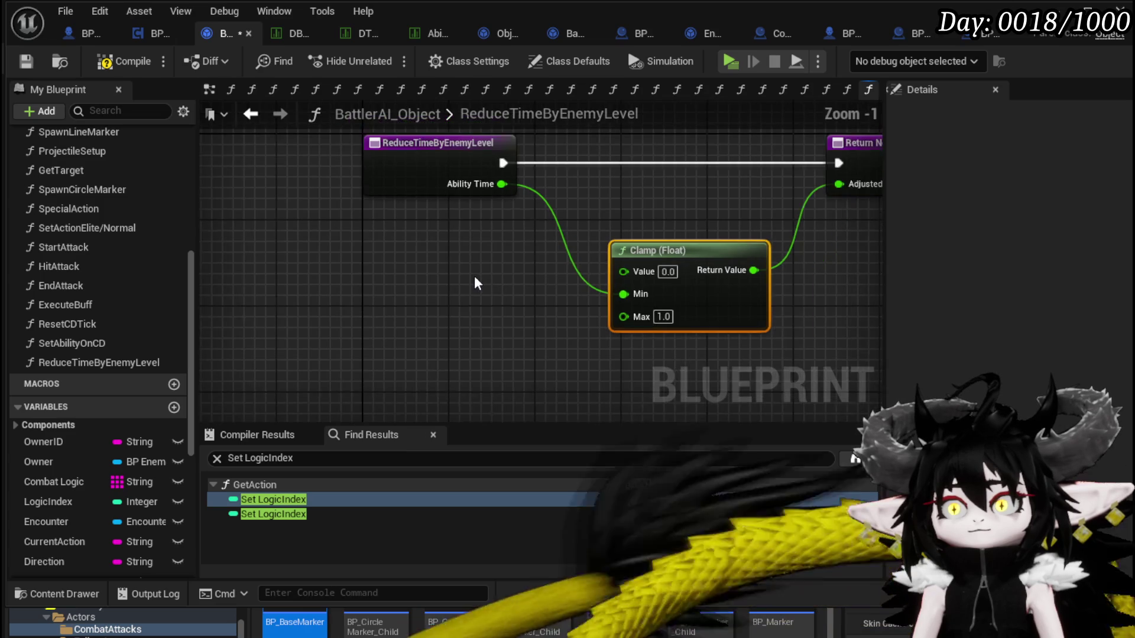
{"action": "left_click_drag", "start_coordinate": [452, 149], "coordinate": [258, 156]}
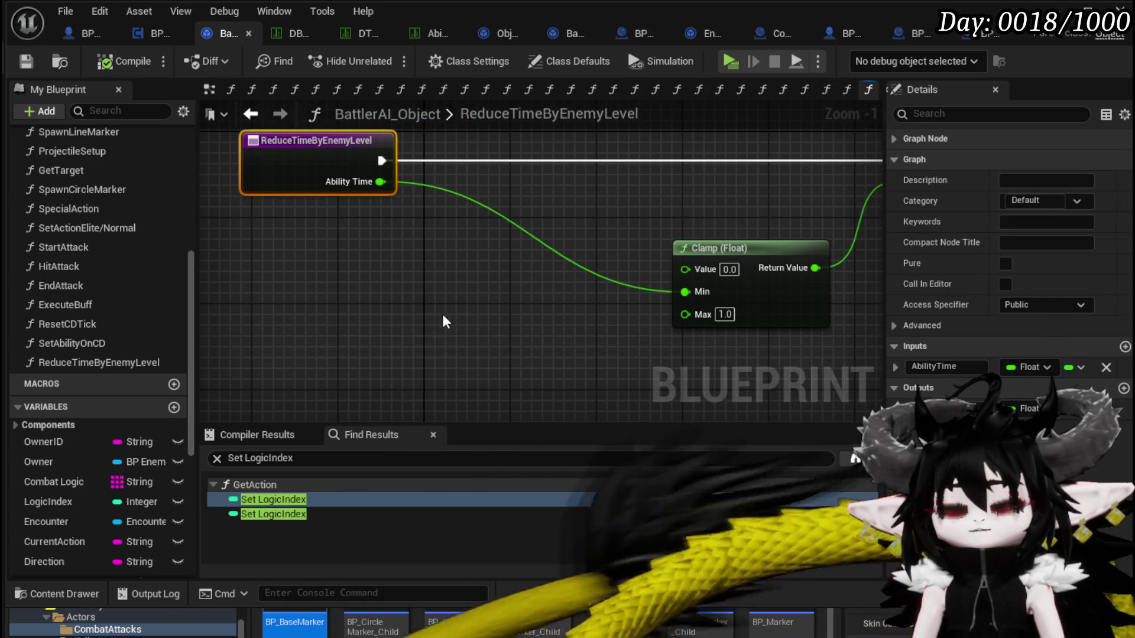
{"action": "left_click_drag", "start_coordinate": [438, 322], "coordinate": [212, 339]}
{"action": "left_click_drag", "start_coordinate": [479, 236], "coordinate": [619, 233]}
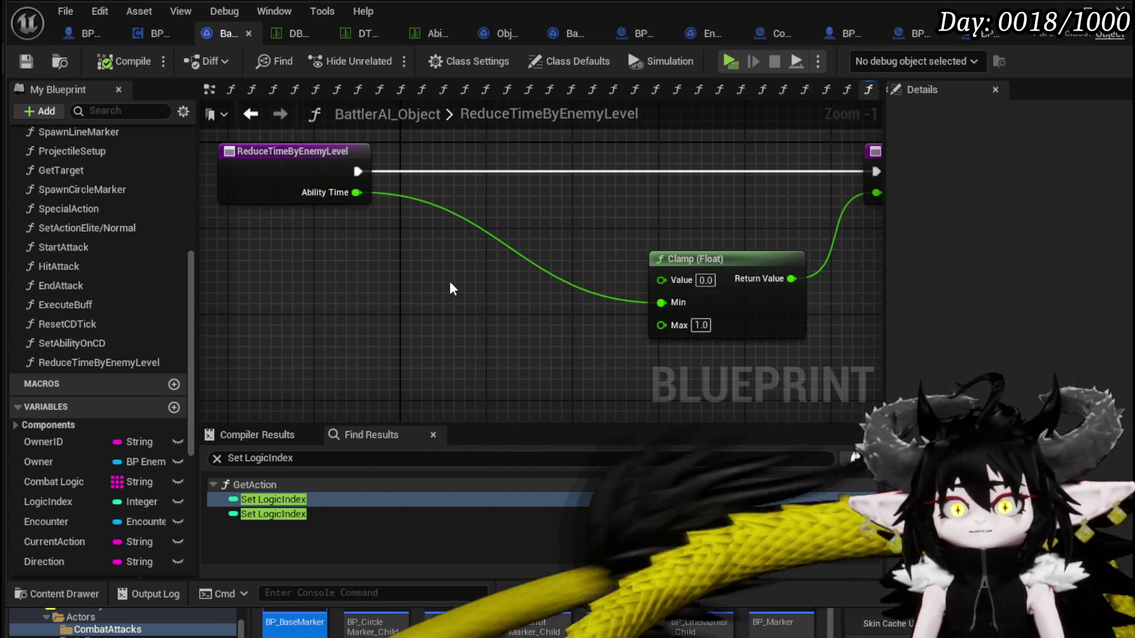
{"action": "left_click_drag", "start_coordinate": [449, 288], "coordinate": [507, 260]}
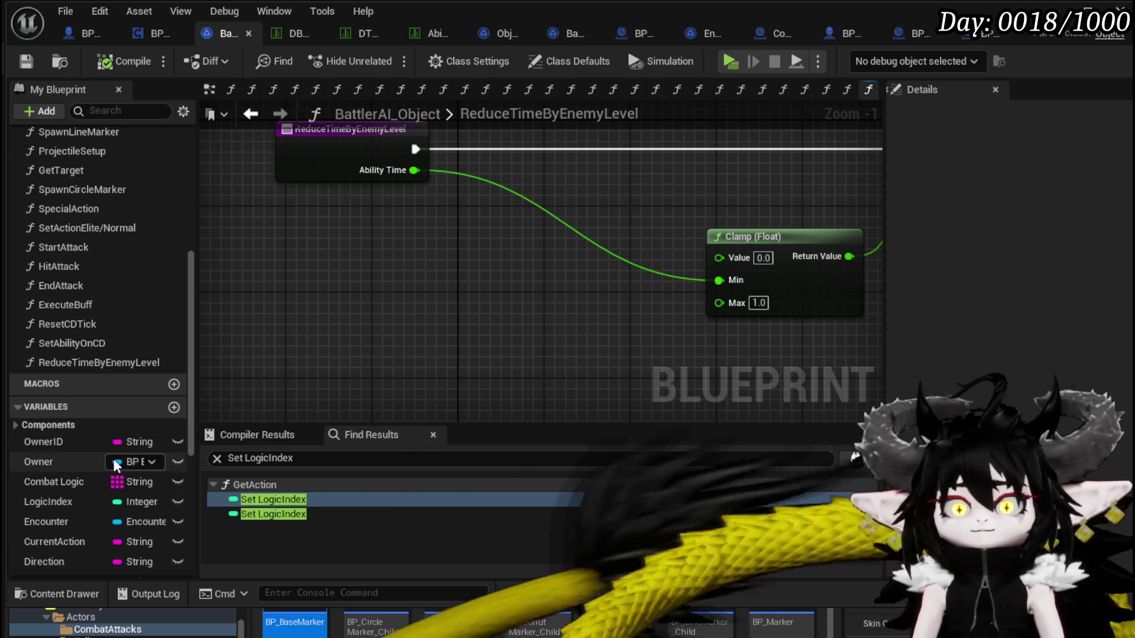
Add an Encounter getter chained through Get Owner to Get Enemy Level
{"action": "mouse_move", "coordinate": [58, 519]}
{"action": "left_mouse_down"}
{"action": "mouse_move", "coordinate": [285, 225]}
{"action": "mouse_move", "coordinate": [279, 254]}
{"action": "left_mouse_up"}
{"action": "left_click", "coordinate": [291, 263]}
{"action": "mouse_move", "coordinate": [392, 290]}
{"action": "left_mouse_down"}
{"action": "mouse_move", "coordinate": [479, 323]}
{"action": "mouse_move", "coordinate": [479, 311]}
{"action": "left_mouse_up"}
{"action": "left_click_drag", "start_coordinate": [412, 261], "coordinate": [354, 293]}
{"action": "type", "text": "get"}
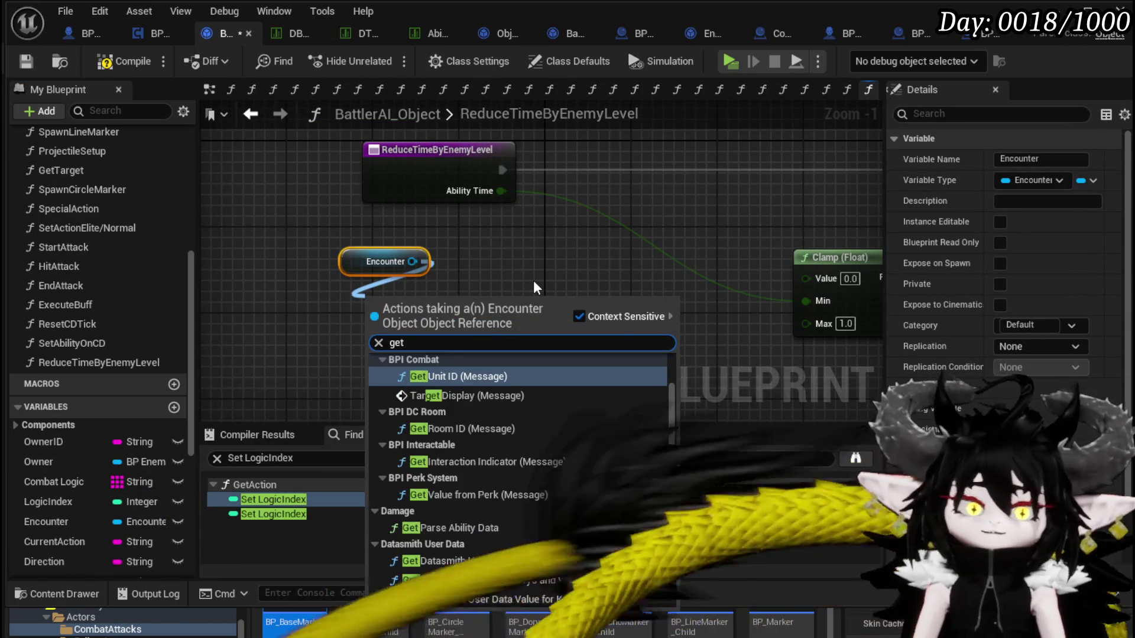
{"action": "type", "text": " Owner"}
{"action": "key", "text": "Return"}
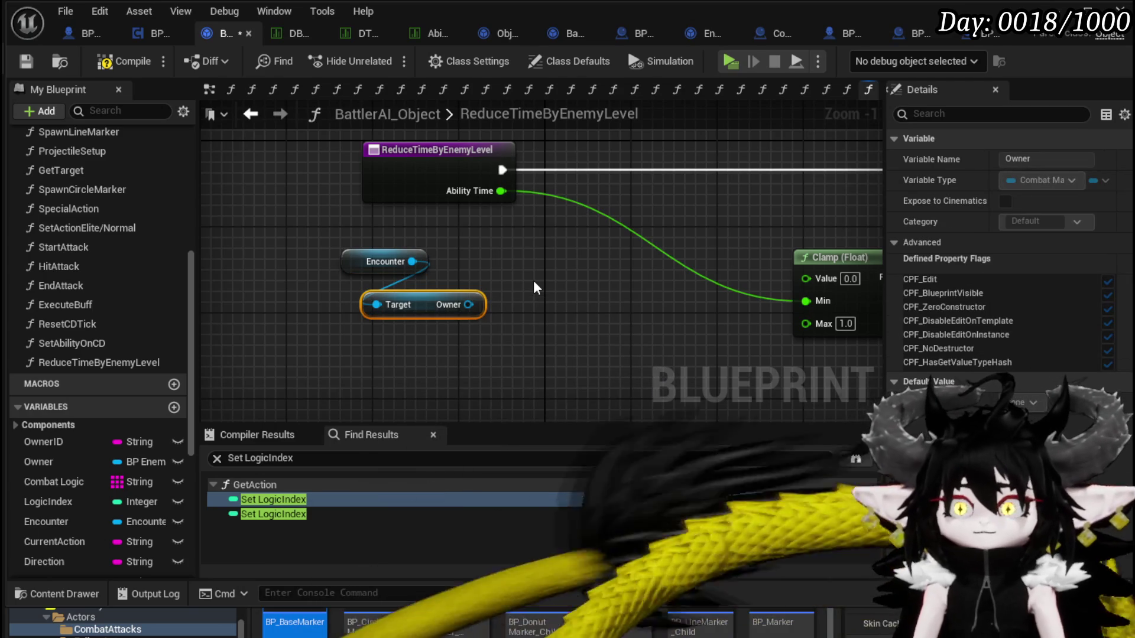
{"action": "left_click_drag", "start_coordinate": [468, 304], "coordinate": [520, 311]}
{"action": "type", "text": "Enemy level"}
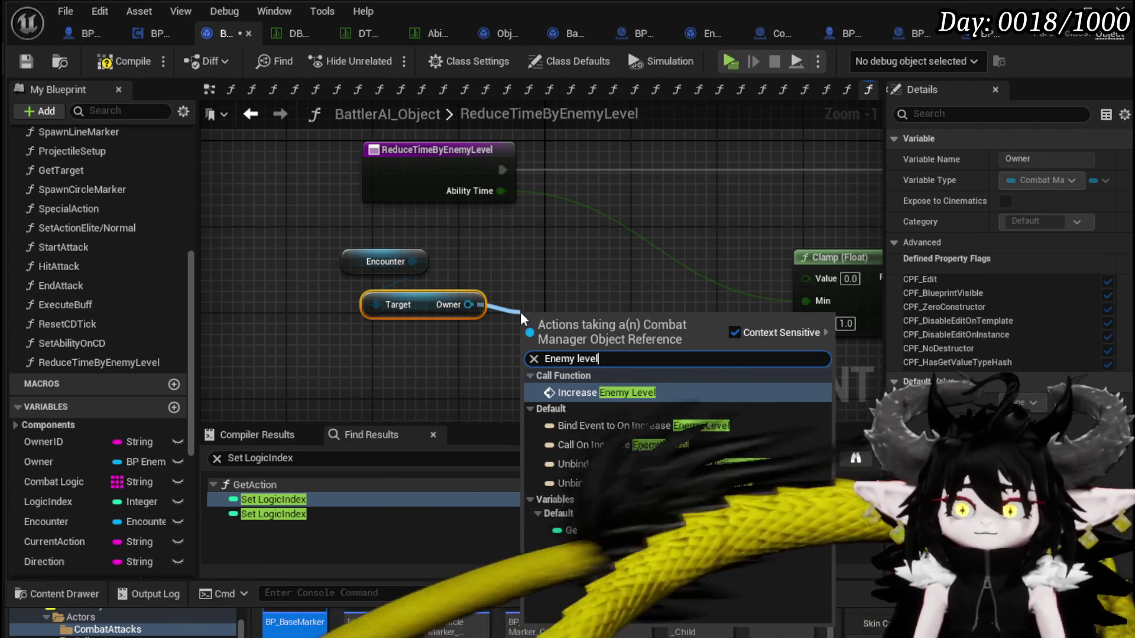
{"action": "left_click", "coordinate": [599, 530]}
{"action": "left_click_drag", "start_coordinate": [586, 318], "coordinate": [576, 307]}
{"action": "mouse_move", "coordinate": [348, 242]}
{"action": "left_mouse_down"}
{"action": "mouse_move", "coordinate": [573, 307]}
{"action": "mouse_move", "coordinate": [524, 374]}
{"action": "mouse_move", "coordinate": [612, 323]}
{"action": "mouse_move", "coordinate": [625, 349]}
{"action": "mouse_move", "coordinate": [697, 305]}
{"action": "left_mouse_up"}
Feed Enemy Level into a new '-' subtract node and arrange the nodes
{"action": "left_click", "coordinate": [579, 310]}
{"action": "type", "text": "-"}
{"action": "key", "text": "Return"}
{"action": "mouse_move", "coordinate": [272, 307]}
{"action": "left_mouse_down"}
{"action": "mouse_move", "coordinate": [440, 390]}
{"action": "mouse_move", "coordinate": [502, 390]}
{"action": "mouse_move", "coordinate": [487, 383]}
{"action": "left_mouse_up"}
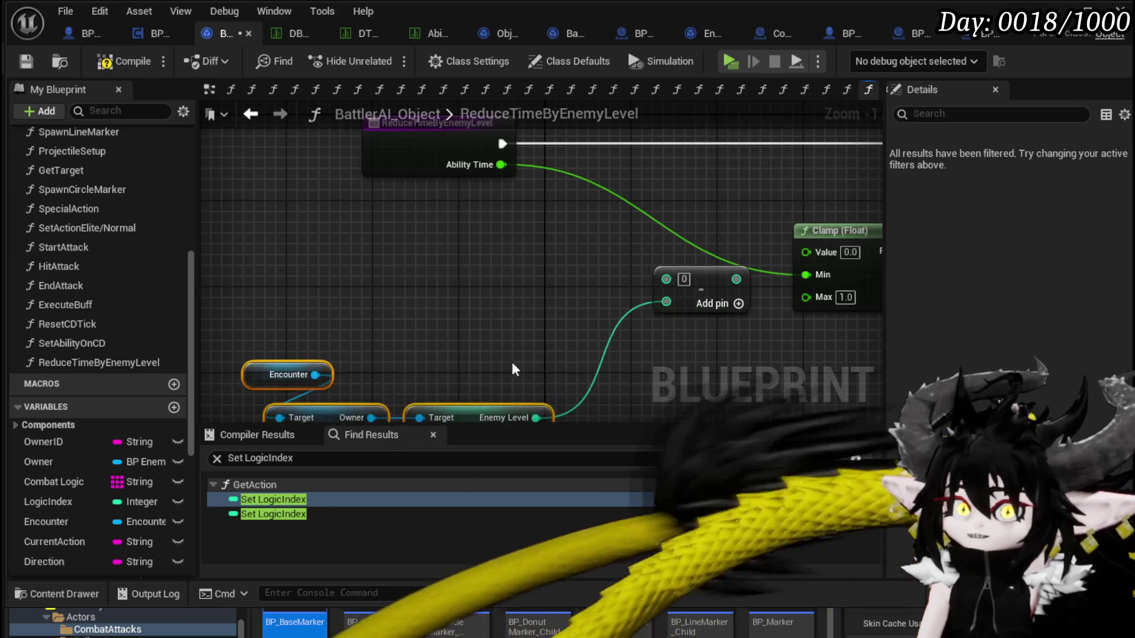
{"action": "left_click_drag", "start_coordinate": [715, 274], "coordinate": [702, 307]}
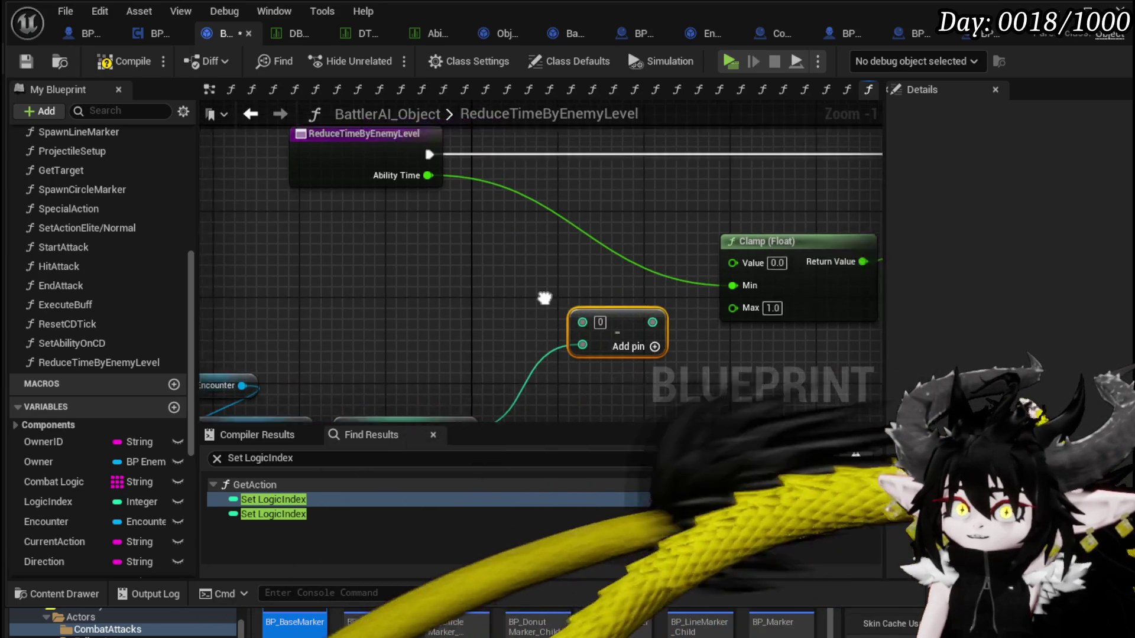
{"action": "right_click", "coordinate": [369, 296]}
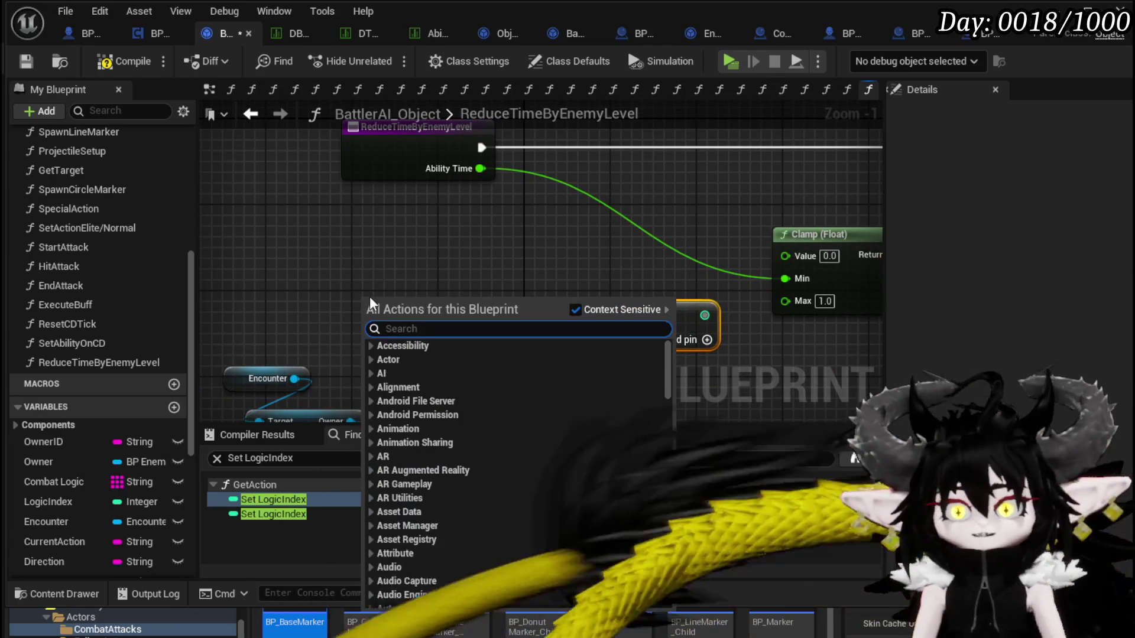
Search 'float' and place a Make Literal Float node beside the subtract node
{"action": "type", "text": "make a l"}
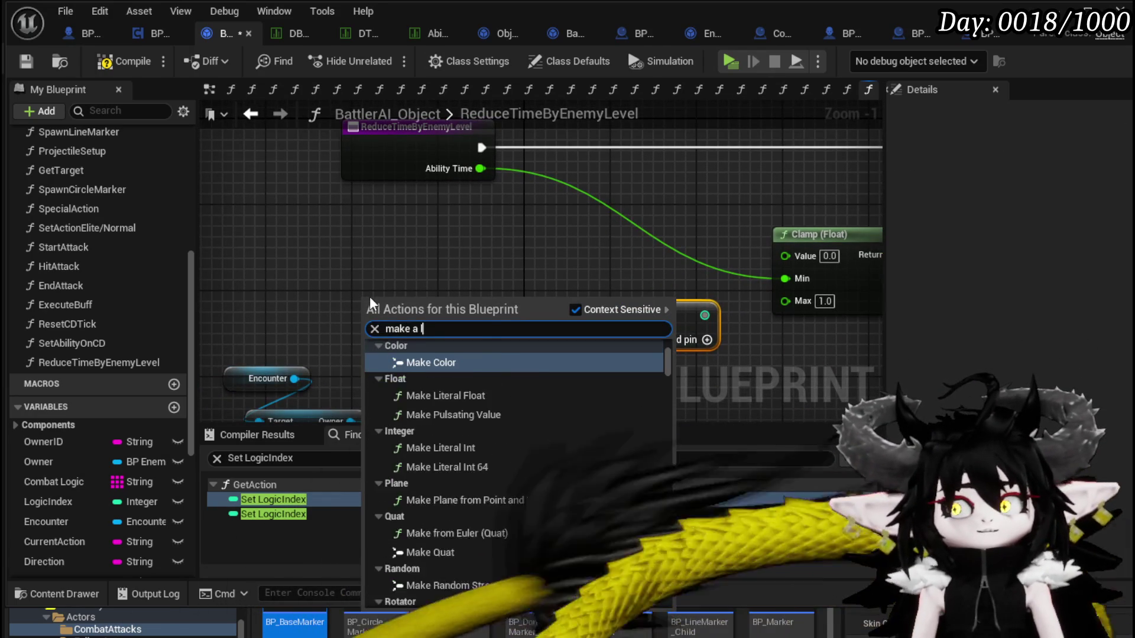
{"action": "type", "text": "itter"}
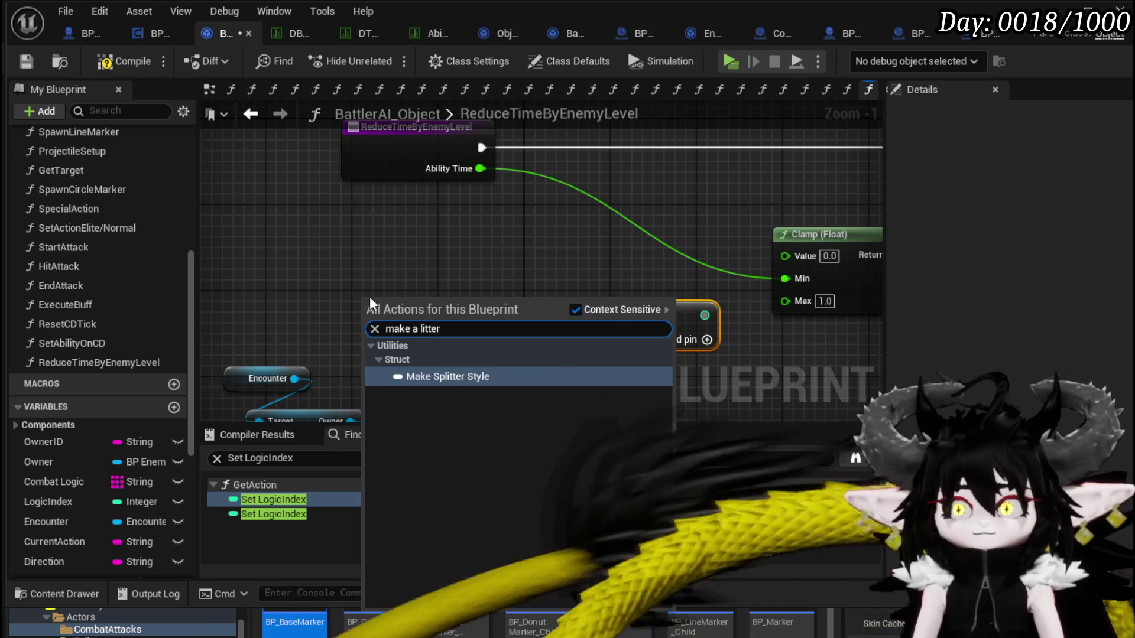
{"action": "key", "text": "BackSpace"}
{"action": "key", "text": "BackSpace"}
{"action": "key", "text": "BackSpace"}
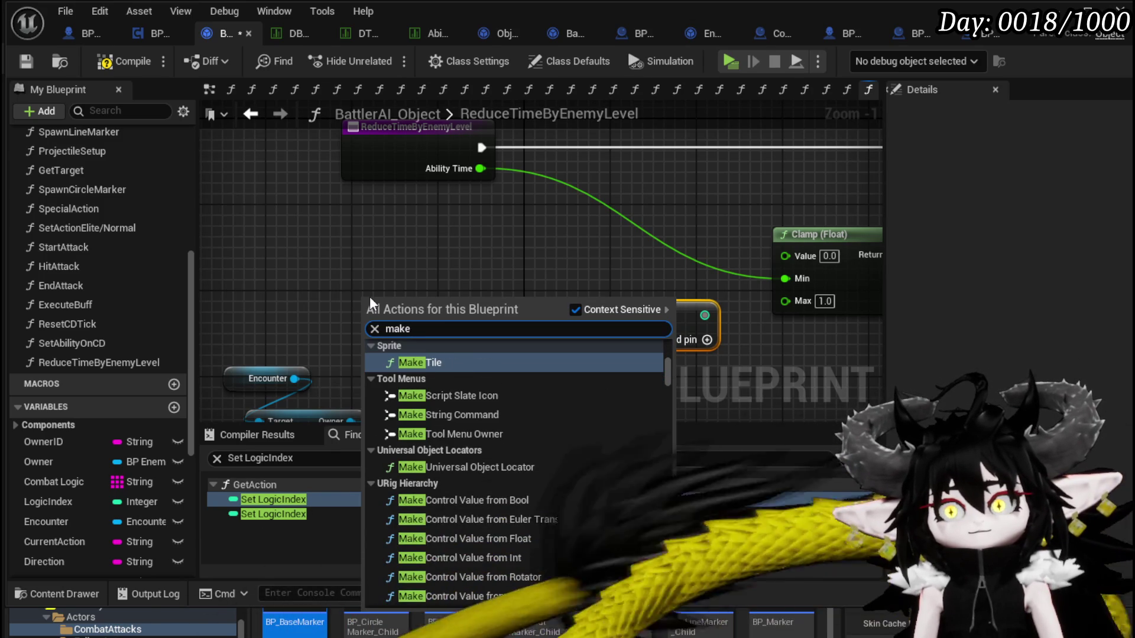
{"action": "type", "text": " föp"}
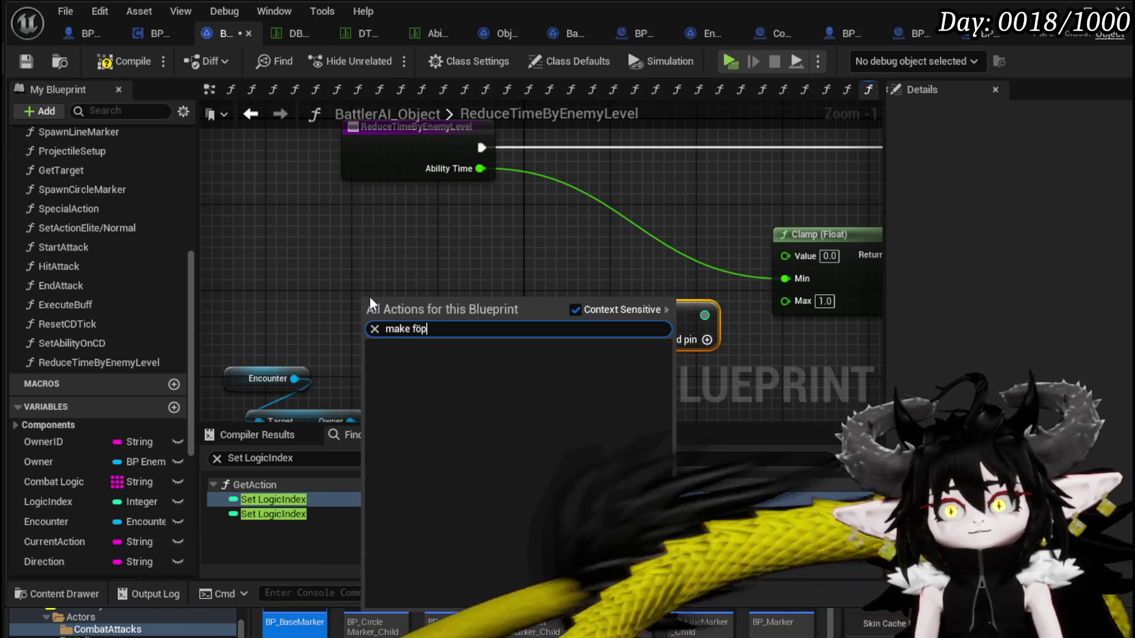
{"action": "key", "text": "BackSpace"}
{"action": "key", "text": "BackSpace"}
{"action": "key", "text": "BackSpace"}
{"action": "type", "text": "float"}
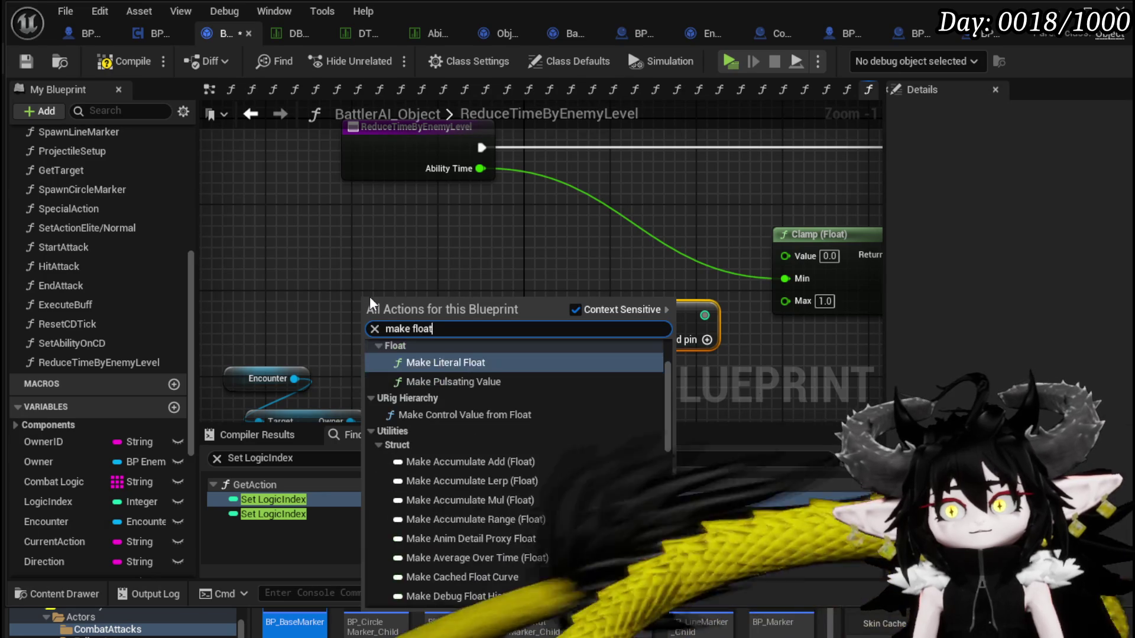
{"action": "left_click", "coordinate": [413, 361]}
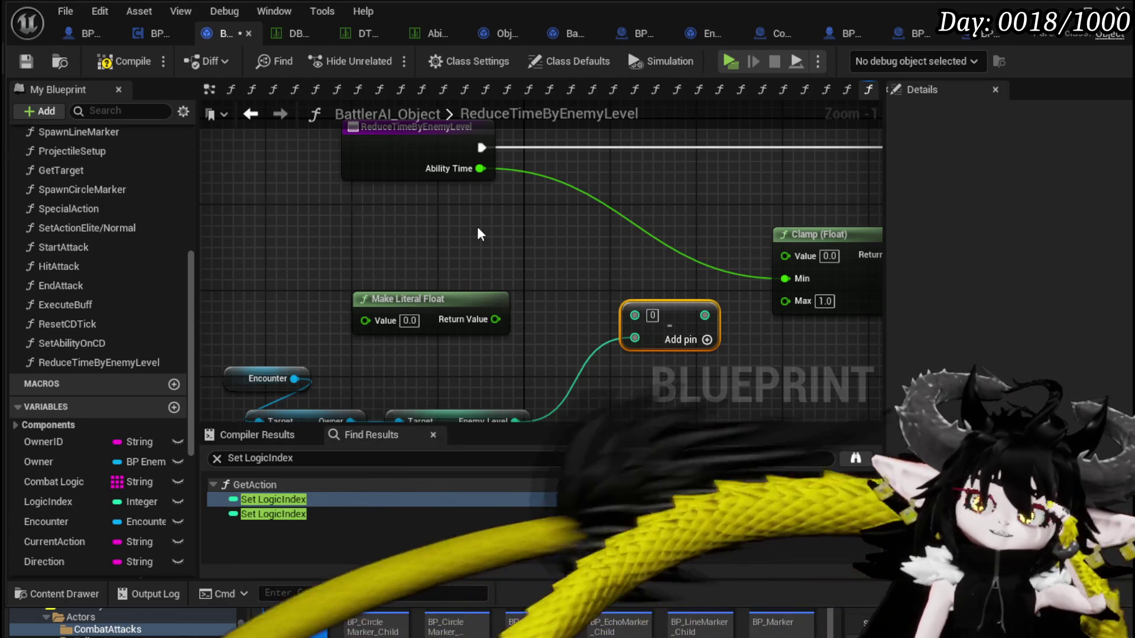
{"action": "mouse_move", "coordinate": [478, 227]}
{"action": "left_mouse_down"}
{"action": "mouse_move", "coordinate": [467, 251]}
{"action": "mouse_move", "coordinate": [436, 251]}
{"action": "left_mouse_up"}
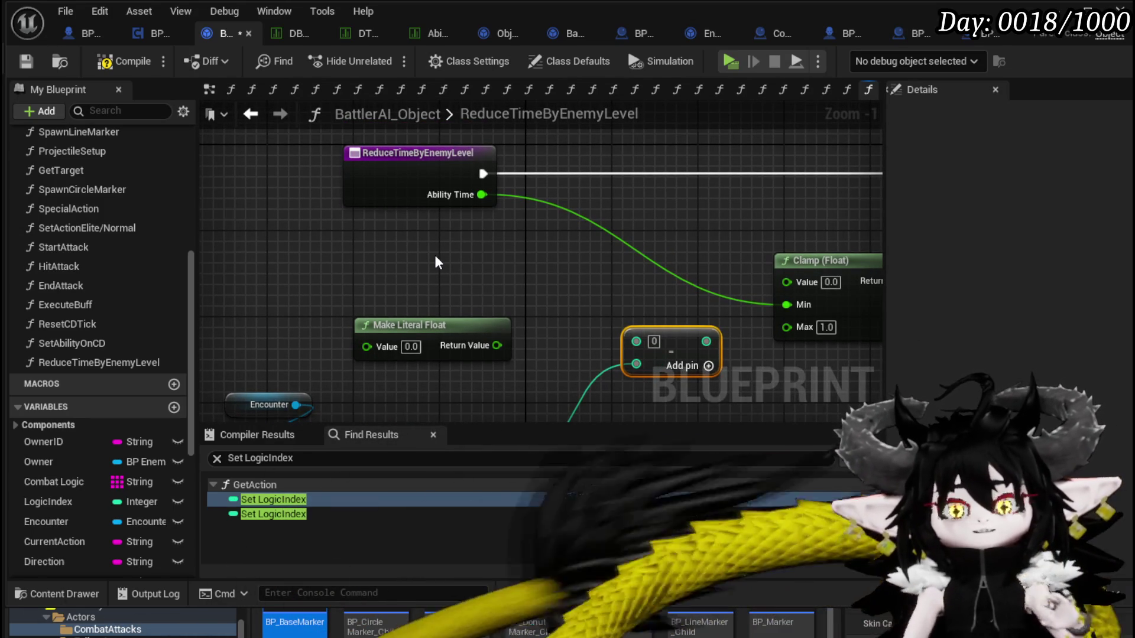
Create an Add node off Ability Time and delete the unused Make Literal Float node
{"action": "scroll", "coordinate": [421, 291], "scroll_direction": "down", "scroll_amount": 1}
{"action": "scroll", "coordinate": [420, 290], "scroll_direction": "down", "scroll_amount": 1}
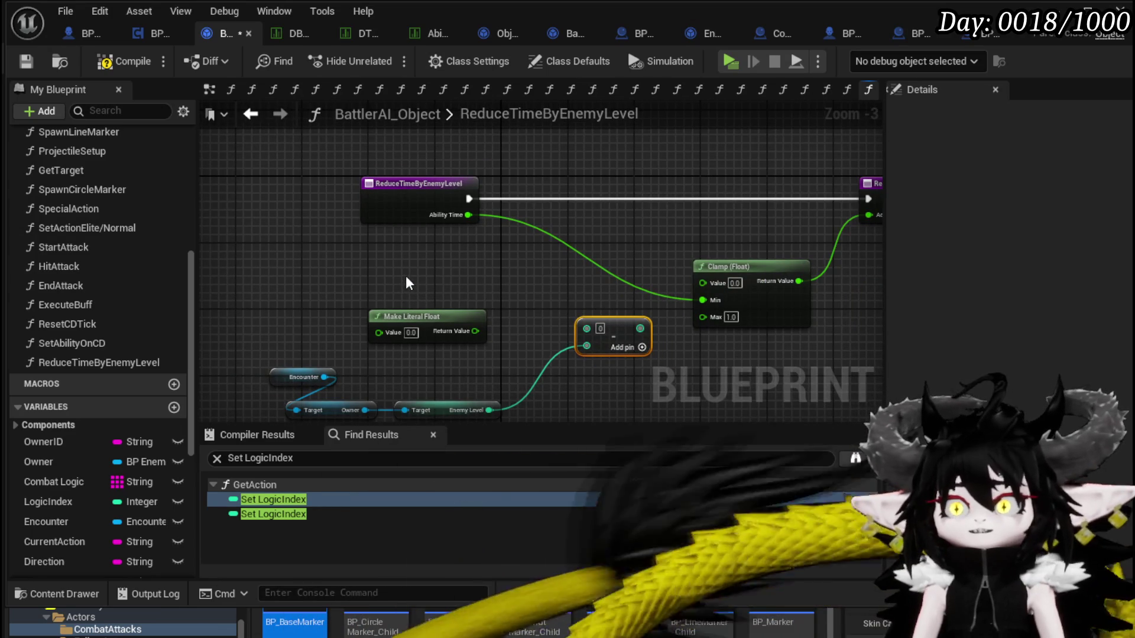
{"action": "left_click", "coordinate": [387, 320]}
{"action": "left_click_drag", "start_coordinate": [498, 231], "coordinate": [364, 244]}
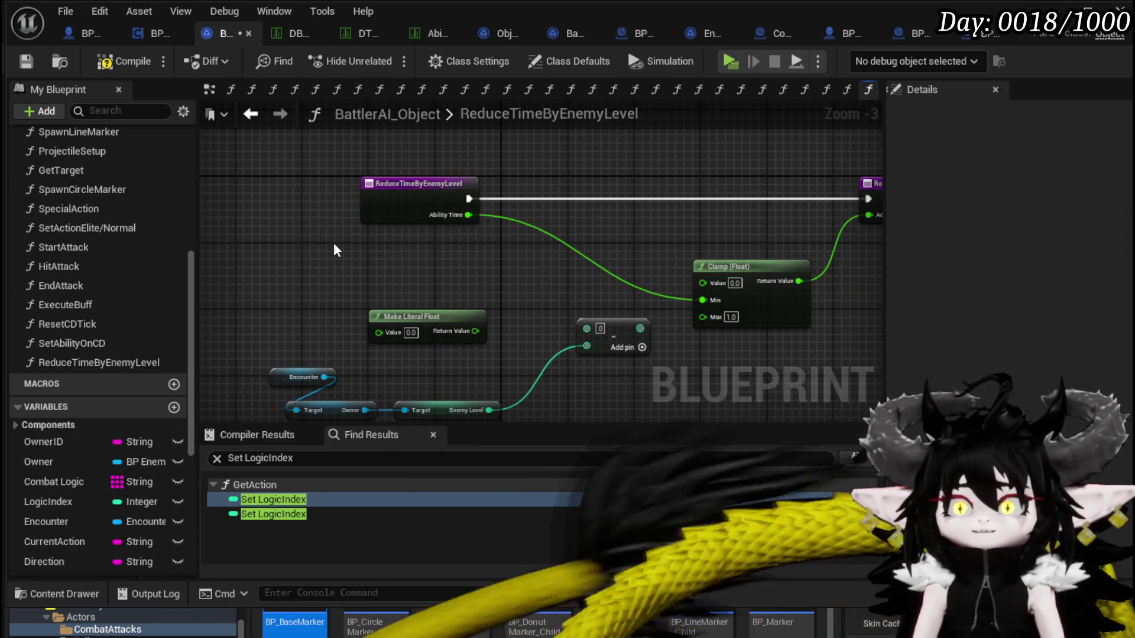
{"action": "left_click_drag", "start_coordinate": [558, 138], "coordinate": [555, 140]}
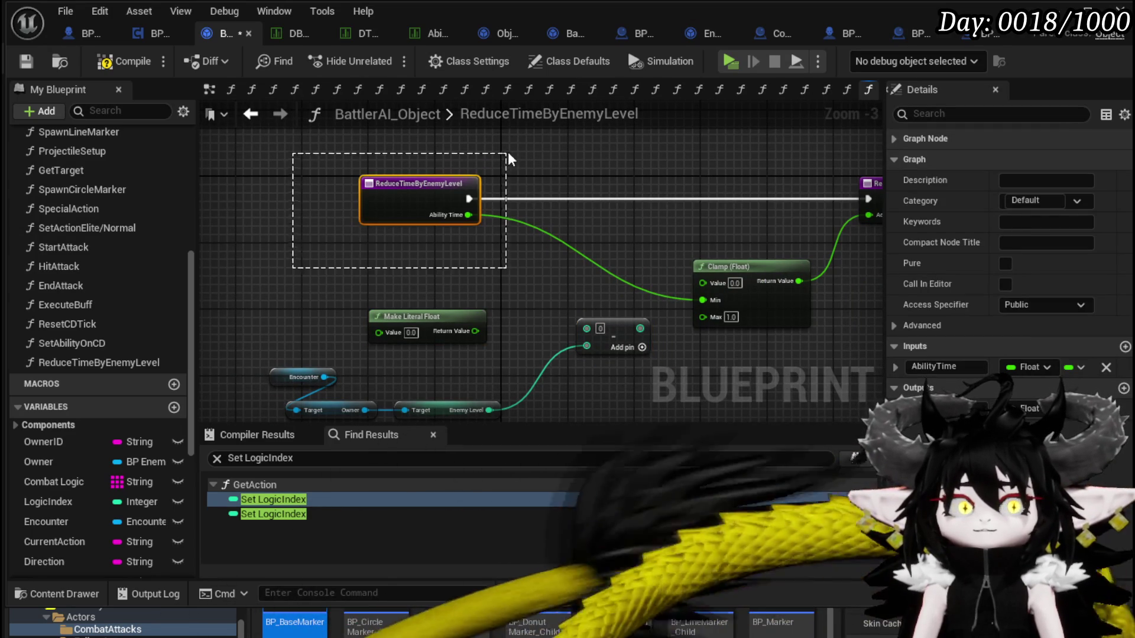
{"action": "mouse_move", "coordinate": [313, 270]}
{"action": "left_mouse_down"}
{"action": "mouse_move", "coordinate": [609, 136]}
{"action": "mouse_move", "coordinate": [309, 183]}
{"action": "mouse_move", "coordinate": [508, 176]}
{"action": "left_mouse_up"}
{"action": "left_click", "coordinate": [561, 153]}
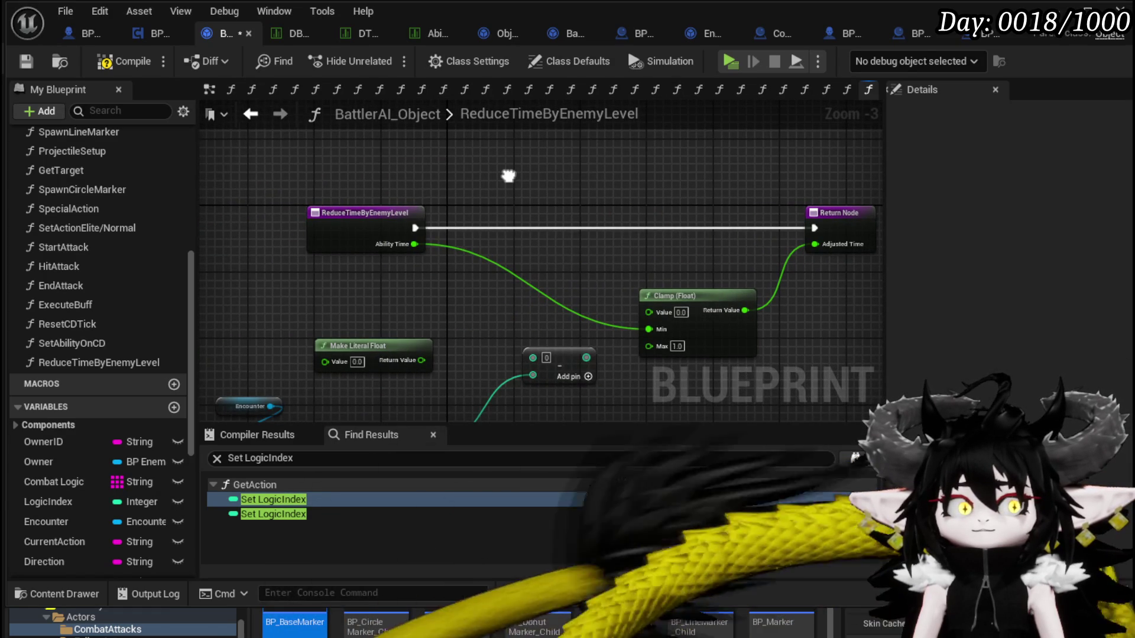
{"action": "left_click_drag", "start_coordinate": [508, 175], "coordinate": [569, 174]}
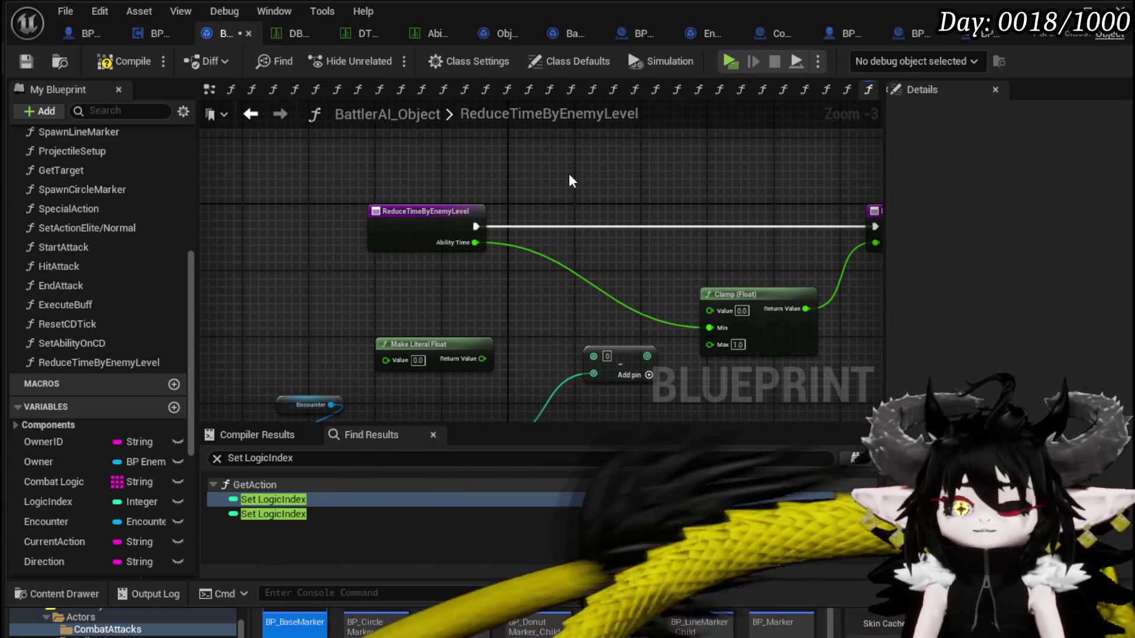
{"action": "mouse_move", "coordinate": [474, 242]}
{"action": "left_mouse_down"}
{"action": "mouse_move", "coordinate": [479, 303]}
{"action": "mouse_move", "coordinate": [508, 283]}
{"action": "mouse_move", "coordinate": [597, 294]}
{"action": "left_mouse_up"}
{"action": "type", "text": "+"}
{"action": "key", "text": "Return"}
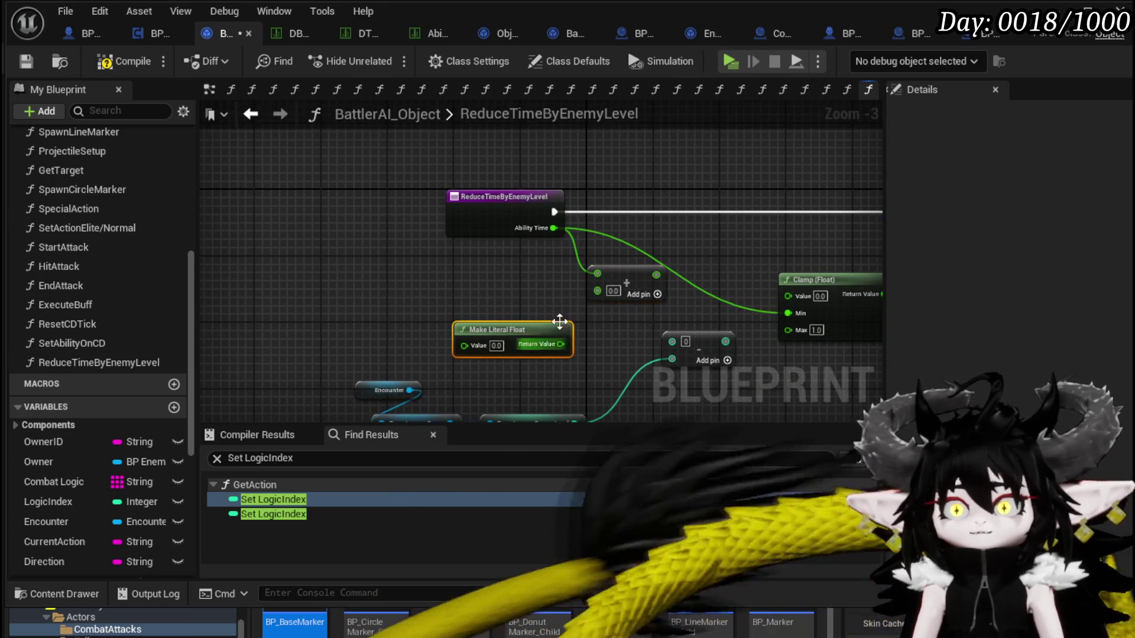
{"action": "key", "text": "Delete"}
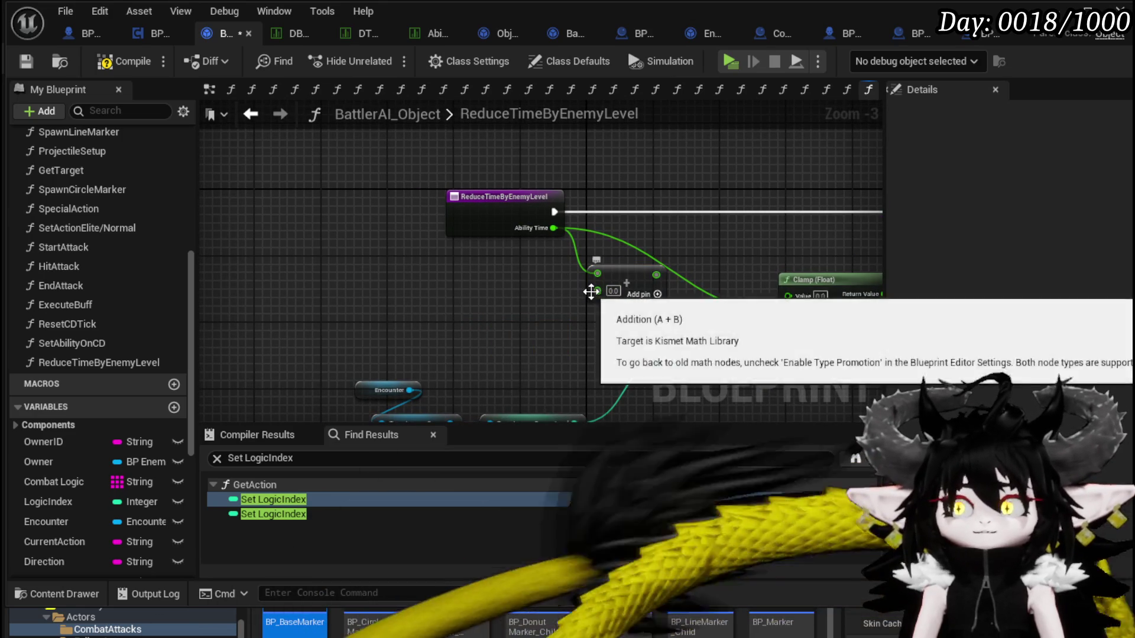
Set the Add node's second input to 5 and connect the conversion output to Clamp Value
{"action": "left_click", "coordinate": [612, 291]}
{"action": "type", "text": "5"}
{"action": "key", "text": "Return"}
{"action": "left_click_drag", "start_coordinate": [540, 343], "coordinate": [381, 317]}
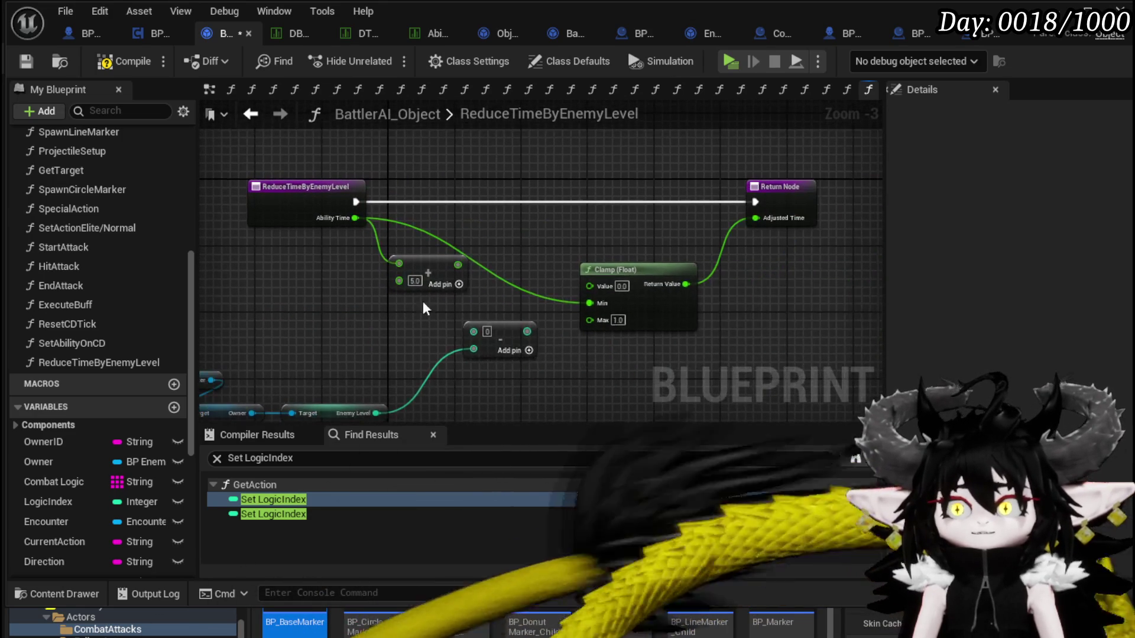
{"action": "mouse_move", "coordinate": [426, 267]}
{"action": "left_mouse_down"}
{"action": "mouse_move", "coordinate": [398, 278]}
{"action": "mouse_move", "coordinate": [412, 300]}
{"action": "mouse_move", "coordinate": [485, 334]}
{"action": "mouse_move", "coordinate": [473, 331]}
{"action": "left_mouse_up"}
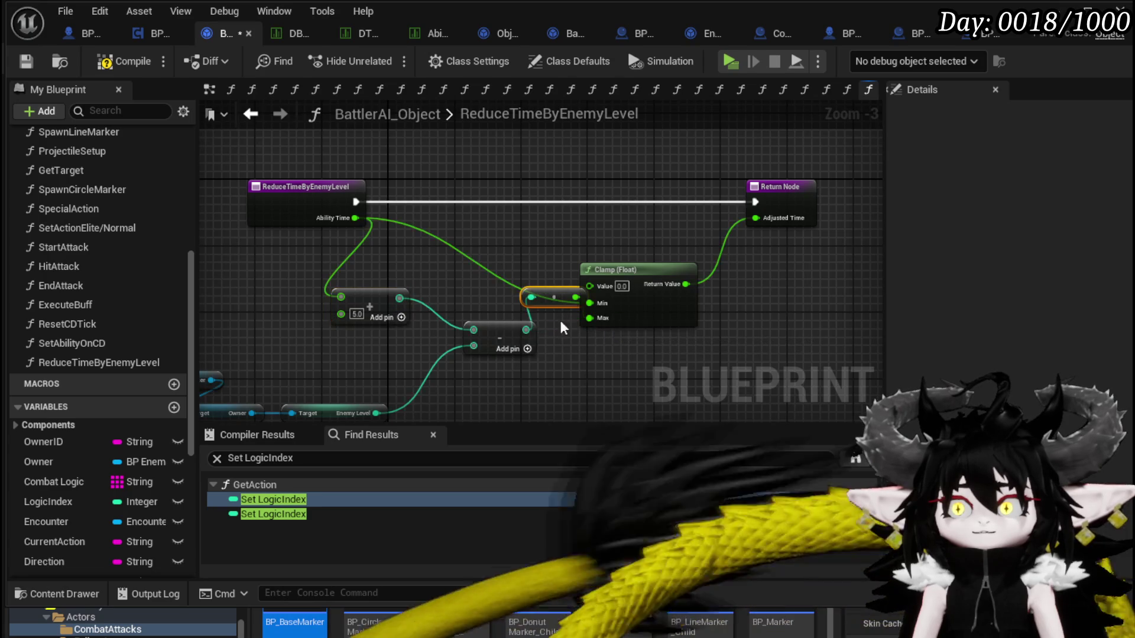
{"action": "left_click_drag", "start_coordinate": [495, 287], "coordinate": [655, 270]}
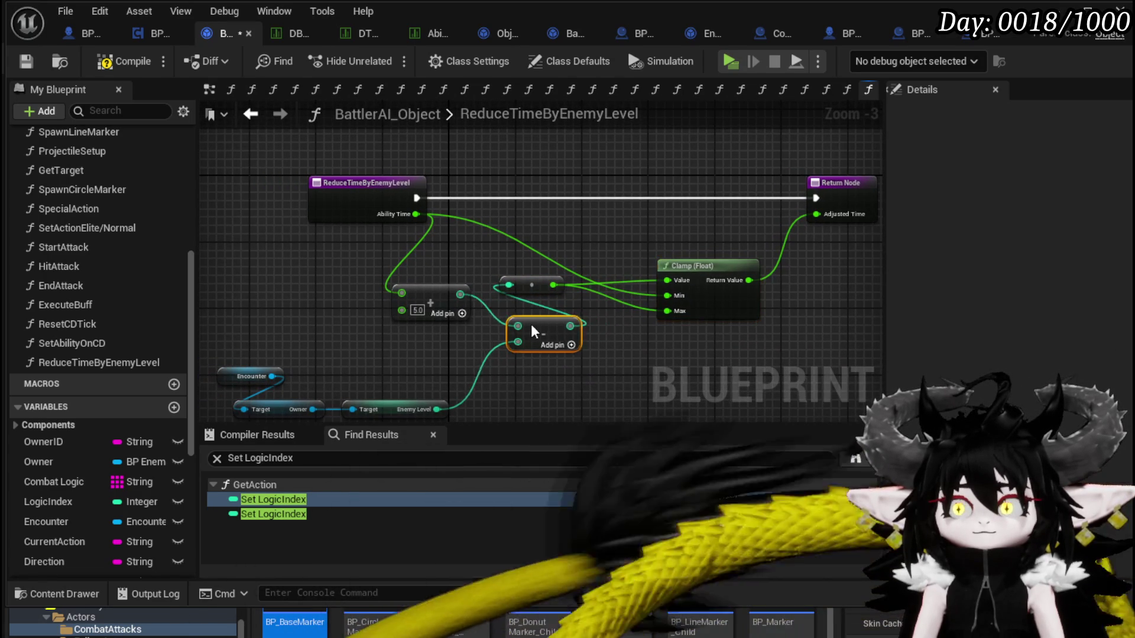
{"action": "left_click_drag", "start_coordinate": [533, 286], "coordinate": [537, 292]}
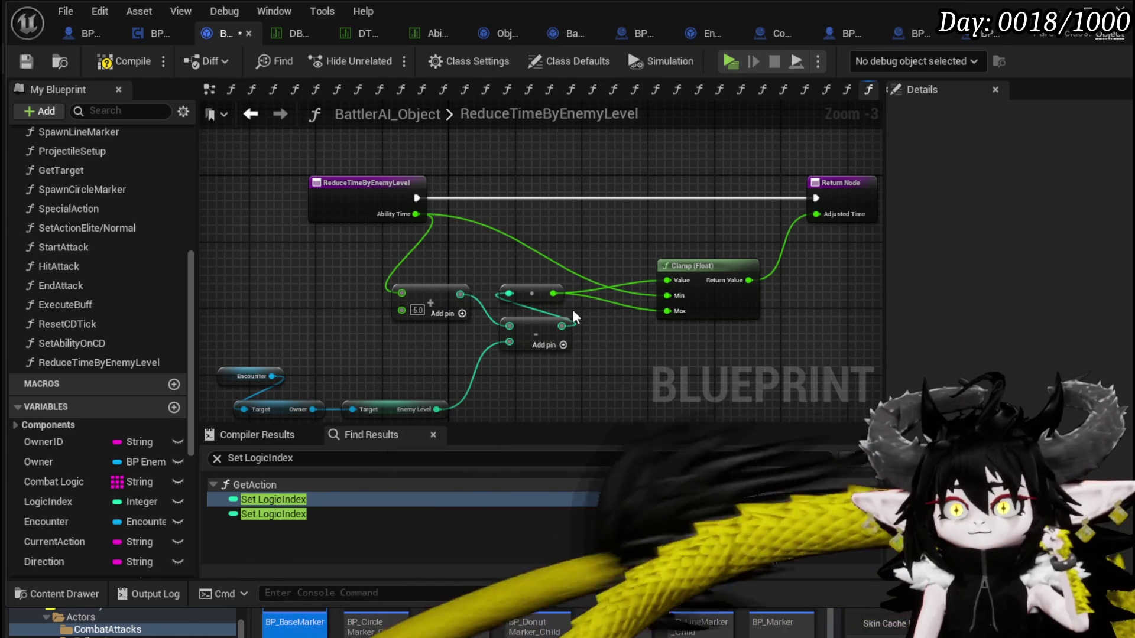
Convert Subtract's pins to float, wire Add into Subtract and Subtract into Clamp, removing the leftover 0 node
{"action": "left_click", "coordinate": [562, 326], "text": "alt"}
{"action": "left_click", "coordinate": [509, 327], "text": "alt"}
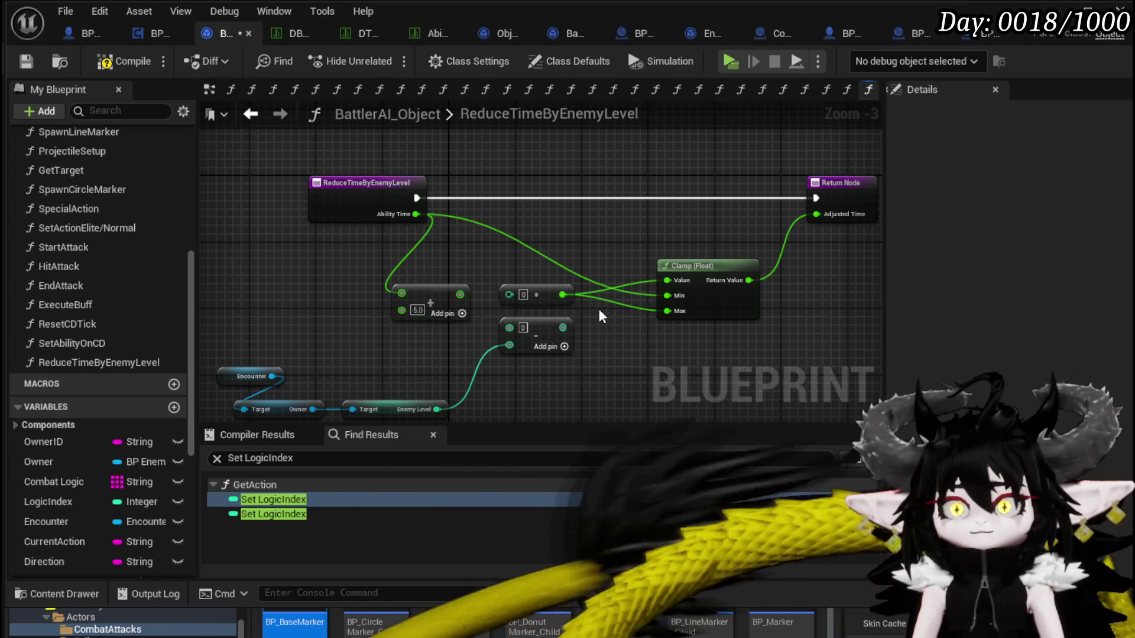
{"action": "right_click", "coordinate": [509, 331]}
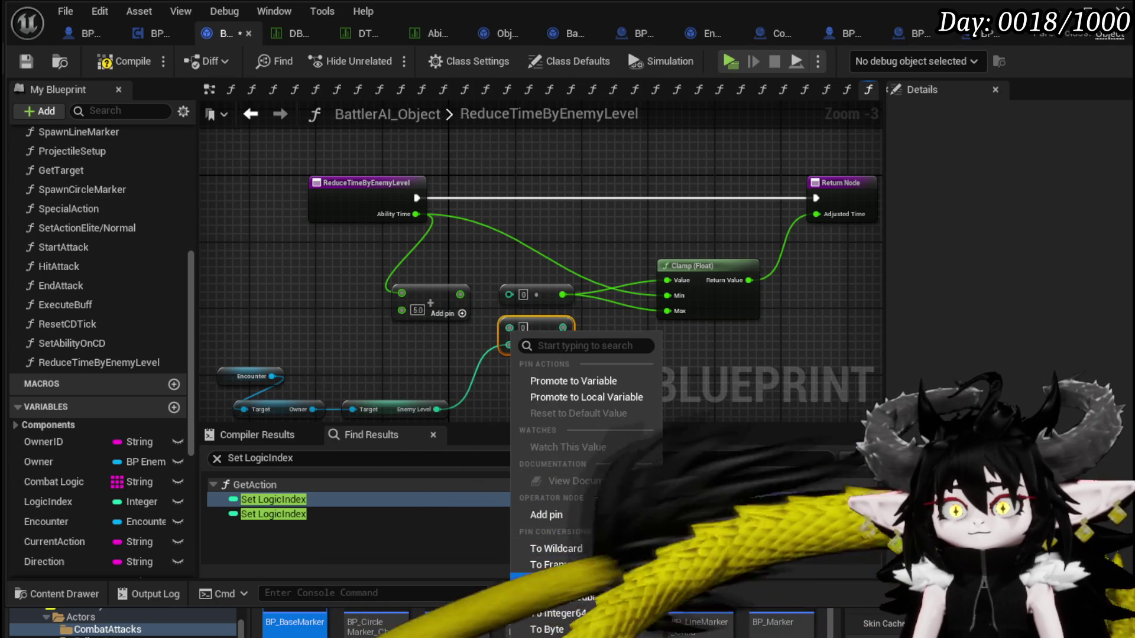
{"action": "left_click", "coordinate": [576, 593]}
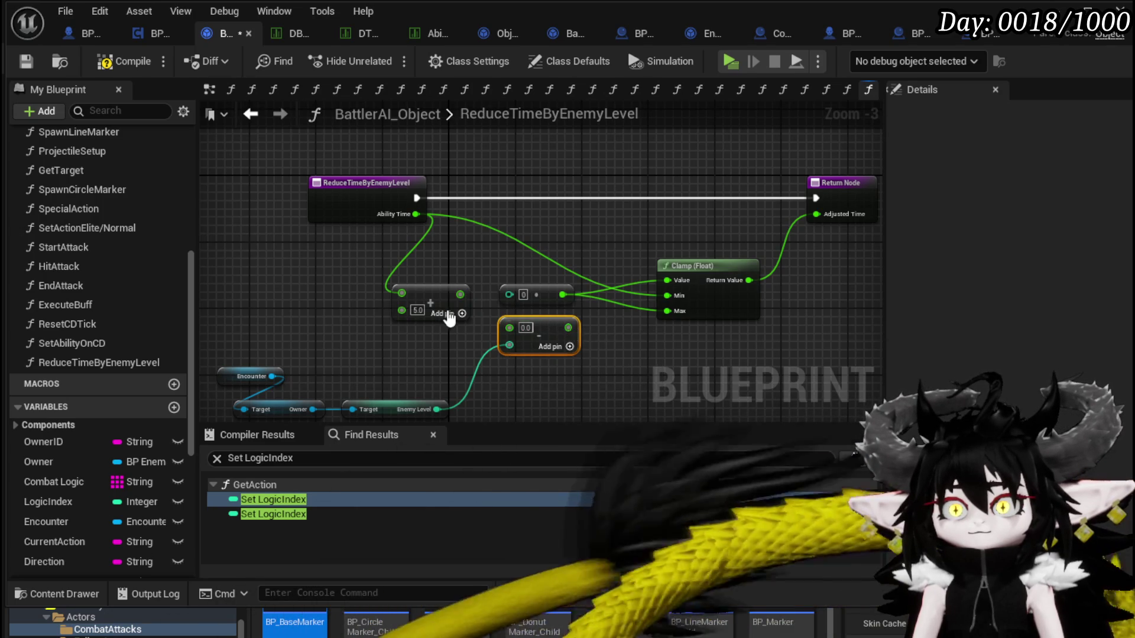
{"action": "mouse_move", "coordinate": [460, 294]}
{"action": "left_mouse_down"}
{"action": "mouse_move", "coordinate": [510, 327]}
{"action": "mouse_move", "coordinate": [637, 290]}
{"action": "mouse_move", "coordinate": [523, 295]}
{"action": "mouse_move", "coordinate": [665, 277]}
{"action": "left_mouse_up"}
{"action": "left_click_drag", "start_coordinate": [561, 326], "coordinate": [667, 311]}
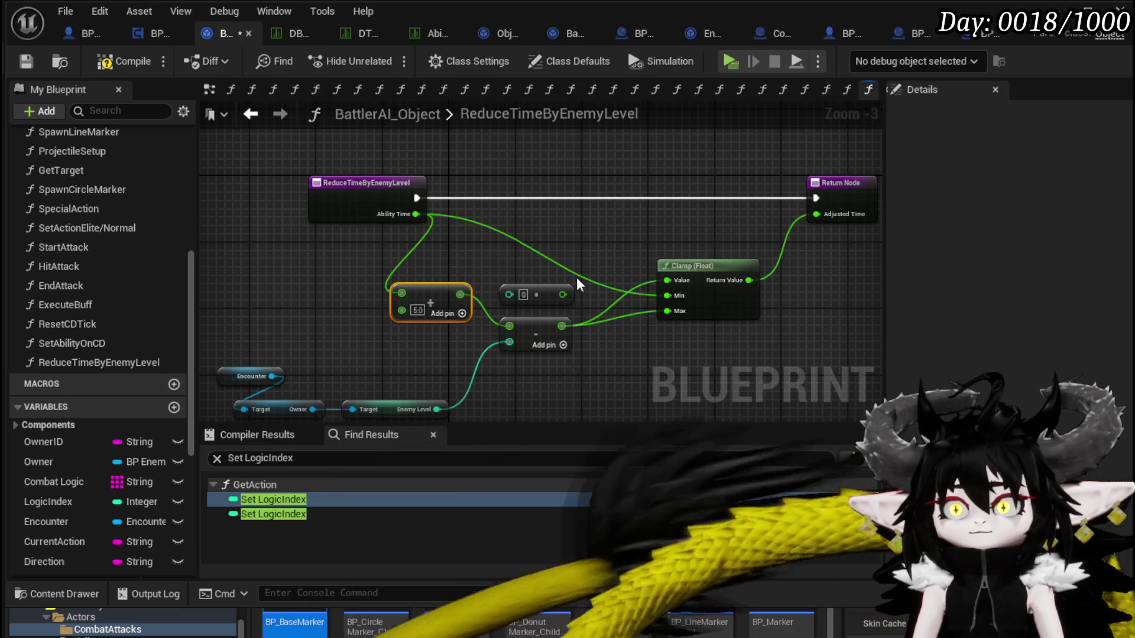
{"action": "left_click", "coordinate": [535, 292]}
{"action": "key", "text": "Delete"}
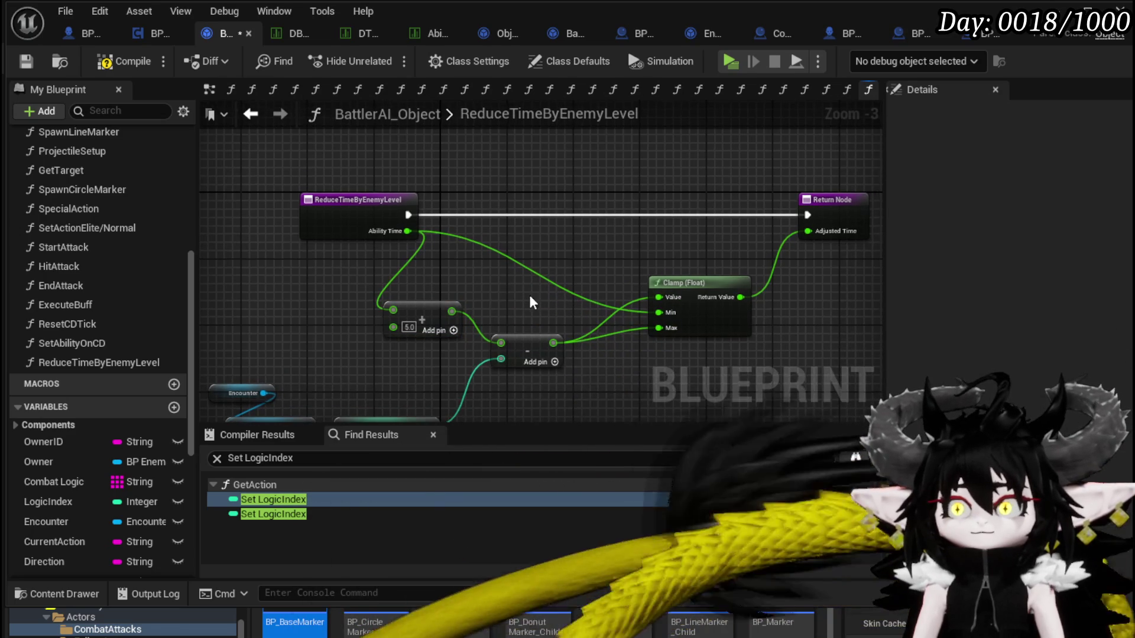
Compile and save the blueprint
{"action": "left_click", "coordinate": [124, 61]}
{"action": "left_click", "coordinate": [23, 61]}
{"action": "left_click_drag", "start_coordinate": [433, 160], "coordinate": [455, 121]}
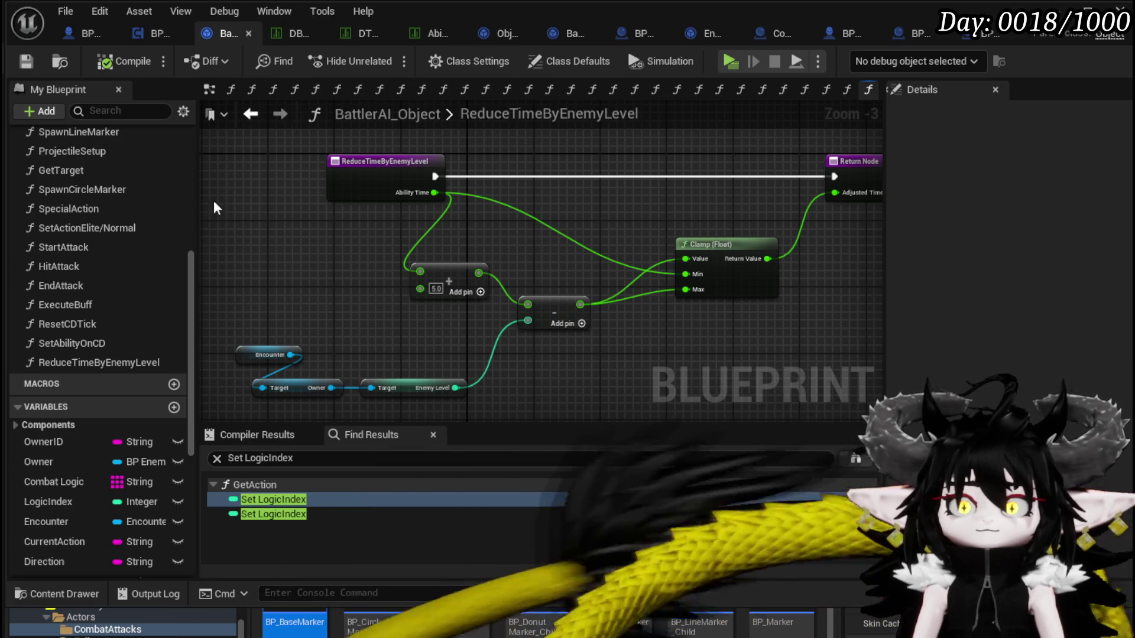
{"action": "left_click", "coordinate": [250, 114]}
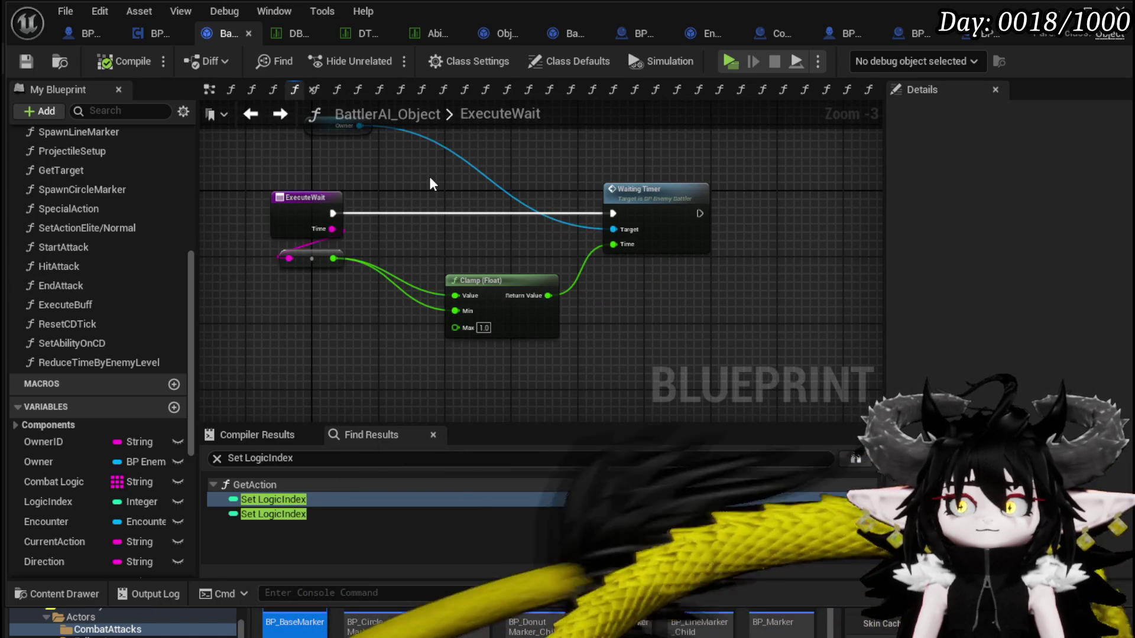
Add a pure ReduceTimeByEnemyLevel call between the wait time and Waiting Timer's Time
{"action": "left_click_drag", "start_coordinate": [119, 363], "coordinate": [304, 318]}
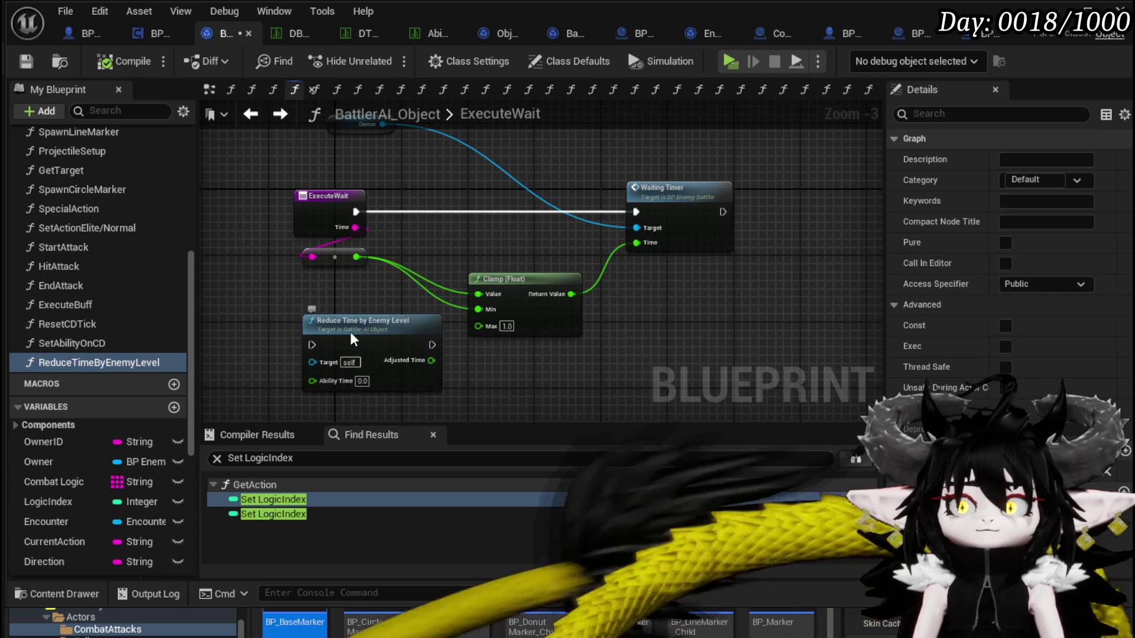
{"action": "left_click", "coordinate": [1005, 242]}
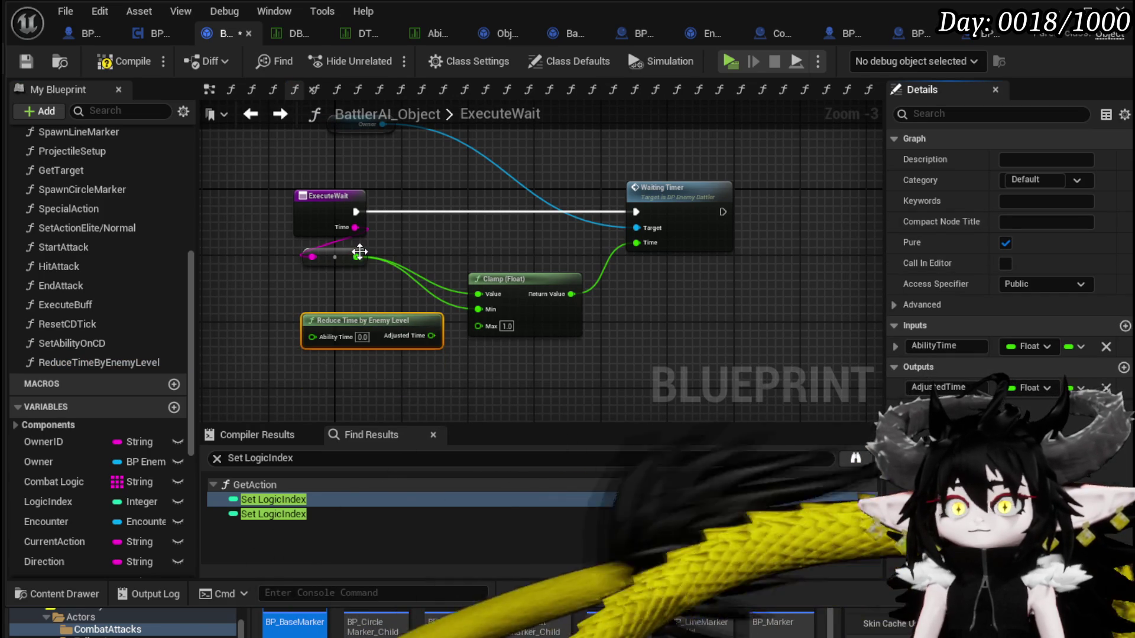
{"action": "mouse_move", "coordinate": [359, 251]}
{"action": "left_mouse_down"}
{"action": "mouse_move", "coordinate": [353, 346]}
{"action": "mouse_move", "coordinate": [312, 337]}
{"action": "left_mouse_up"}
{"action": "left_click_drag", "start_coordinate": [417, 335], "coordinate": [493, 263]}
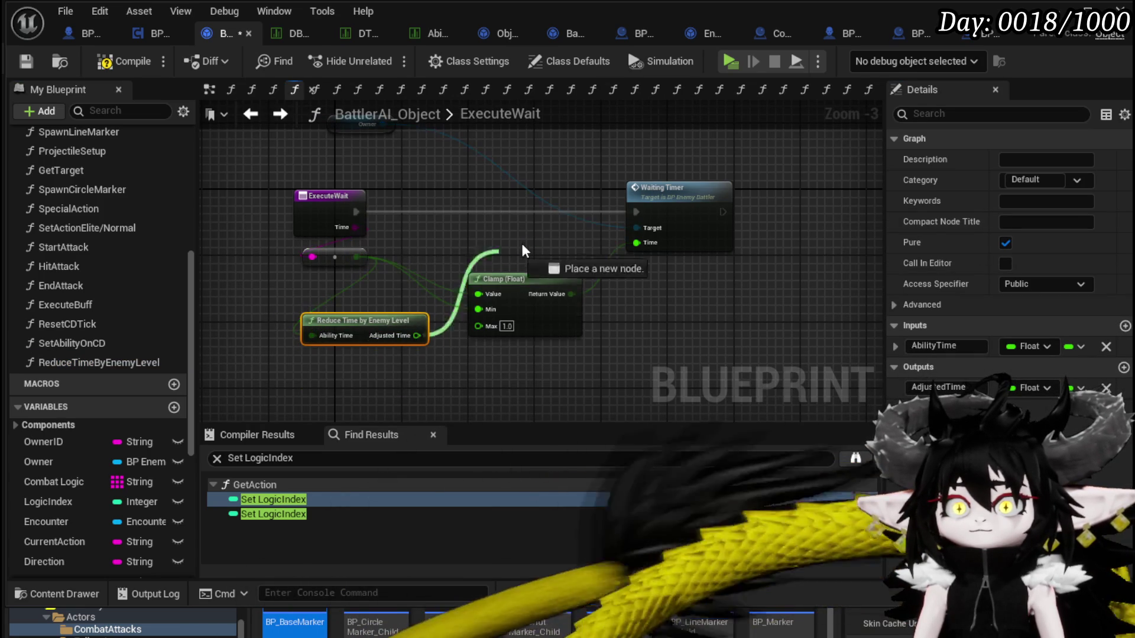
{"action": "left_click_drag", "start_coordinate": [641, 245], "coordinate": [641, 245]}
Delete the Clamp node, line up the Reduce Time node, then compile and save
{"action": "left_click", "coordinate": [555, 337]}
{"action": "key", "text": "Delete"}
{"action": "mouse_move", "coordinate": [387, 317]}
{"action": "left_mouse_down"}
{"action": "mouse_move", "coordinate": [520, 241]}
{"action": "mouse_move", "coordinate": [512, 247]}
{"action": "left_mouse_up"}
{"action": "left_click", "coordinate": [638, 307]}
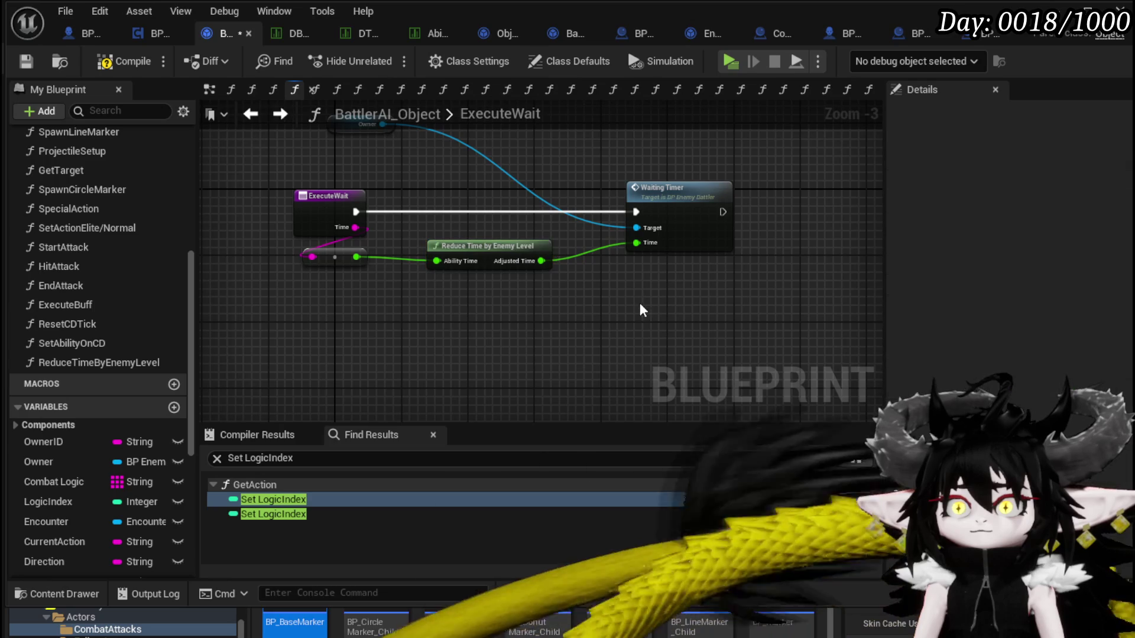
{"action": "left_click", "coordinate": [127, 61]}
{"action": "left_click", "coordinate": [25, 61]}
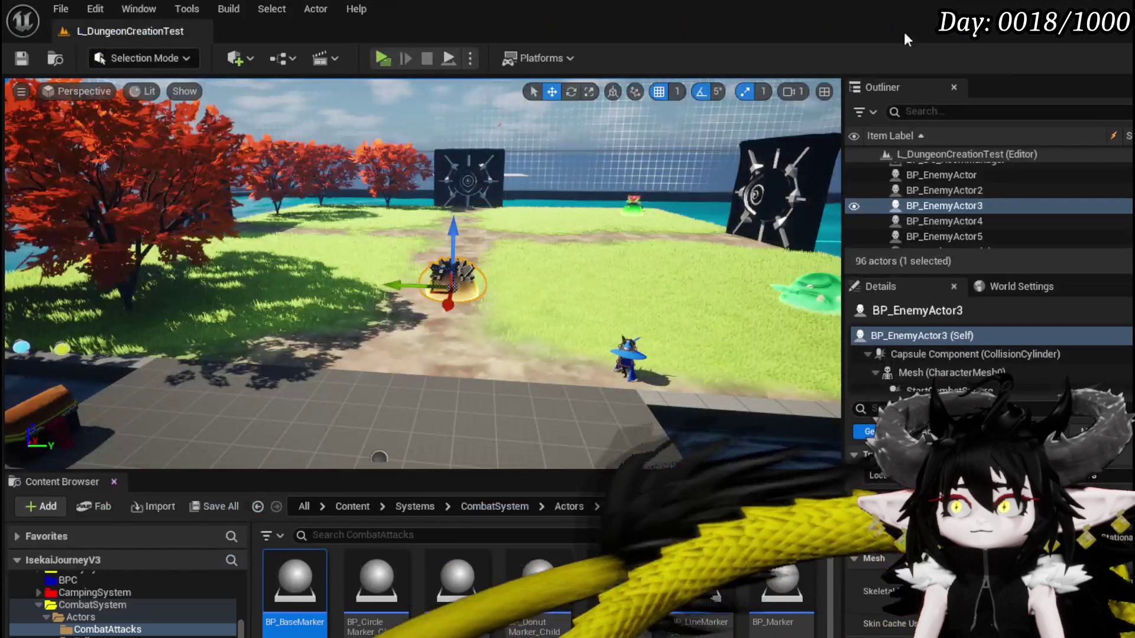
Play-test the battle in Standalone, confirming an action with G and ending the turn with B, then exit
{"action": "left_click", "coordinate": [393, 58]}
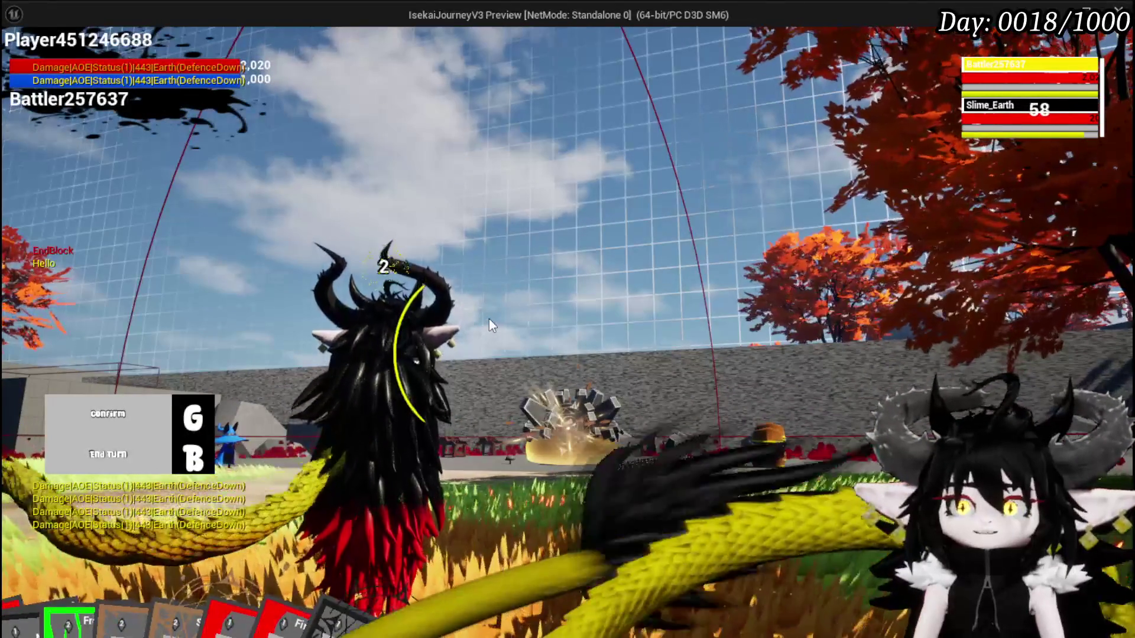
{"action": "key", "text": "g"}
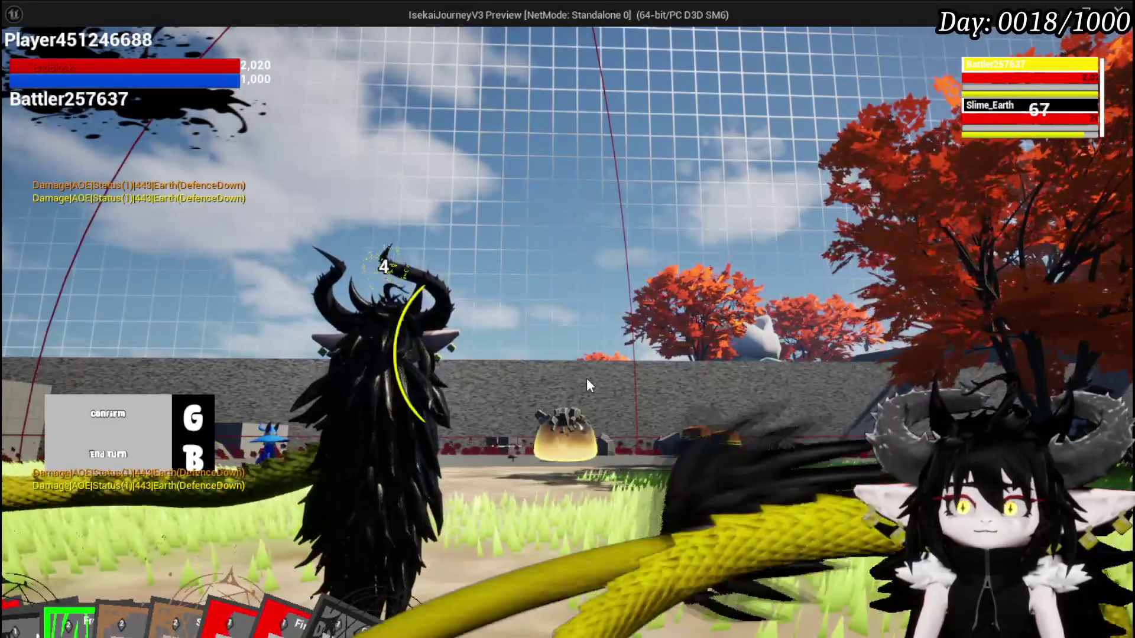
{"action": "key", "text": "b"}
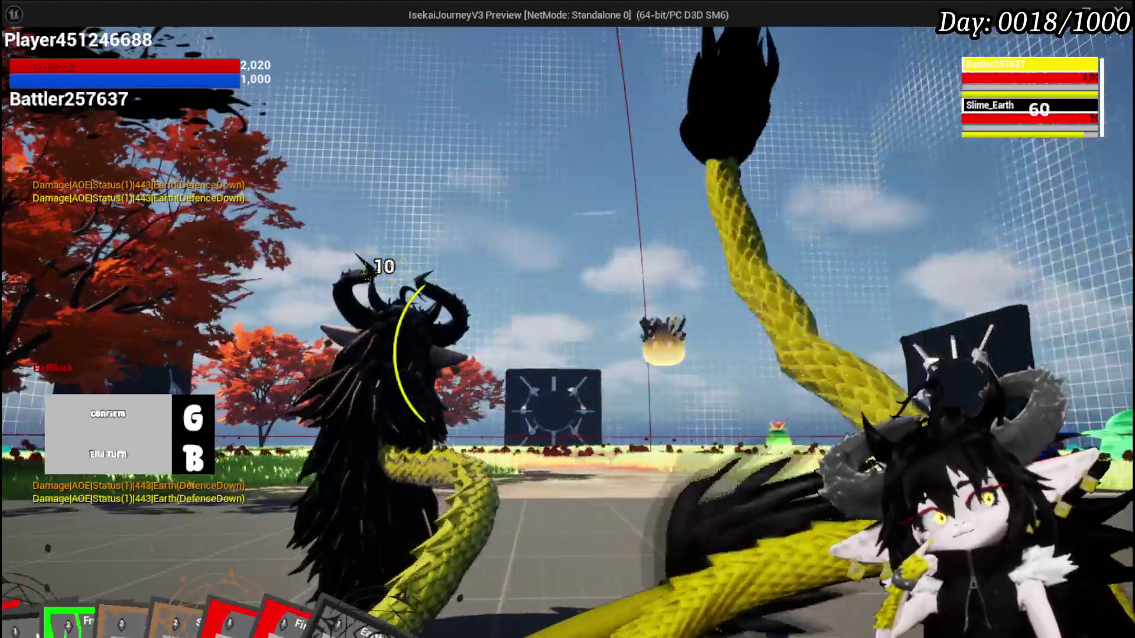
{"action": "key", "text": "Escape"}
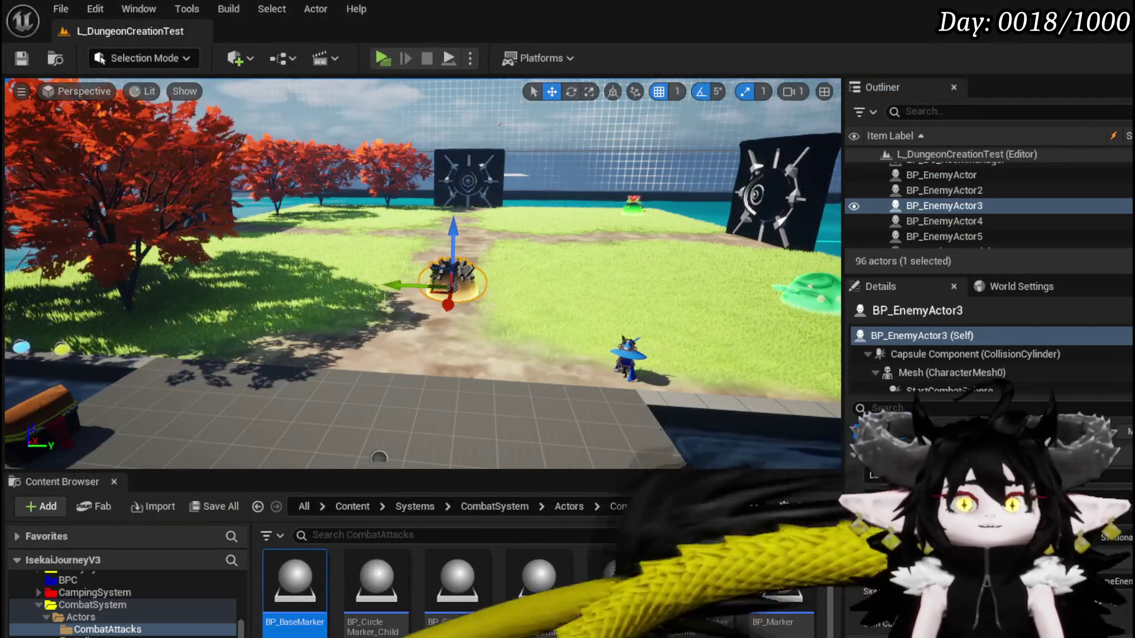
{"action": "left_click", "coordinate": [22, 58]}
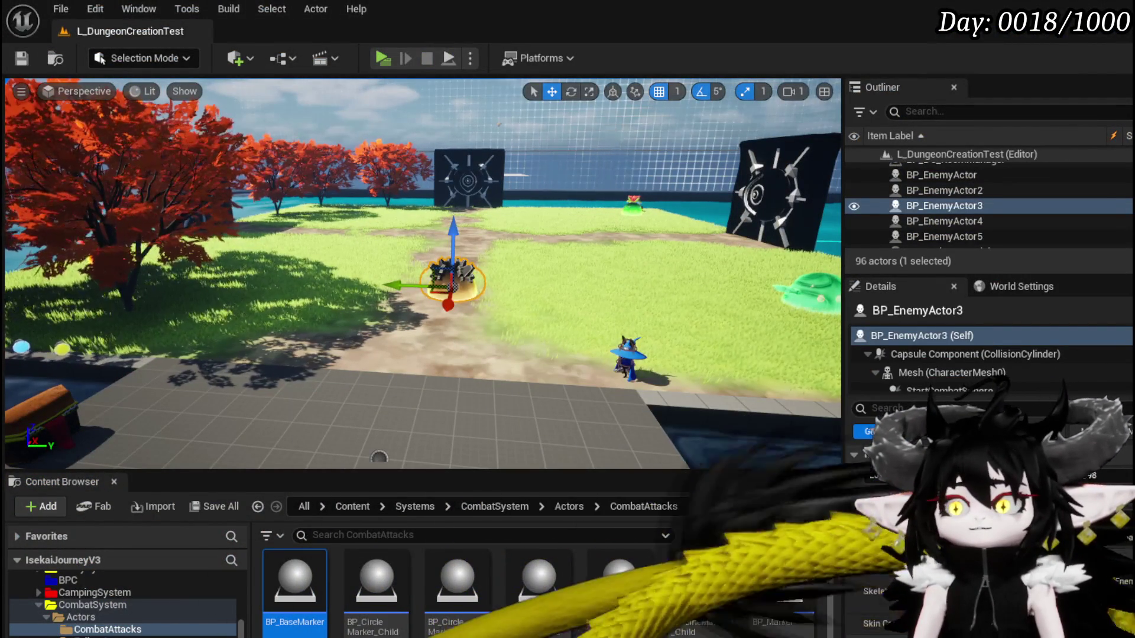
{"action": "key", "text": "alt+Tab"}
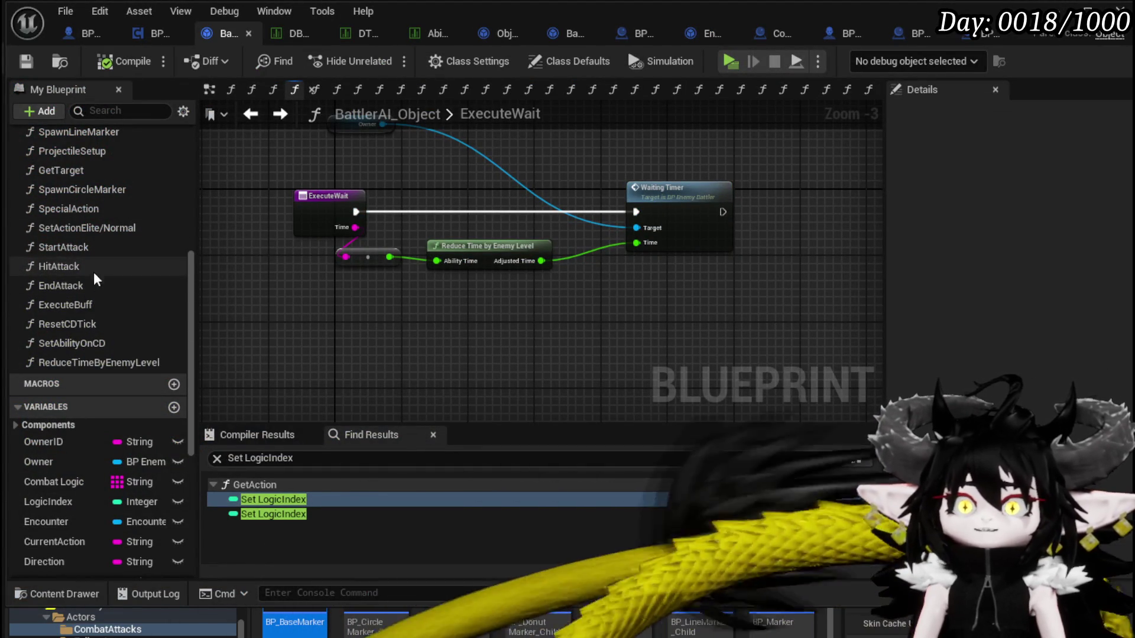
{"action": "scroll", "coordinate": [98, 279], "scroll_direction": "up", "scroll_amount": 1}
{"action": "scroll", "coordinate": [99, 282], "scroll_direction": "up", "scroll_amount": 10}
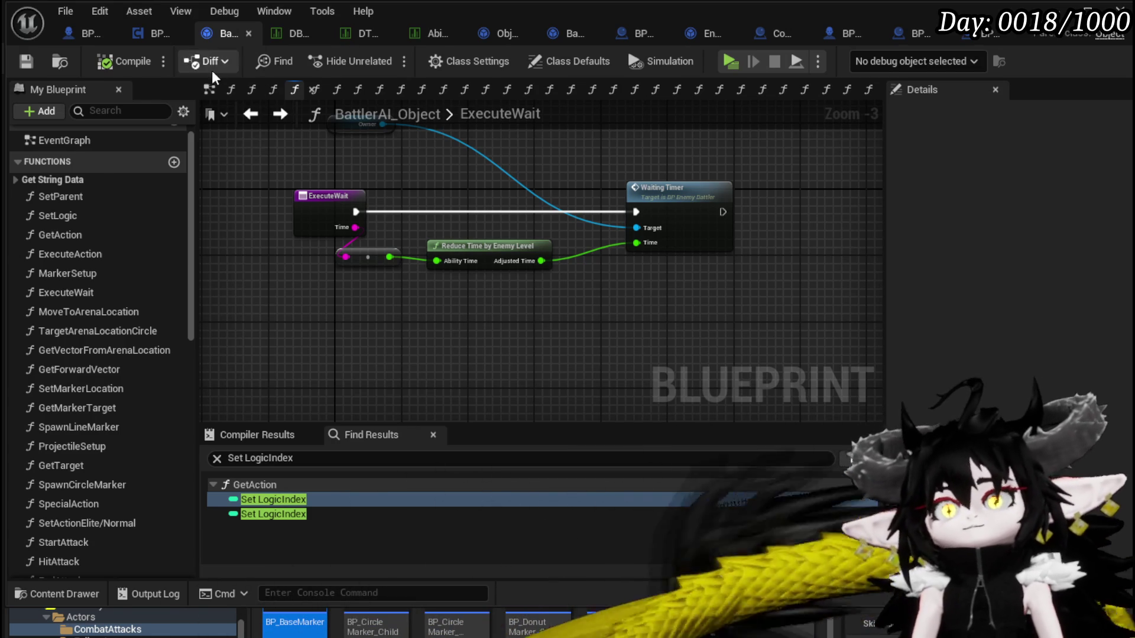
{"action": "left_click", "coordinate": [149, 34]}
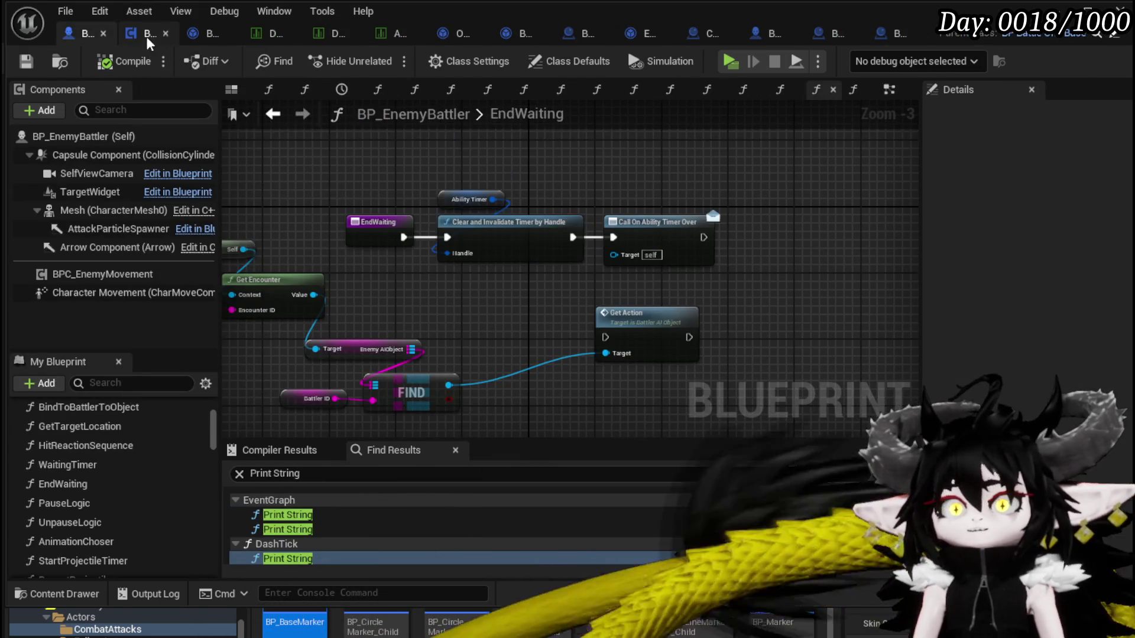
Switch to BP_EnemyBattler's EventGraph and pan to the Play Montage and Switch on Name nodes
{"action": "left_click", "coordinate": [147, 38]}
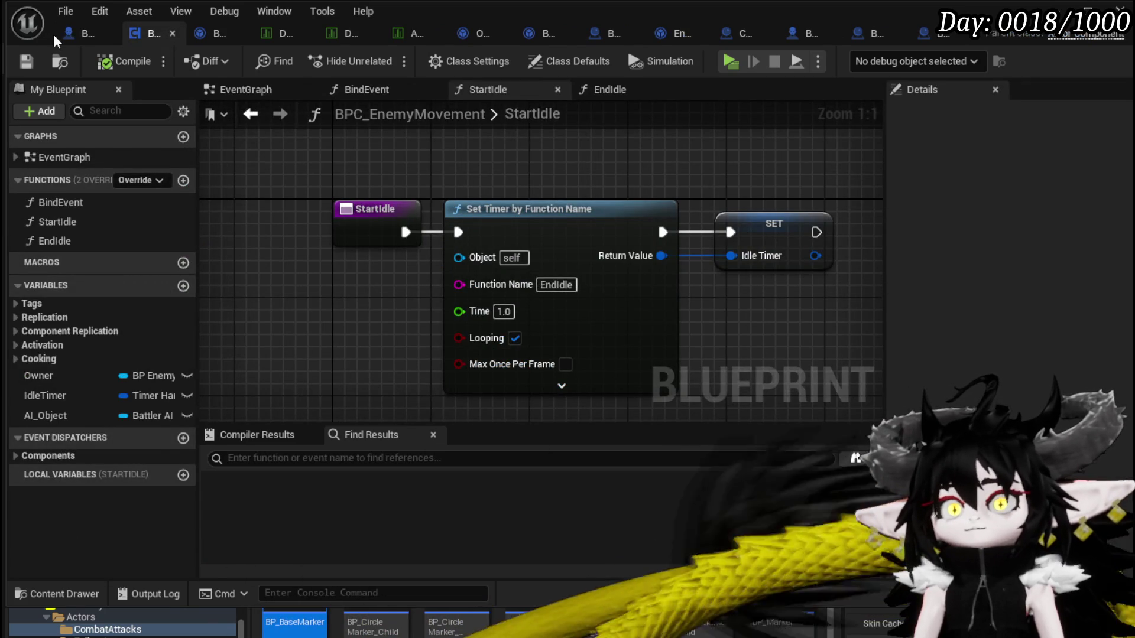
{"action": "left_click", "coordinate": [65, 37]}
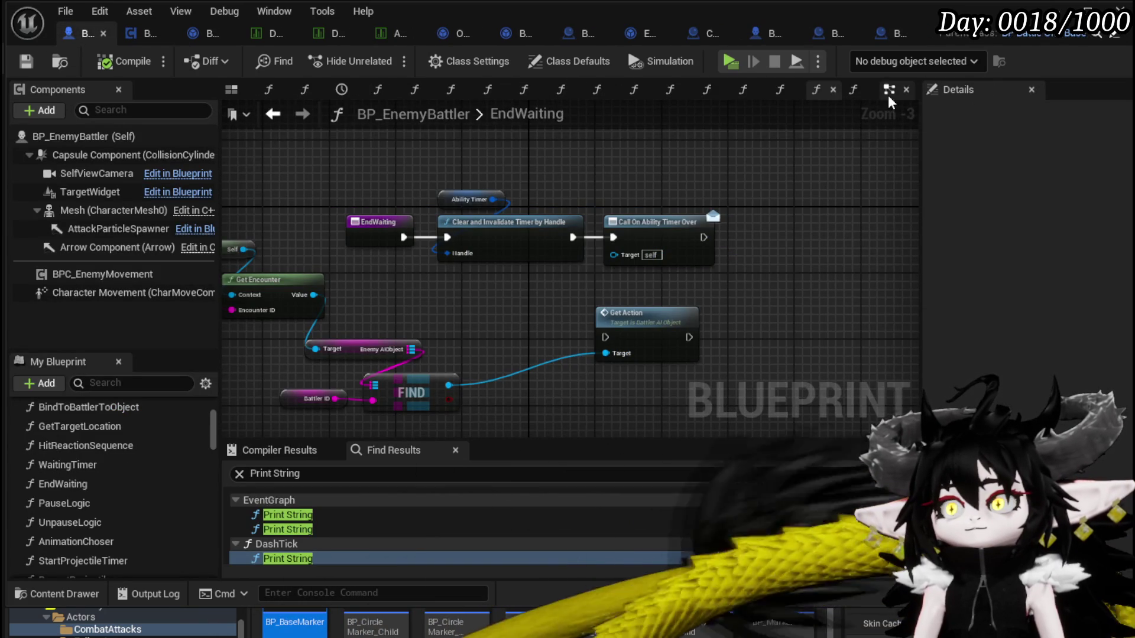
{"action": "left_click", "coordinate": [889, 95]}
{"action": "scroll", "coordinate": [519, 236], "scroll_direction": "up", "scroll_amount": 3}
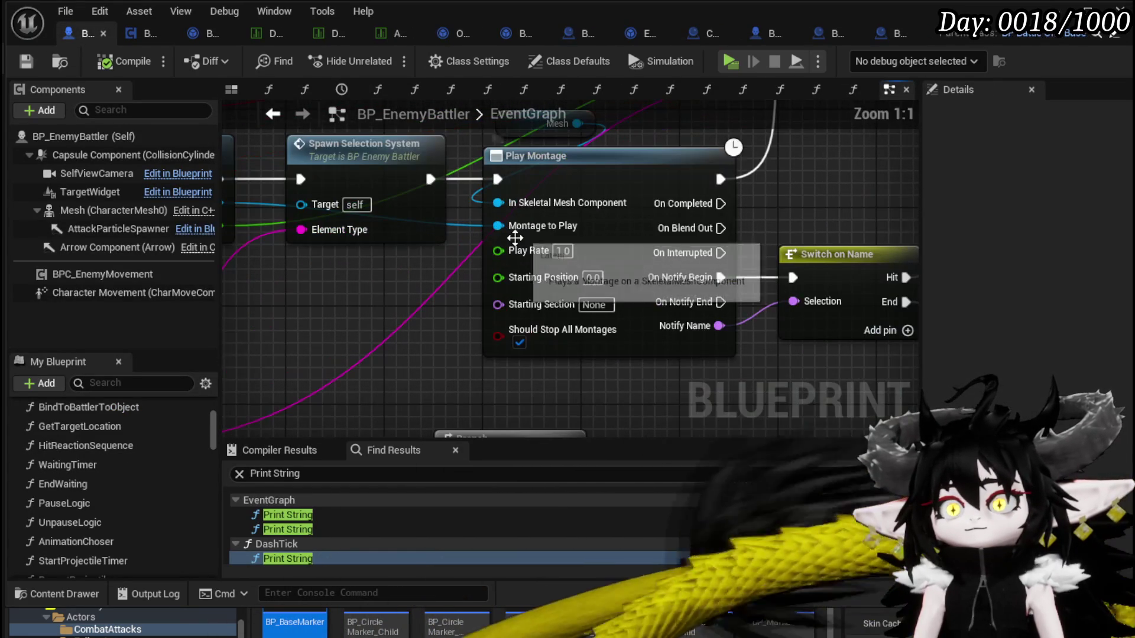
{"action": "scroll", "coordinate": [462, 267], "scroll_direction": "down", "scroll_amount": 3}
{"action": "left_click_drag", "start_coordinate": [385, 286], "coordinate": [520, 275]}
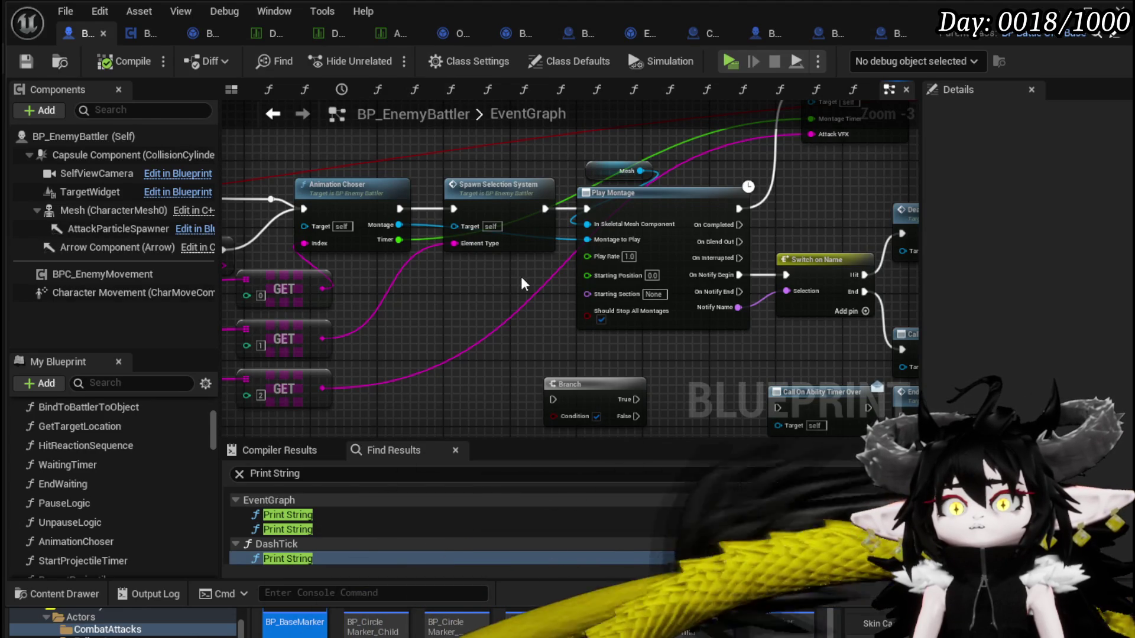
{"action": "left_click_drag", "start_coordinate": [520, 275], "coordinate": [387, 260]}
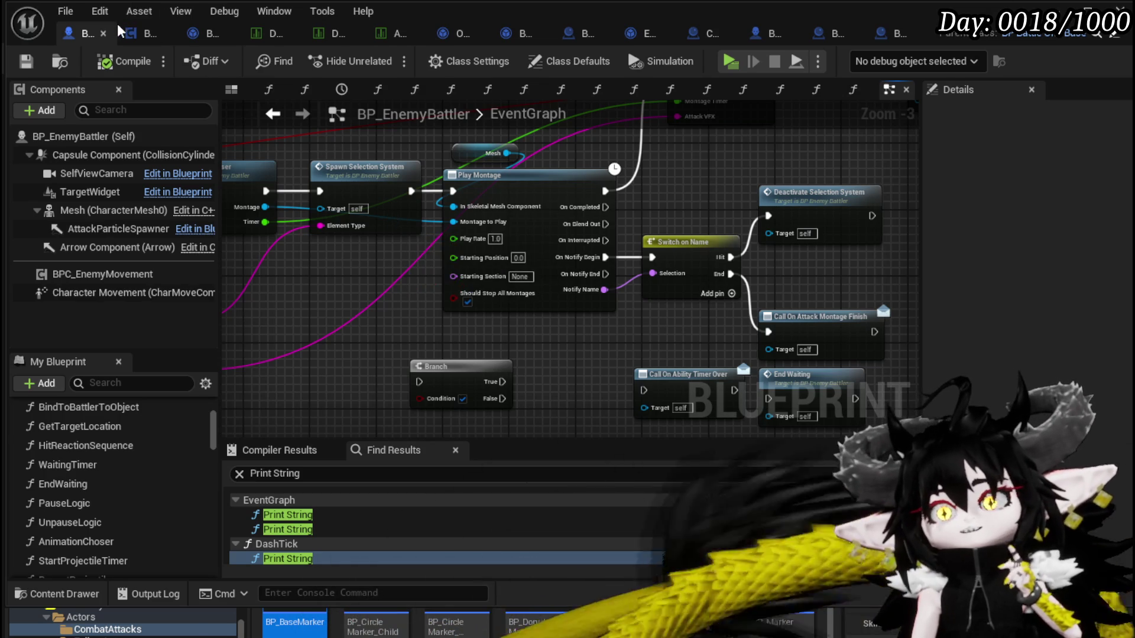
Open the StartIdle function graph in BPC_EnemyMovement
{"action": "left_click", "coordinate": [131, 37]}
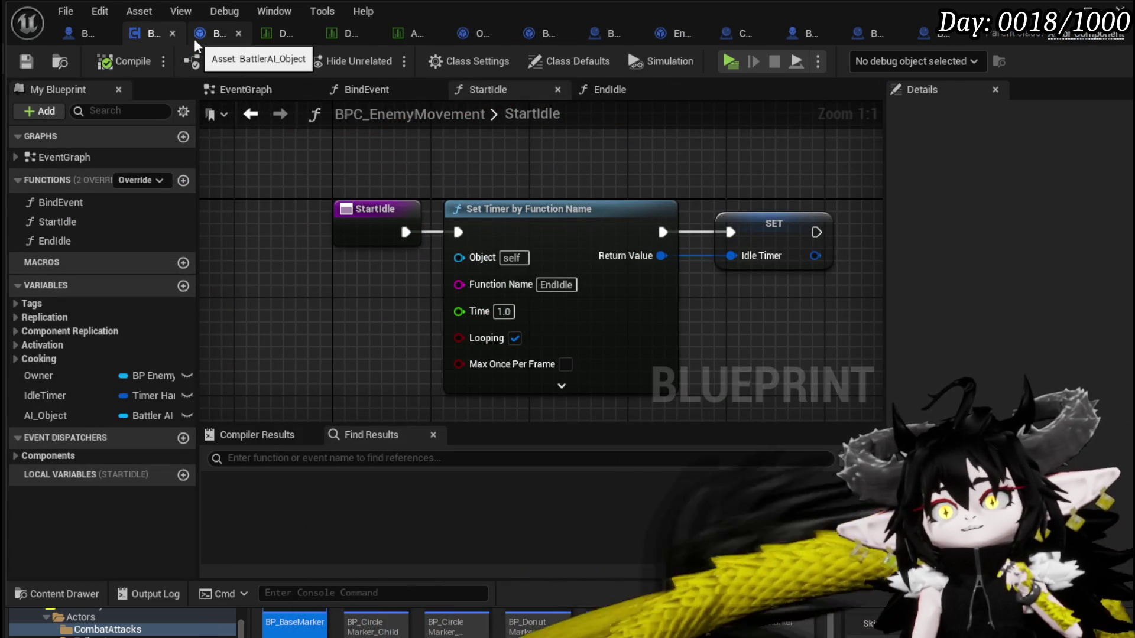
{"action": "double_click", "coordinate": [87, 224]}
{"action": "left_click_drag", "start_coordinate": [454, 195], "coordinate": [464, 179]}
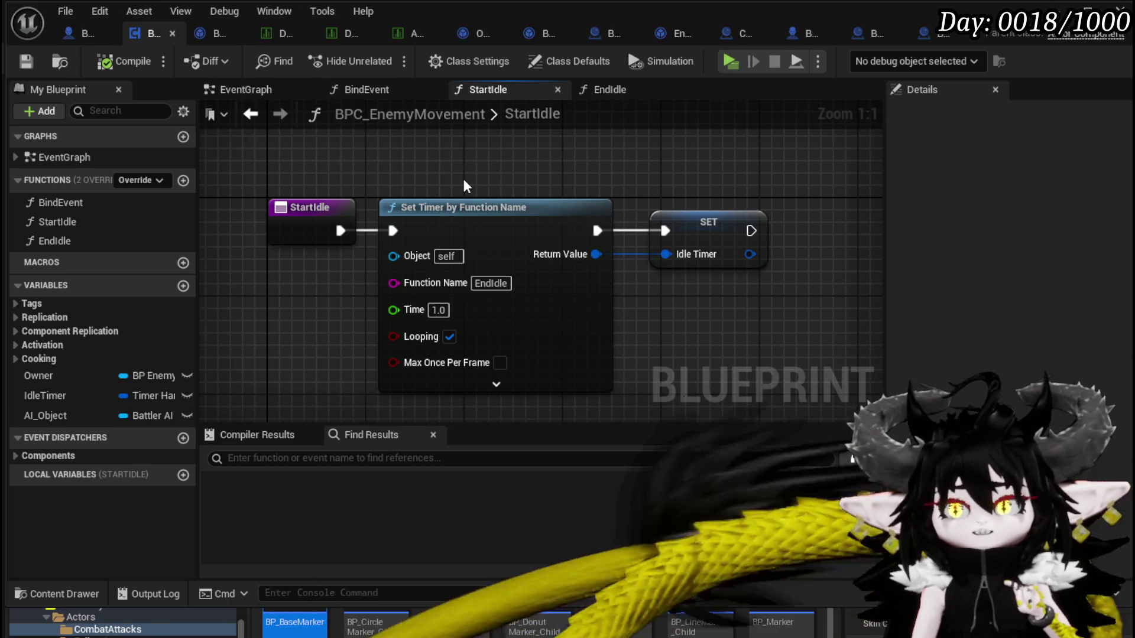
Inspect the StartIdle, Set Timer and SET nodes and clear space right of the SET node
{"action": "left_click_drag", "start_coordinate": [883, 337], "coordinate": [278, 198]}
{"action": "left_click", "coordinate": [345, 184]}
{"action": "left_click_drag", "start_coordinate": [241, 144], "coordinate": [654, 322]}
{"action": "left_click", "coordinate": [656, 299]}
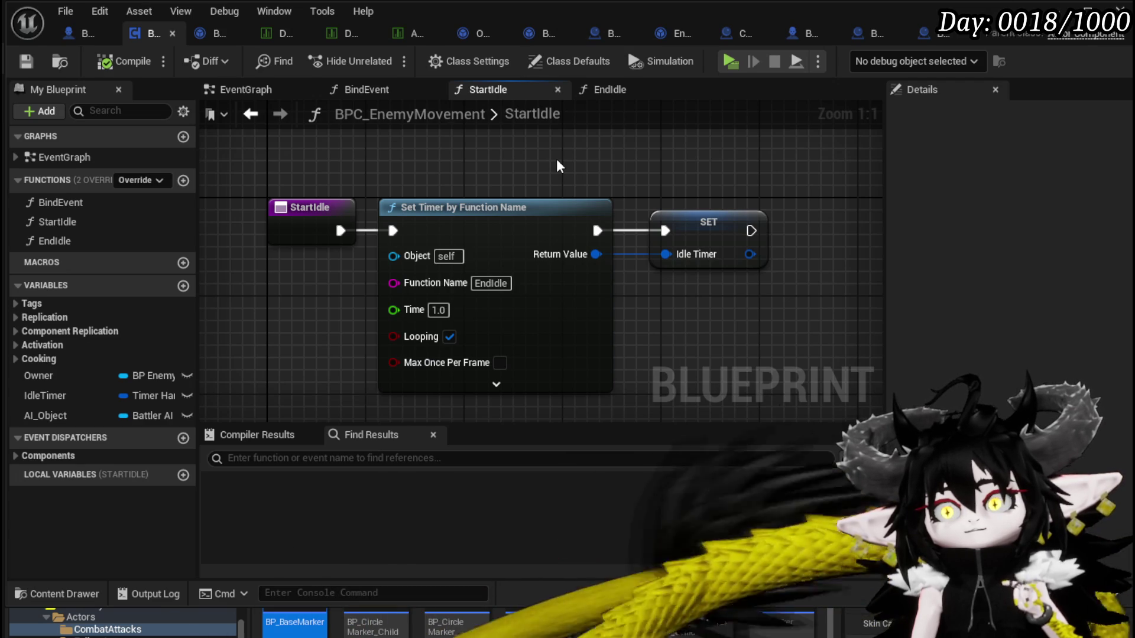
{"action": "scroll", "coordinate": [556, 161], "scroll_direction": "down", "scroll_amount": 1}
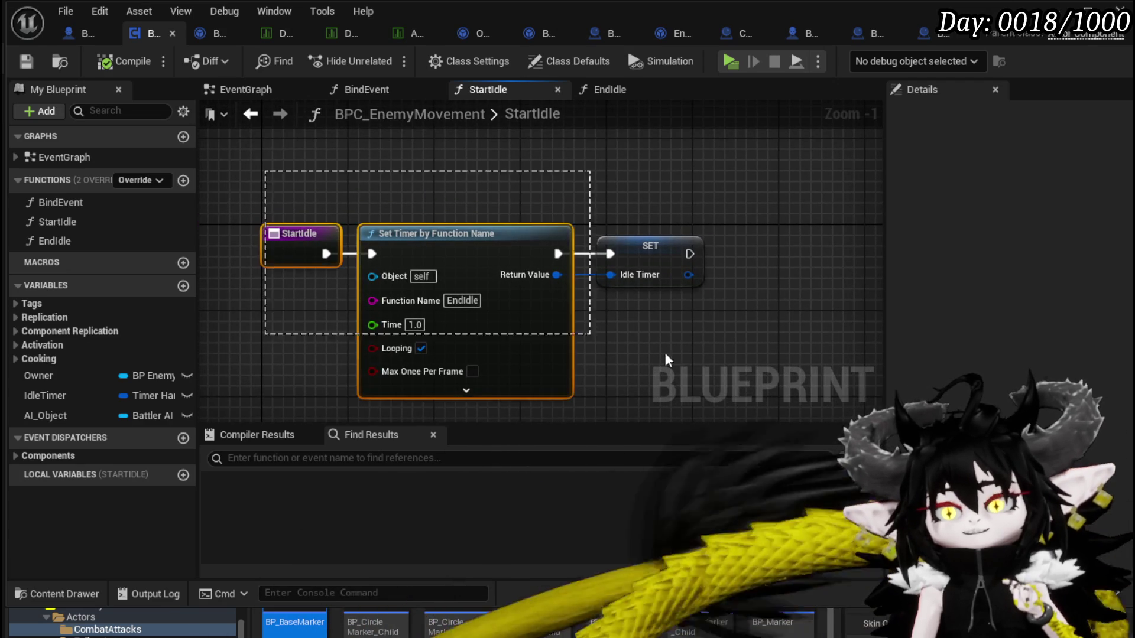
{"action": "left_click_drag", "start_coordinate": [594, 343], "coordinate": [594, 343]}
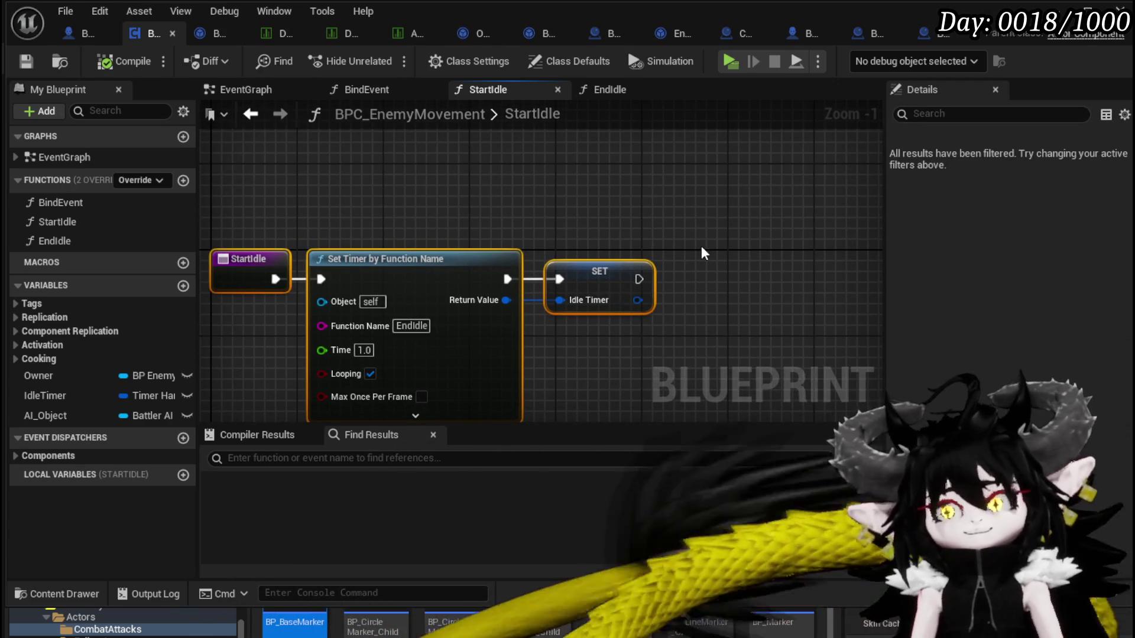
{"action": "scroll", "coordinate": [704, 253], "scroll_direction": "down", "scroll_amount": 3}
{"action": "left_click", "coordinate": [635, 242]}
{"action": "scroll", "coordinate": [539, 202], "scroll_direction": "up", "scroll_amount": 2}
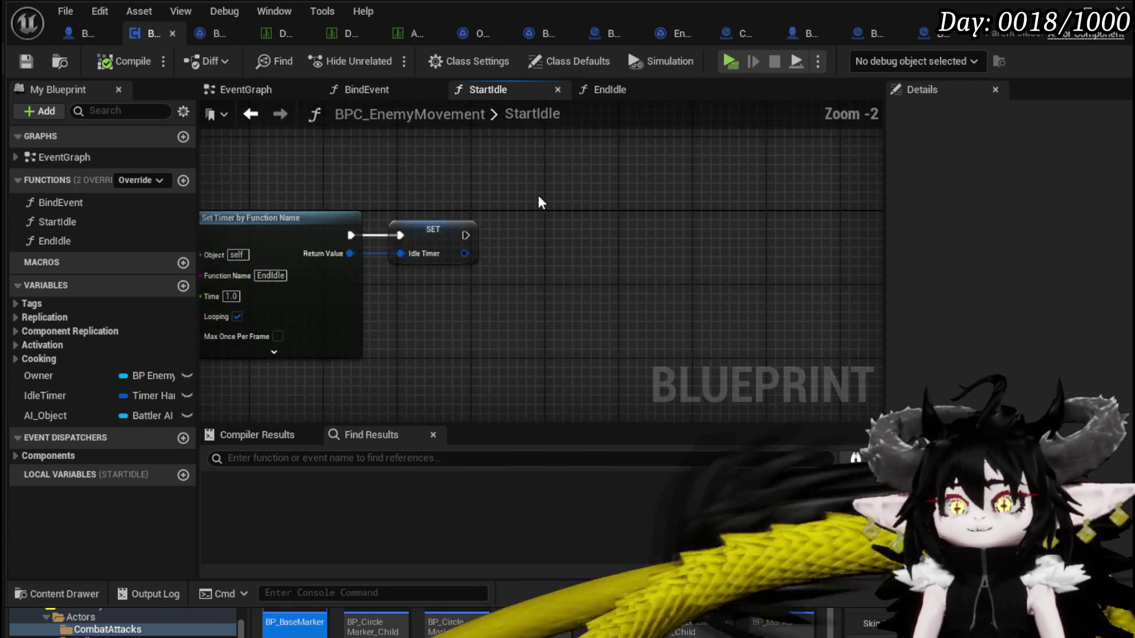
{"action": "left_click_drag", "start_coordinate": [539, 203], "coordinate": [635, 218]}
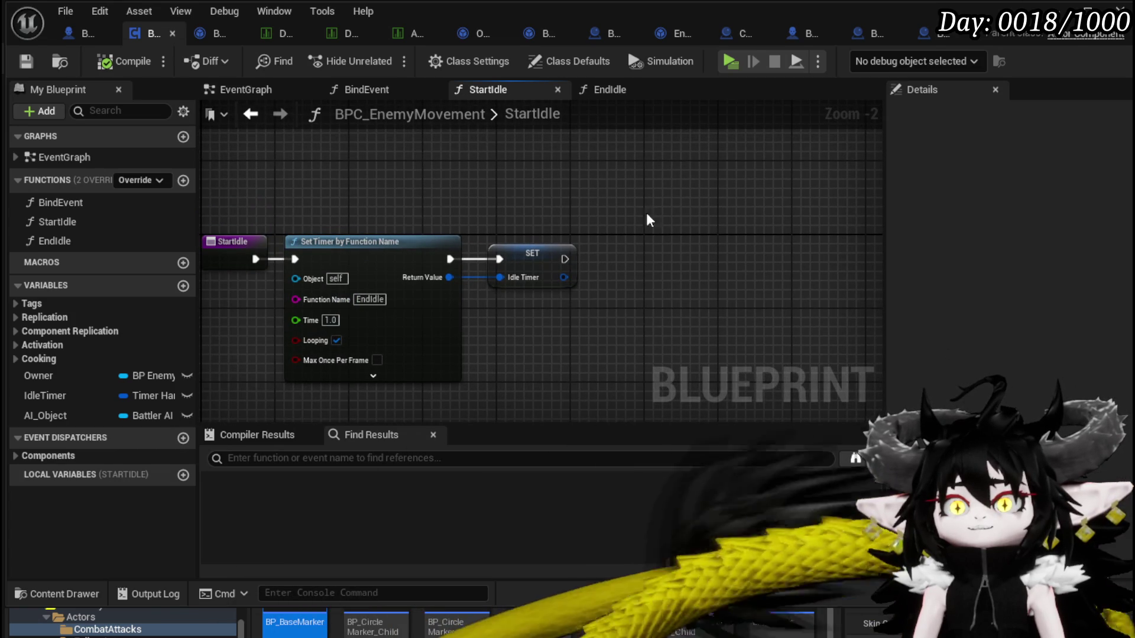
{"action": "left_click_drag", "start_coordinate": [531, 219], "coordinate": [467, 201]}
{"action": "left_click_drag", "start_coordinate": [603, 223], "coordinate": [451, 169]}
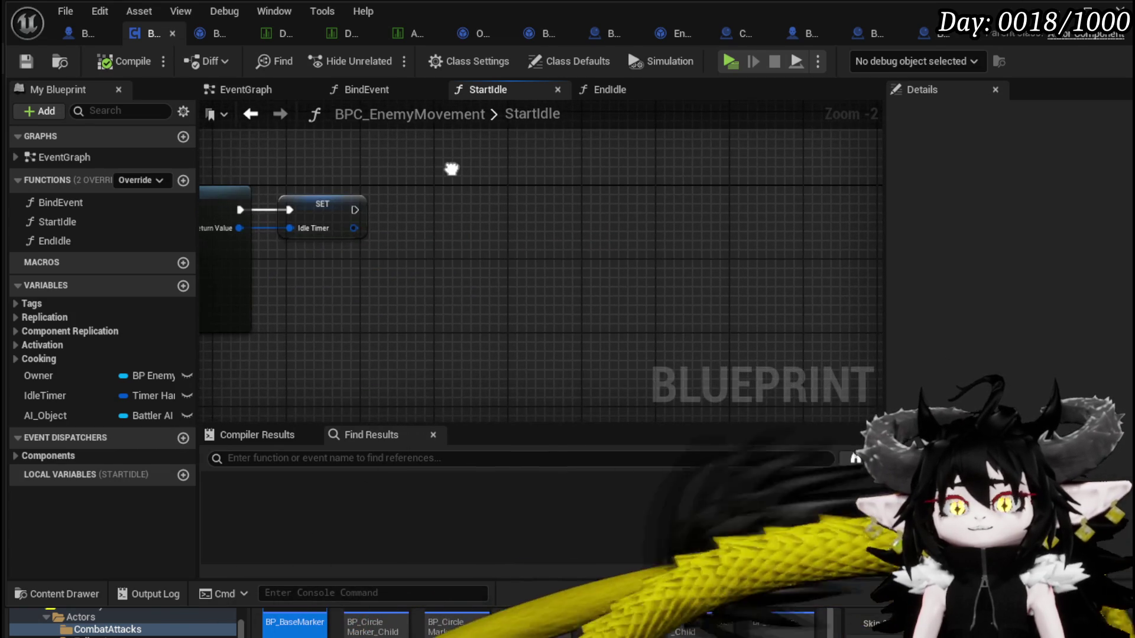
Add an Owner getter and a Move to Random Location node searched as 'Random'
{"action": "mouse_move", "coordinate": [38, 376]}
{"action": "left_mouse_down"}
{"action": "mouse_move", "coordinate": [452, 183]}
{"action": "mouse_move", "coordinate": [381, 168]}
{"action": "mouse_move", "coordinate": [559, 208]}
{"action": "left_mouse_up"}
{"action": "left_click", "coordinate": [413, 177]}
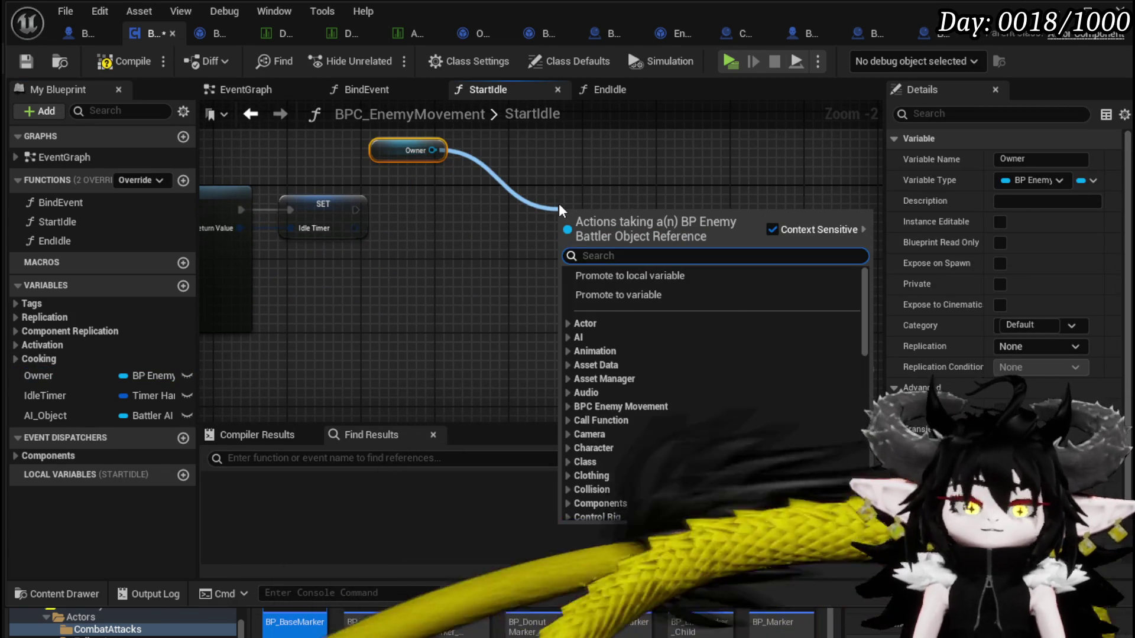
{"action": "type", "text": "Ai move"}
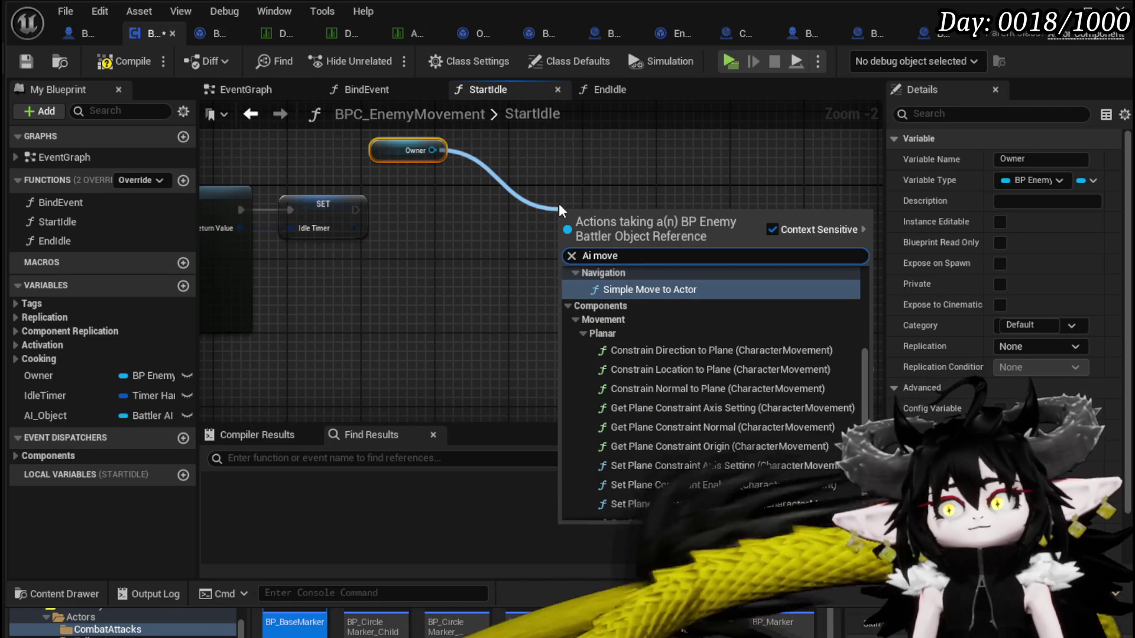
{"action": "type", "text": " to"}
{"action": "key", "text": "BackSpace"}
{"action": "key", "text": "BackSpace"}
{"action": "key", "text": "BackSpace"}
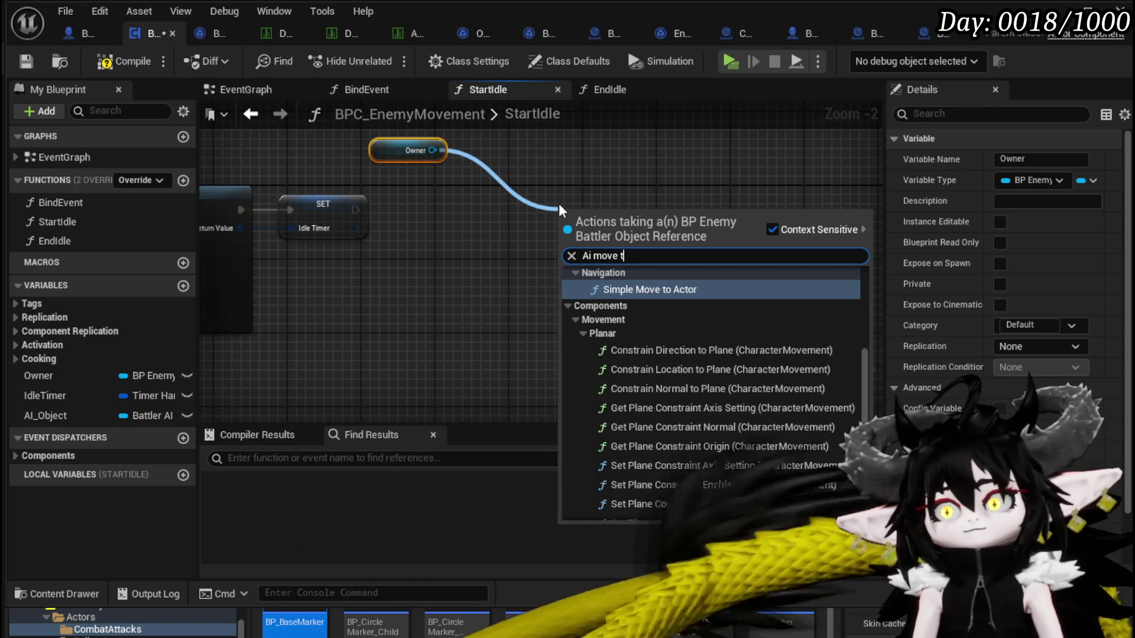
{"action": "type", "text": "Random"}
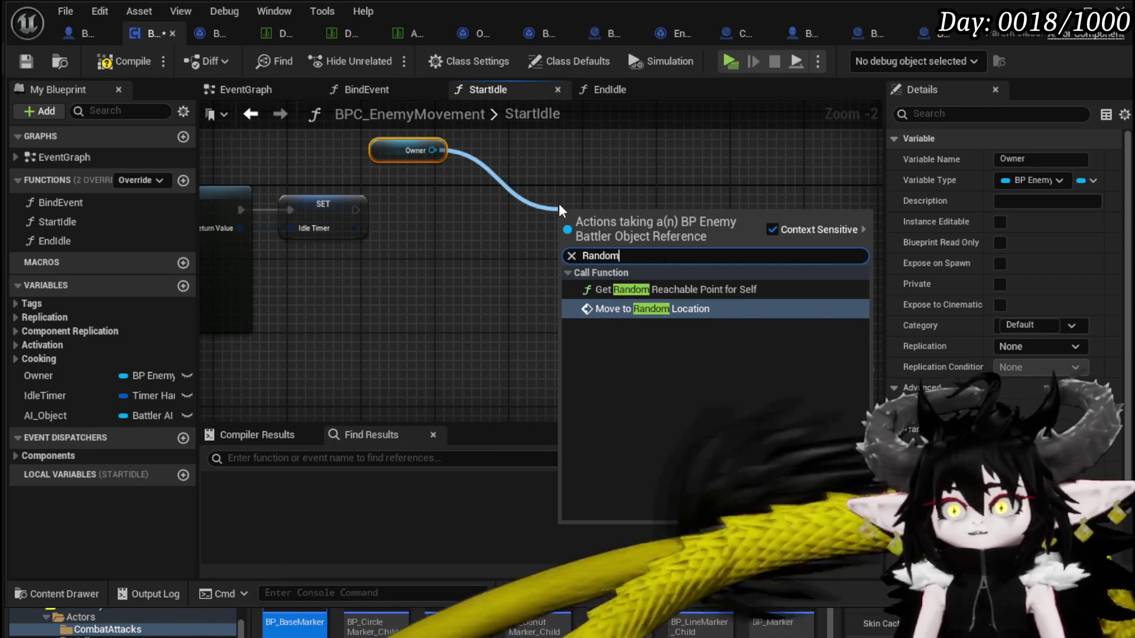
{"action": "key", "text": "Return"}
Connect Owner to Move to Random Location's Target, tidy the nodes and compile
{"action": "left_click_drag", "start_coordinate": [569, 256], "coordinate": [595, 190]}
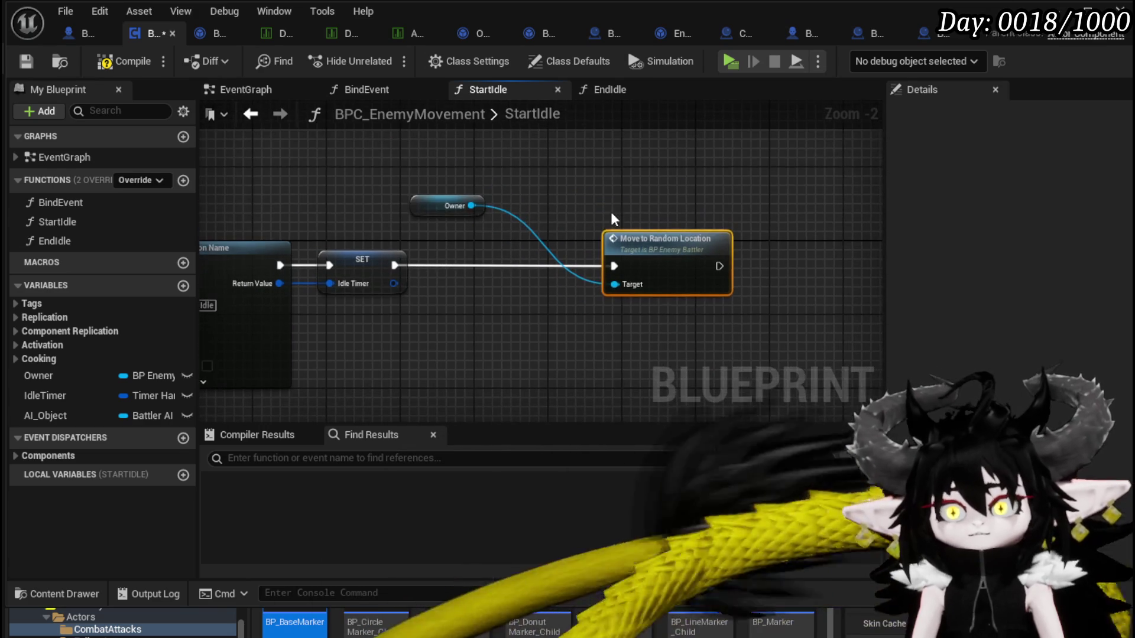
{"action": "mouse_move", "coordinate": [428, 205]}
{"action": "left_mouse_down"}
{"action": "mouse_move", "coordinate": [661, 193]}
{"action": "mouse_move", "coordinate": [631, 205]}
{"action": "left_mouse_up"}
{"action": "left_click", "coordinate": [490, 174]}
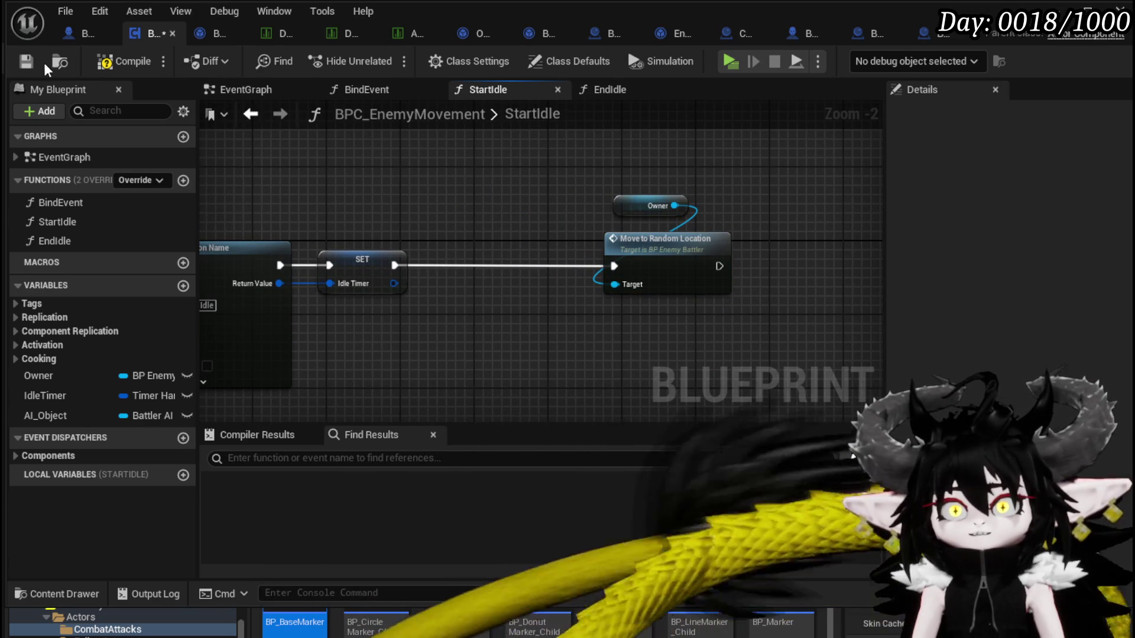
{"action": "left_click", "coordinate": [95, 62]}
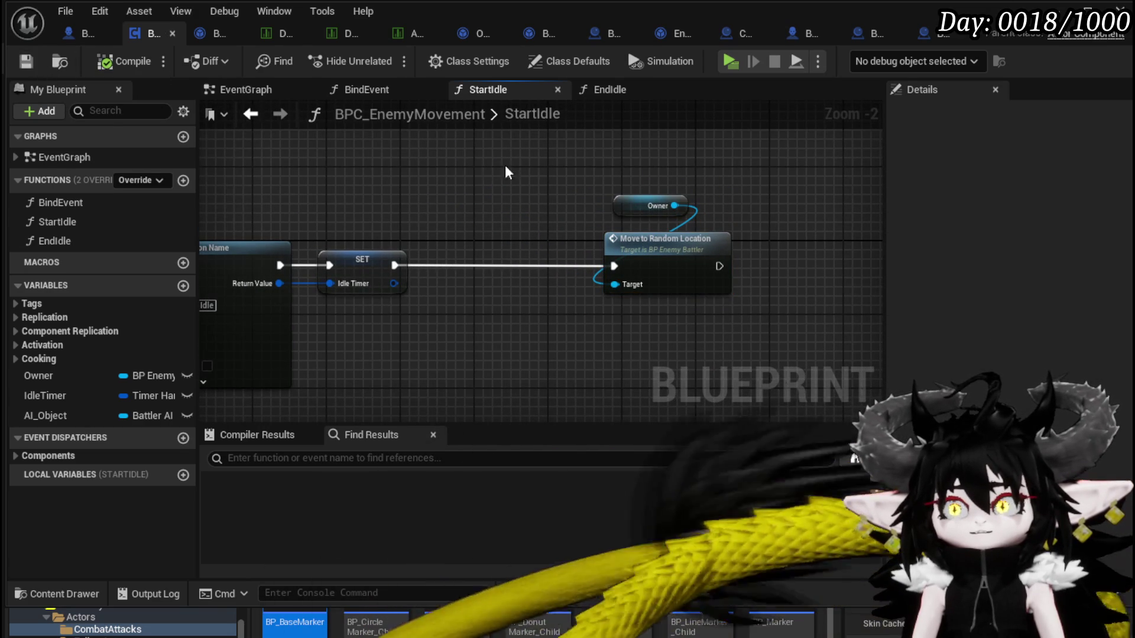
{"action": "left_click", "coordinate": [670, 253]}
{"action": "scroll", "coordinate": [721, 203], "scroll_direction": "down", "scroll_amount": 2}
{"action": "left_click", "coordinate": [377, 167]}
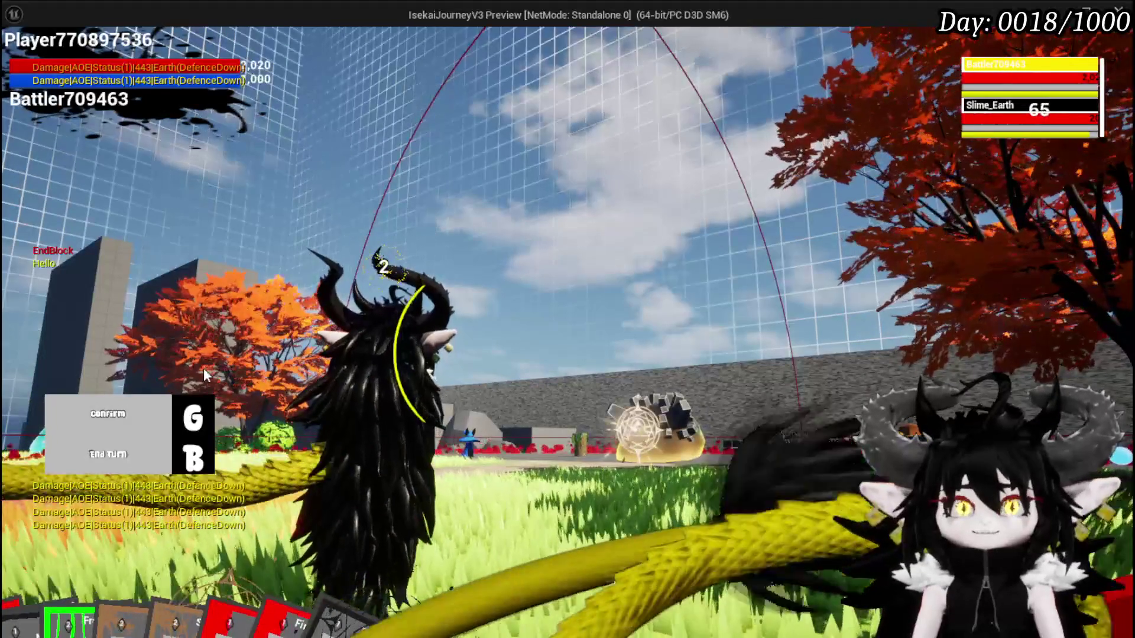
Stop the game preview, save the level and return to the BPC_EnemyMovement blueprint
{"action": "key", "text": "Escape"}
{"action": "left_click", "coordinate": [24, 57]}
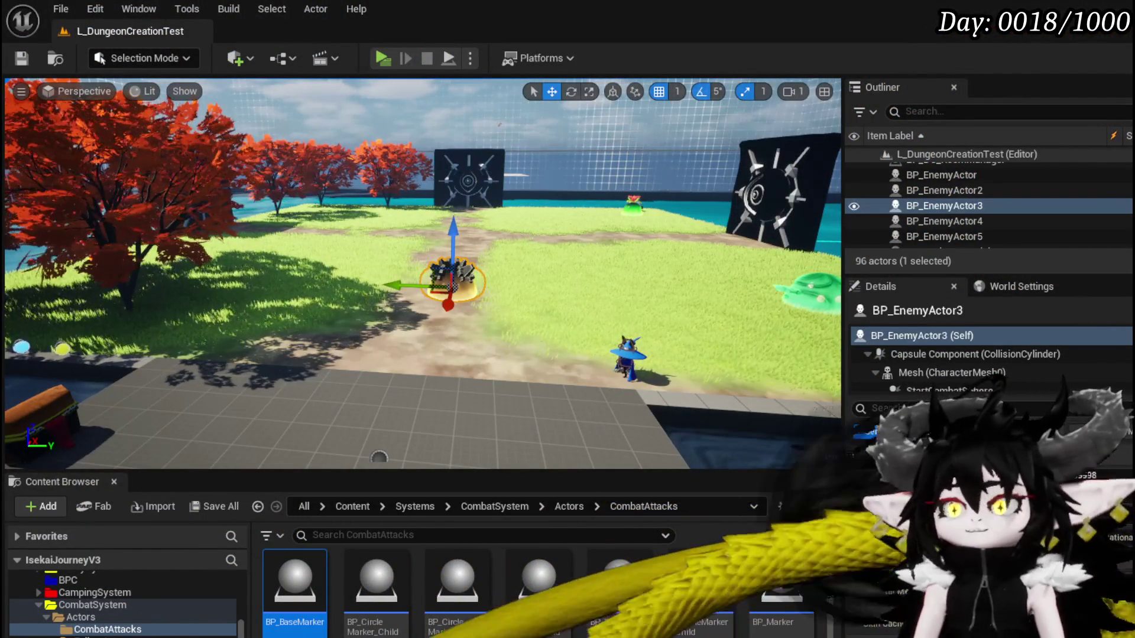
{"action": "key", "text": "alt+Tab"}
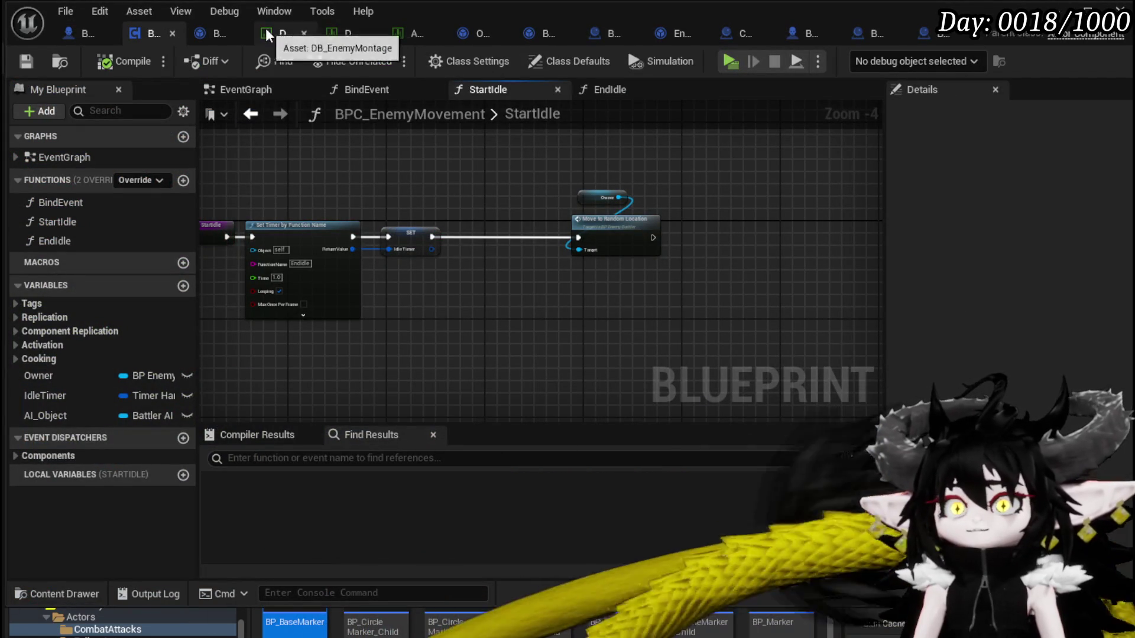
Change the CombatLogic entry's trailing 15 to 20 in the enemy data table, save, and launch a standalone test
{"action": "left_click", "coordinate": [333, 34]}
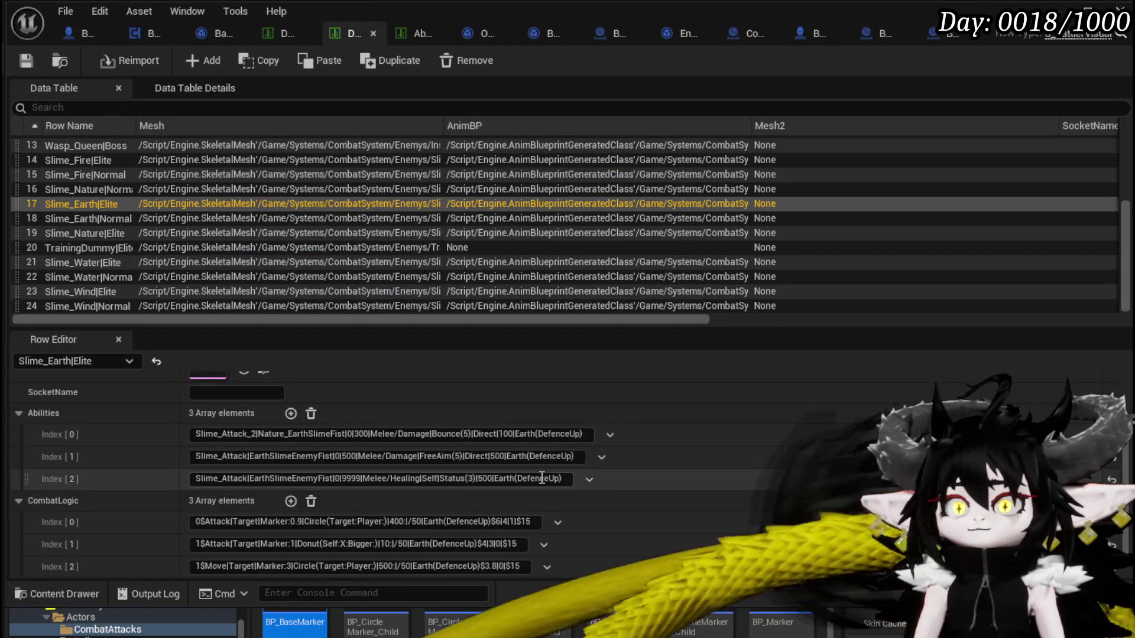
{"action": "scroll", "coordinate": [520, 502], "scroll_direction": "down", "scroll_amount": 1}
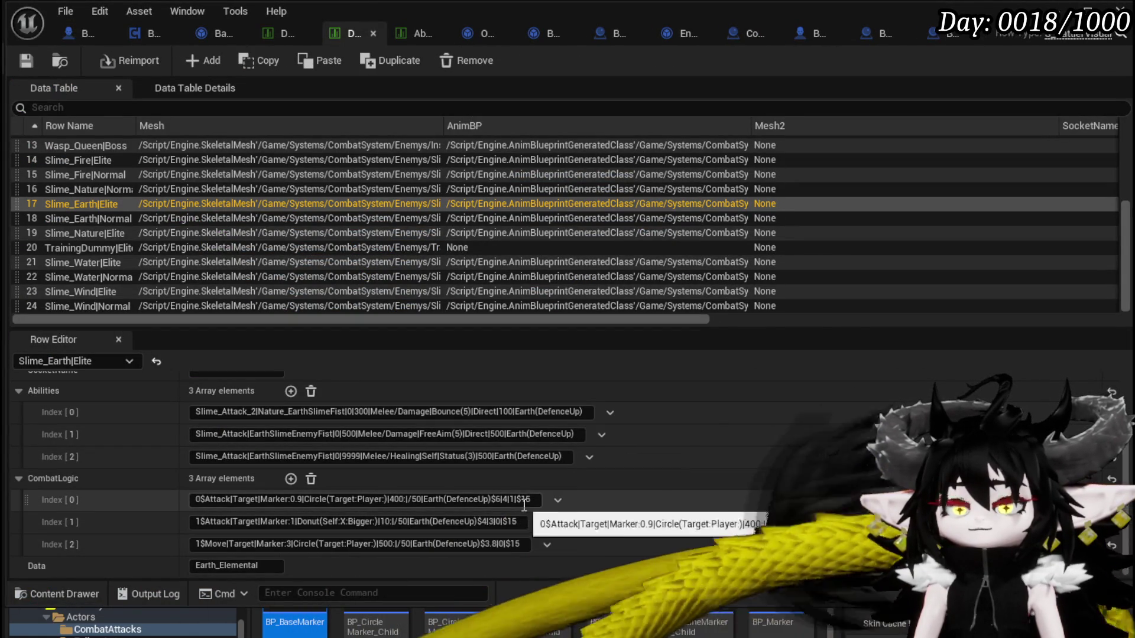
{"action": "double_click", "coordinate": [533, 499]}
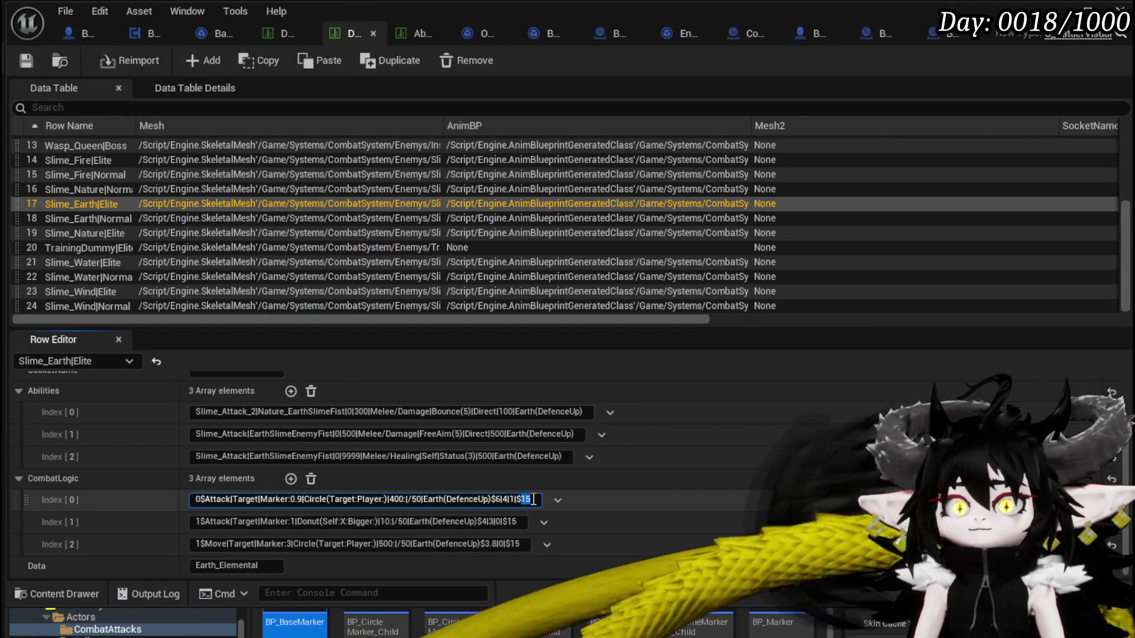
{"action": "type", "text": "20"}
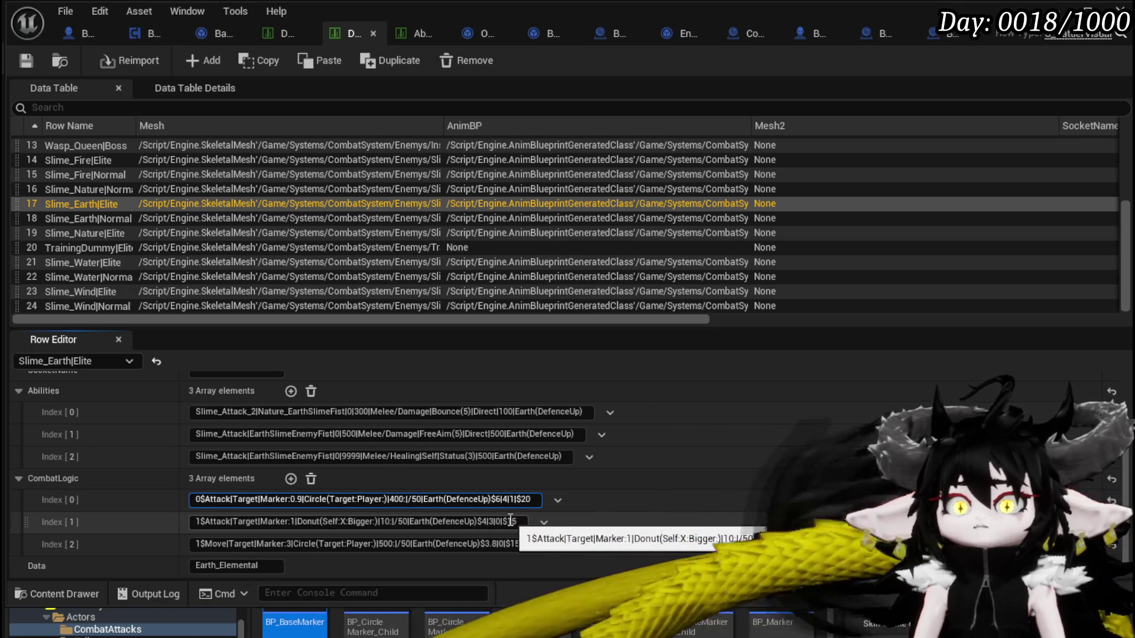
{"action": "double_click", "coordinate": [510, 520]}
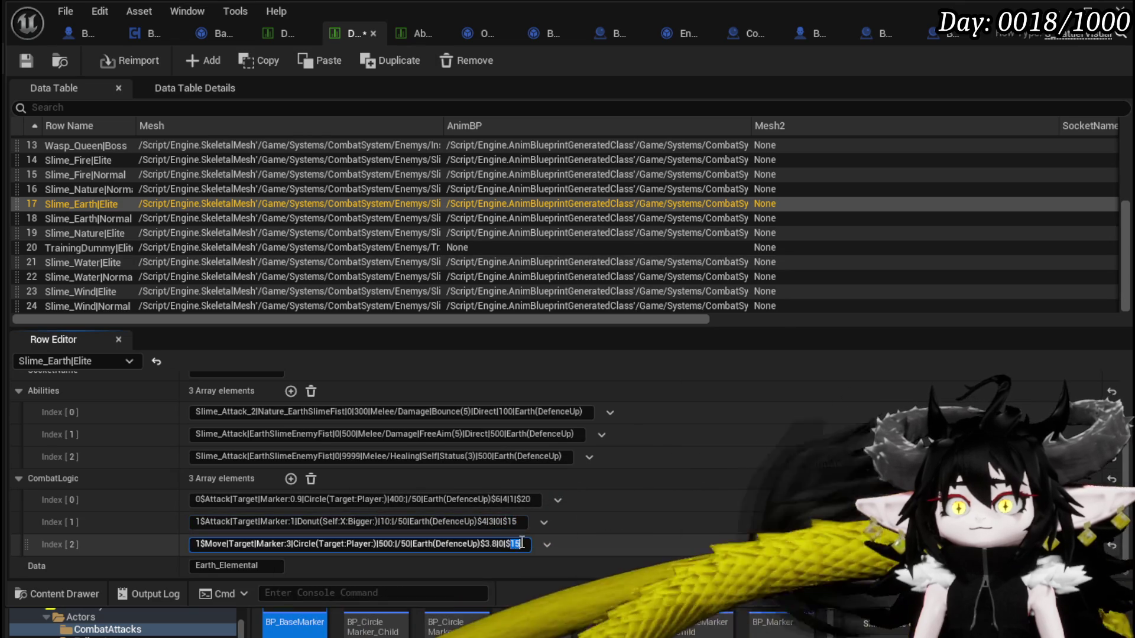
{"action": "type", "text": "30"}
{"action": "key", "text": "ctrl+a"}
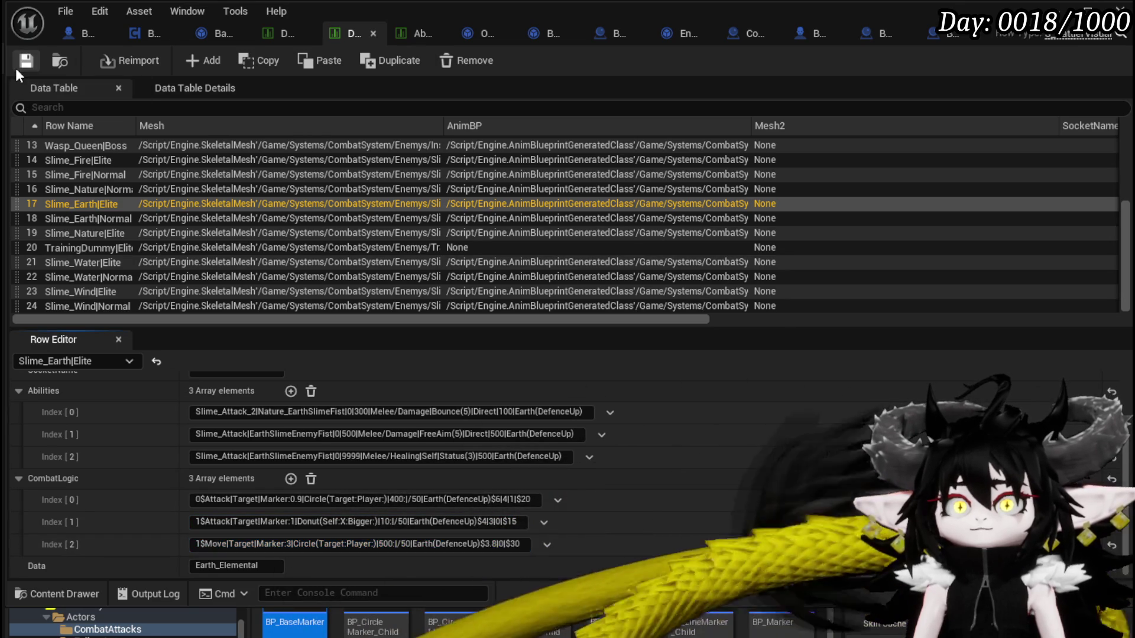
{"action": "left_click", "coordinate": [26, 60]}
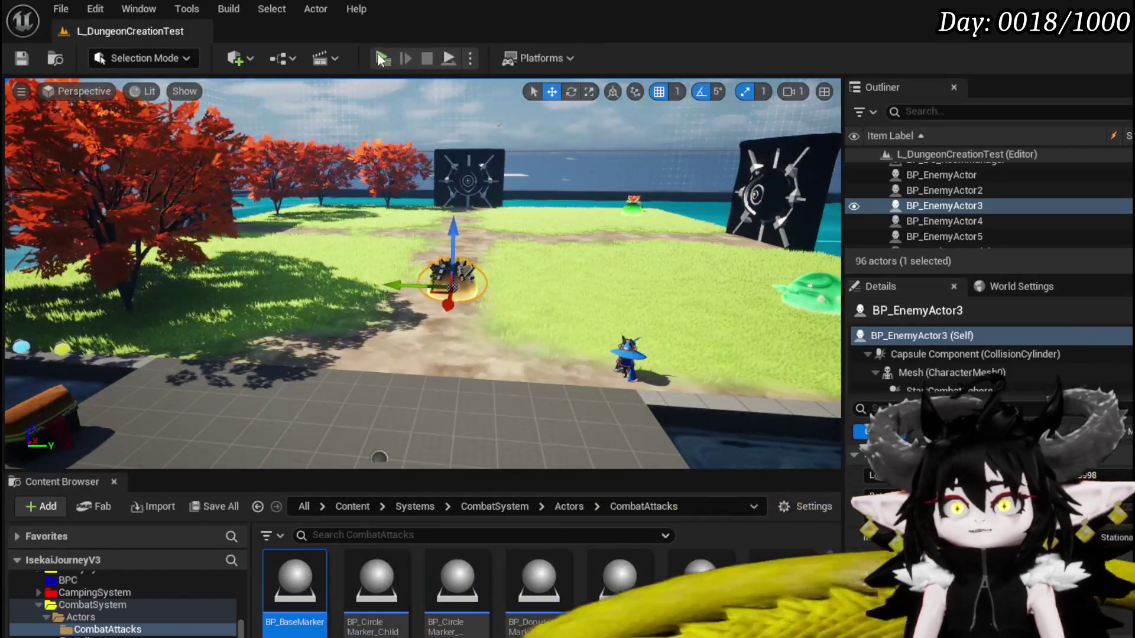
{"action": "left_click", "coordinate": [376, 52]}
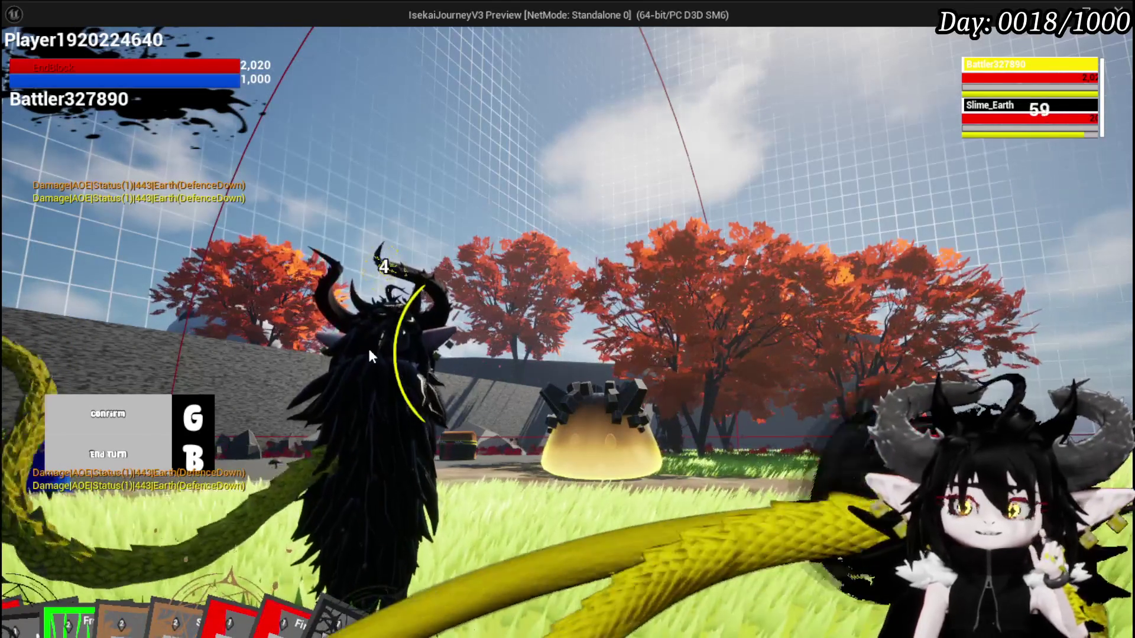
Fight the slime by sending the monster to attack with G and confirming the target, then exit
{"action": "key", "text": "g"}
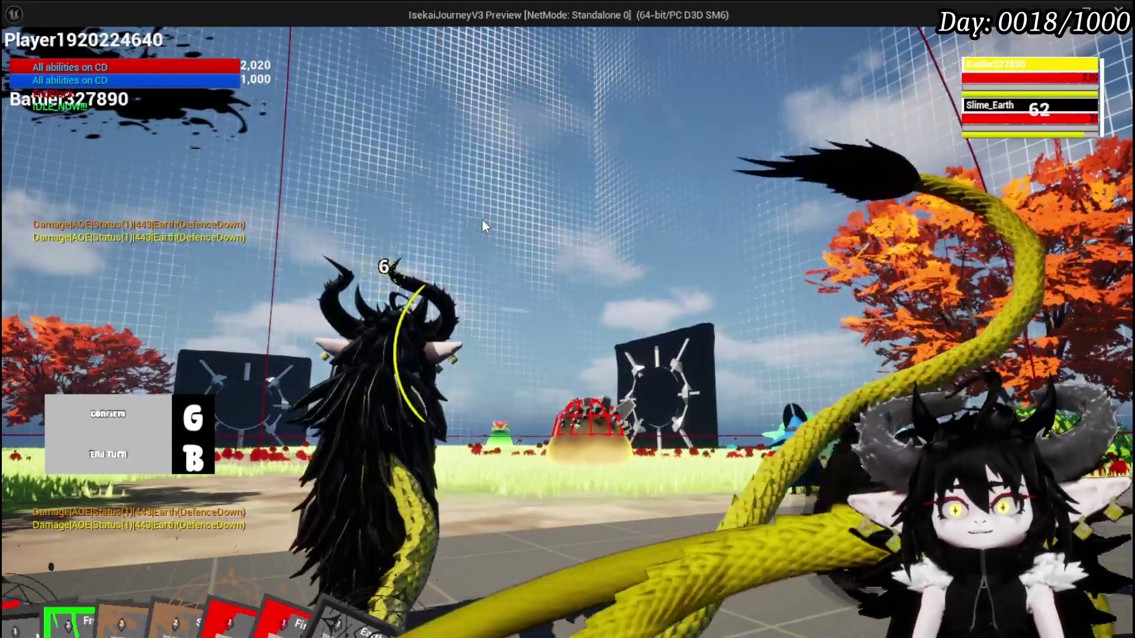
{"action": "left_click", "coordinate": [573, 415]}
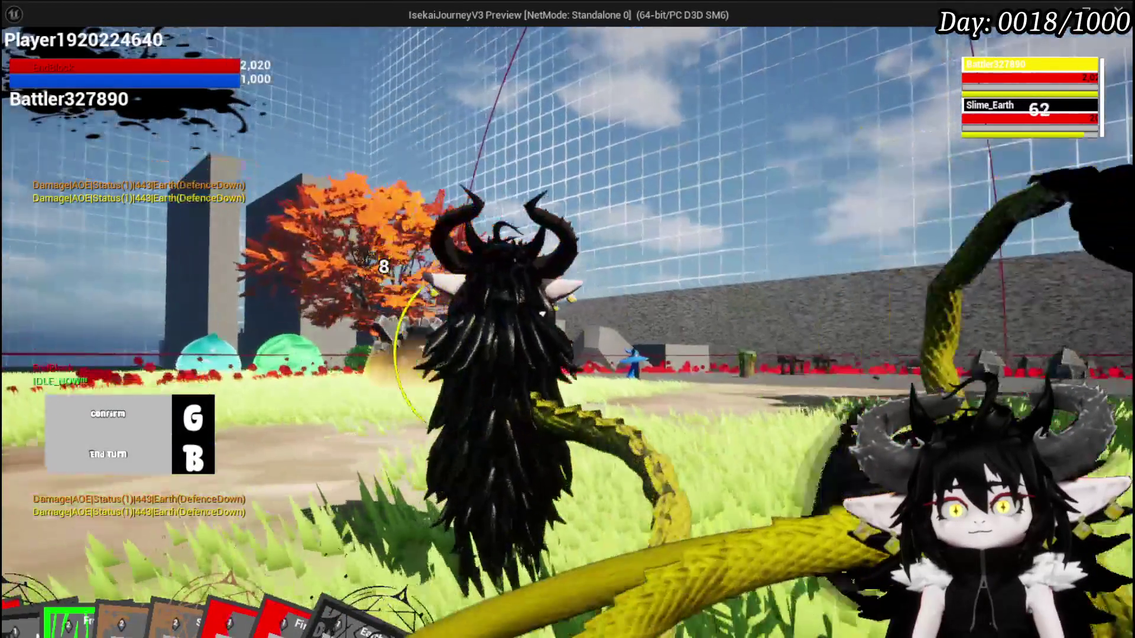
{"action": "key", "text": "g"}
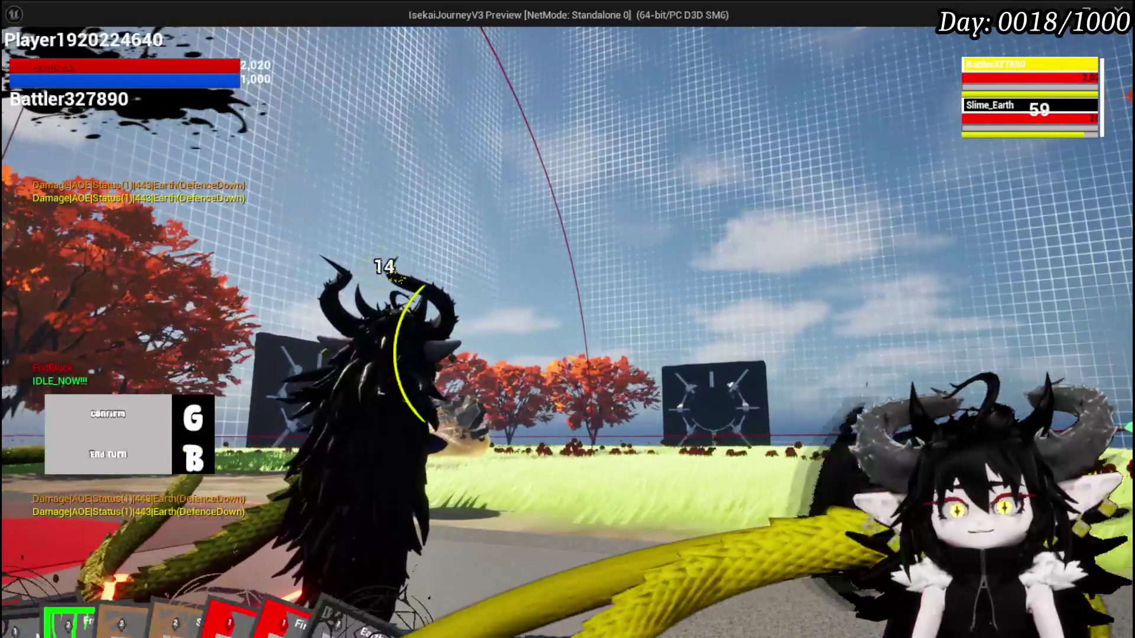
{"action": "key", "text": "Escape"}
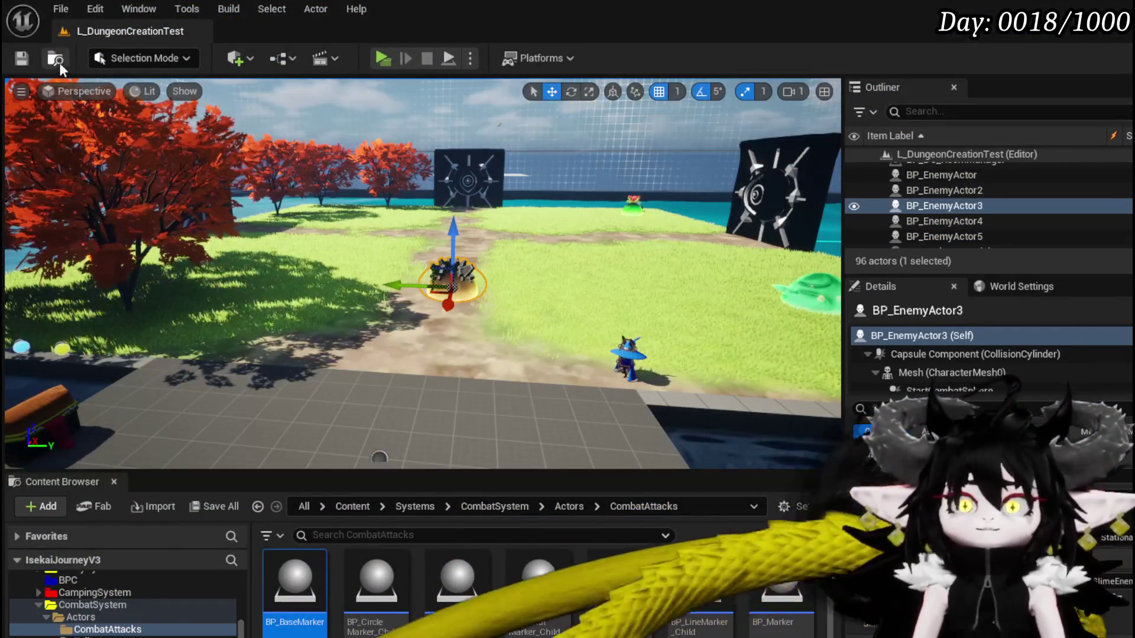
Save the map, return to BPC_EnemyMovement's StartIdle graph and select the Owner and Move to Random Location nodes
{"action": "key", "text": "ctrl+s"}
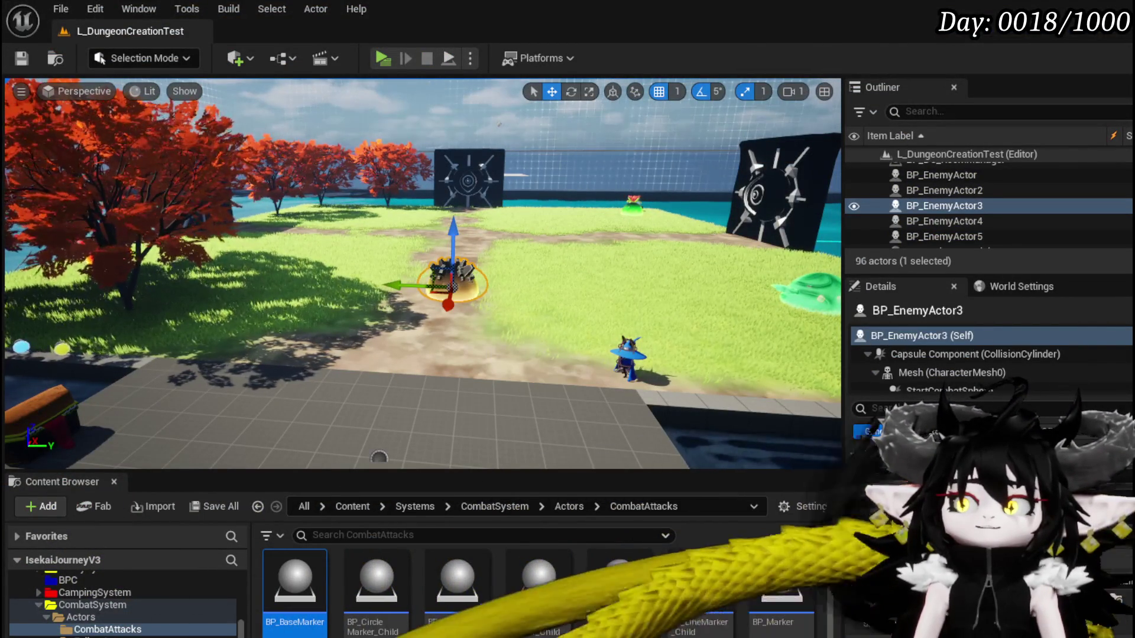
{"action": "key", "text": "alt+Tab"}
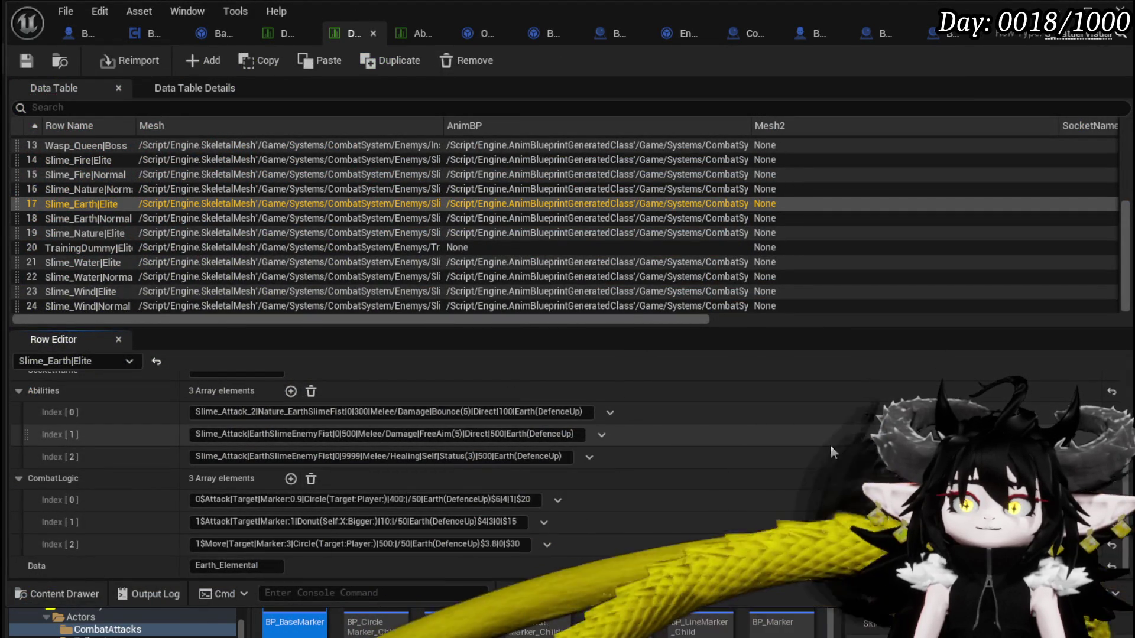
{"action": "left_click", "coordinate": [403, 34]}
{"action": "left_click", "coordinate": [216, 33]}
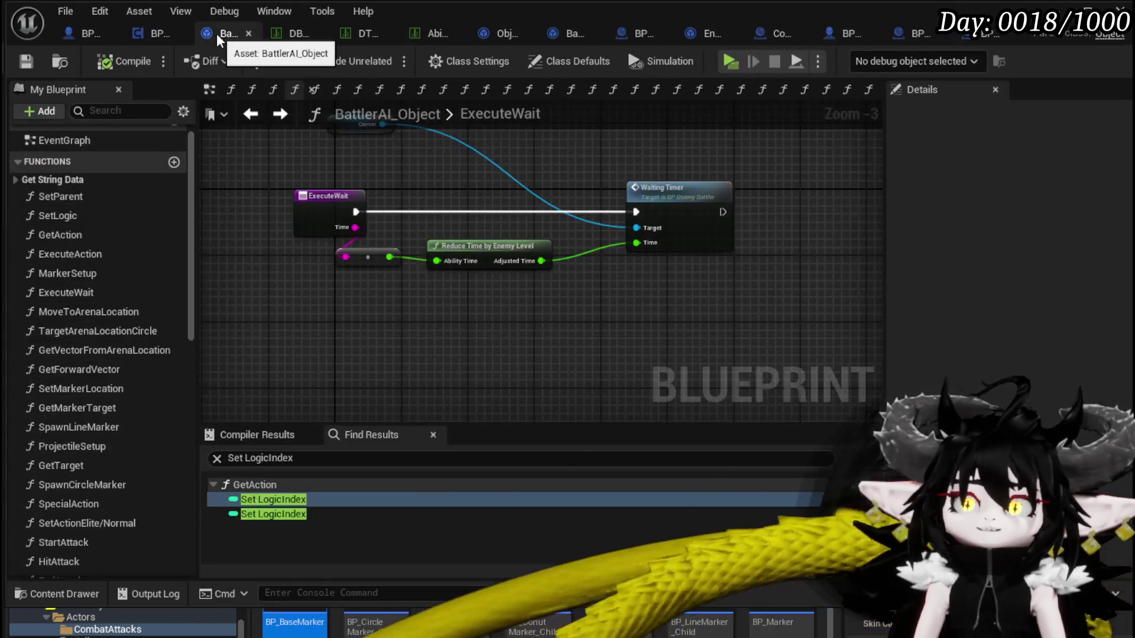
{"action": "left_click", "coordinate": [143, 37]}
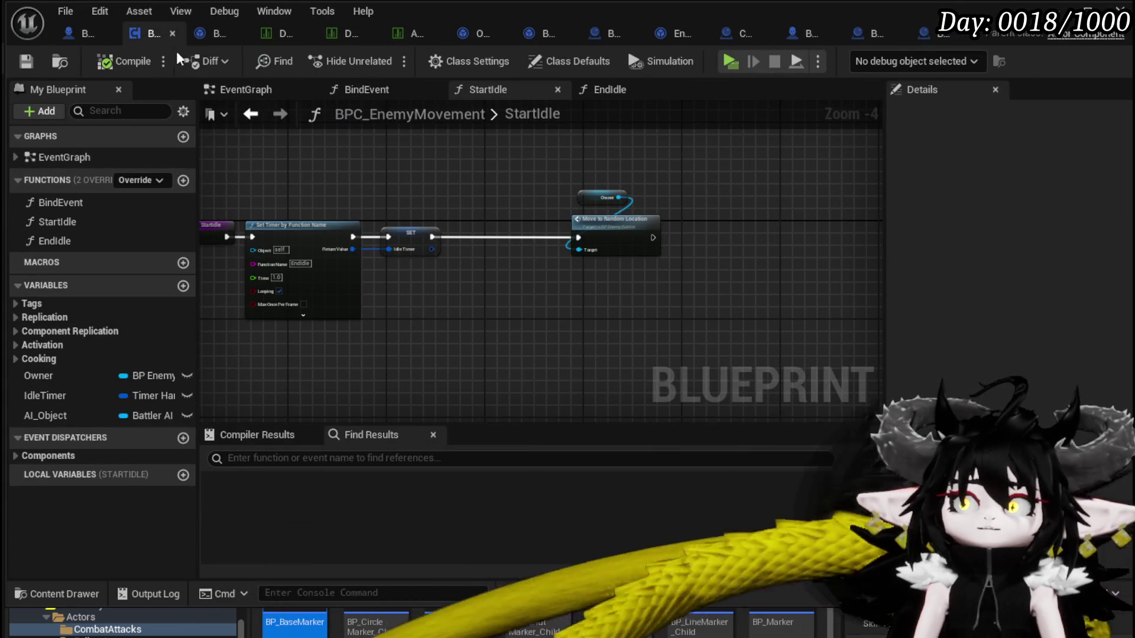
{"action": "left_click_drag", "start_coordinate": [554, 170], "coordinate": [749, 321]}
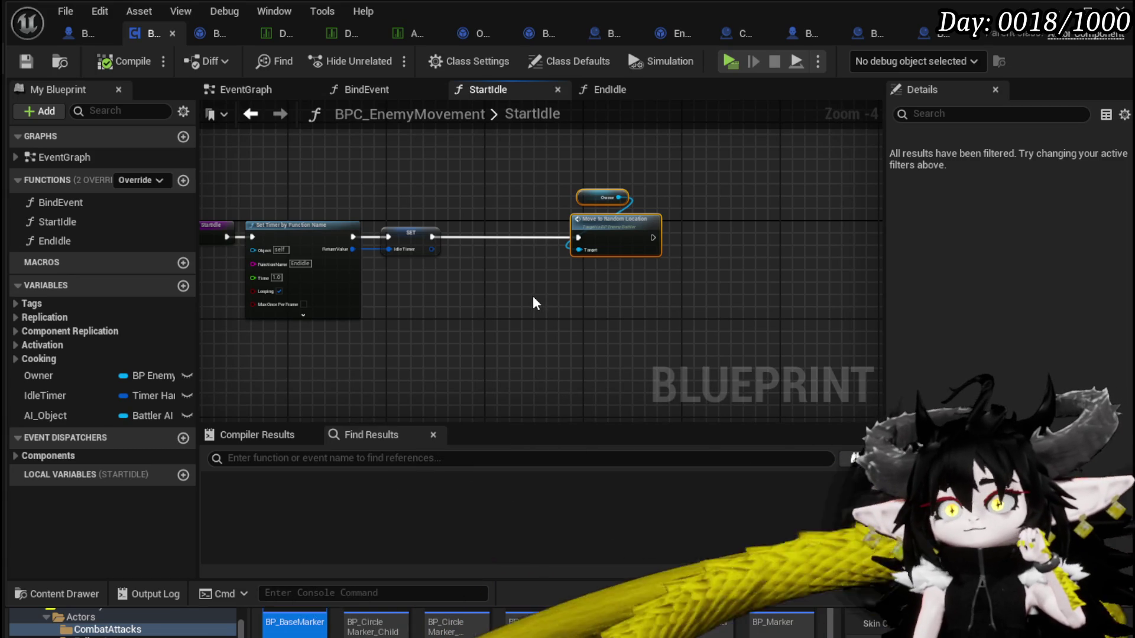
Add a Switch on String node to the StartIdle graph
{"action": "scroll", "coordinate": [494, 287], "scroll_direction": "up", "scroll_amount": 2}
{"action": "right_click", "coordinate": [520, 273]}
{"action": "type", "text": "S"}
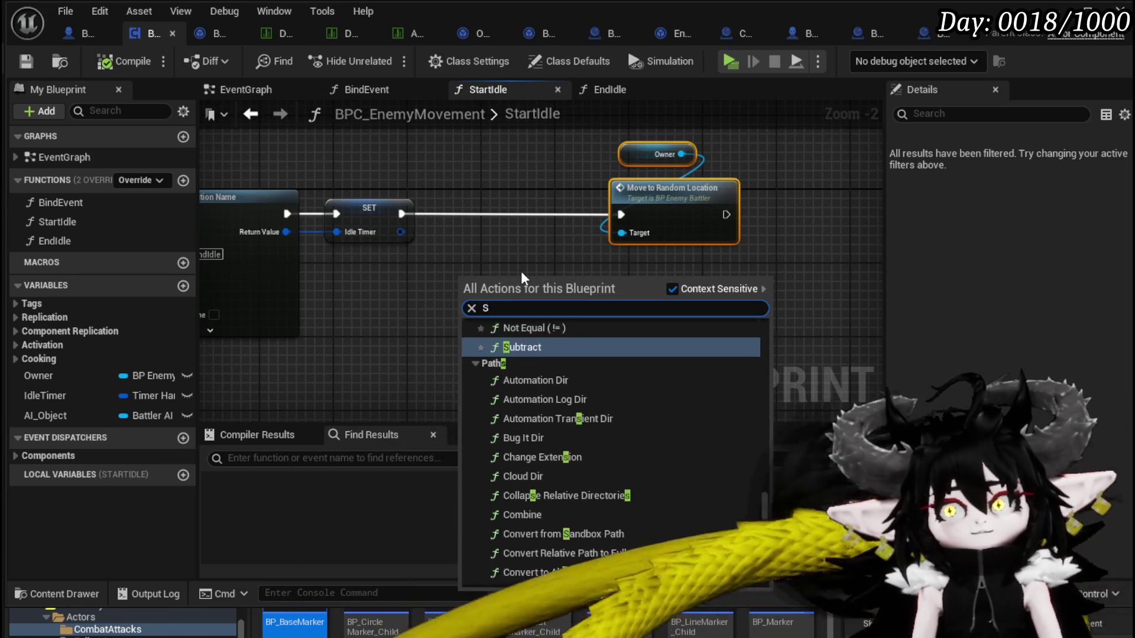
{"action": "type", "text": "witch"}
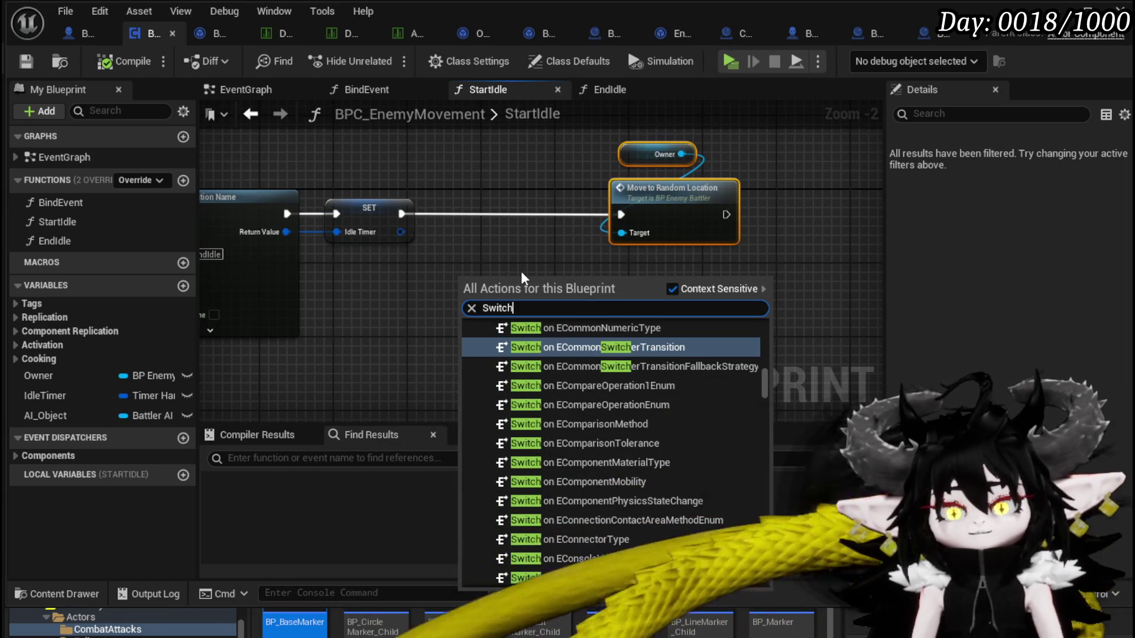
{"action": "scroll", "coordinate": [716, 380], "scroll_direction": "up", "scroll_amount": 5}
{"action": "scroll", "coordinate": [760, 387], "scroll_direction": "up", "scroll_amount": 10}
{"action": "scroll", "coordinate": [598, 379], "scroll_direction": "down", "scroll_amount": 5}
{"action": "left_click_drag", "start_coordinate": [766, 340], "coordinate": [753, 536]}
{"action": "left_click", "coordinate": [559, 547]}
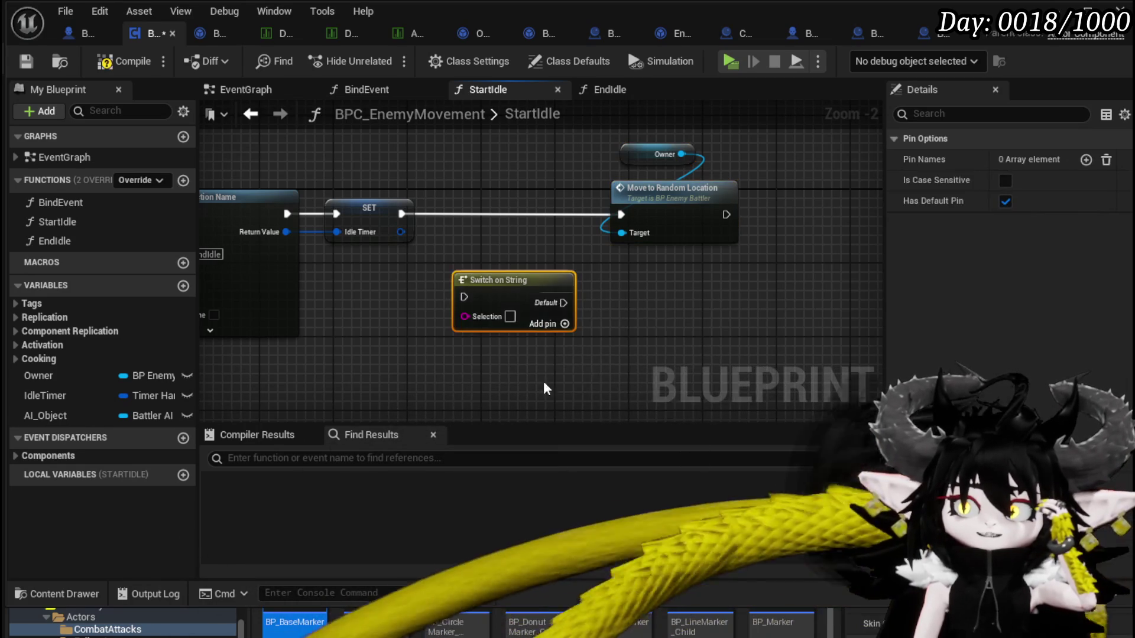
Shift Move to Random Location aside, wire SET Idle Timer's exec into Switch on String, and compile
{"action": "left_click_drag", "start_coordinate": [690, 337], "coordinate": [456, 372]}
{"action": "mouse_move", "coordinate": [407, 184]}
{"action": "left_mouse_down"}
{"action": "mouse_move", "coordinate": [539, 232]}
{"action": "mouse_move", "coordinate": [787, 233]}
{"action": "left_mouse_up"}
{"action": "mouse_move", "coordinate": [306, 341]}
{"action": "left_mouse_down"}
{"action": "mouse_move", "coordinate": [430, 243]}
{"action": "mouse_move", "coordinate": [433, 258]}
{"action": "left_mouse_up"}
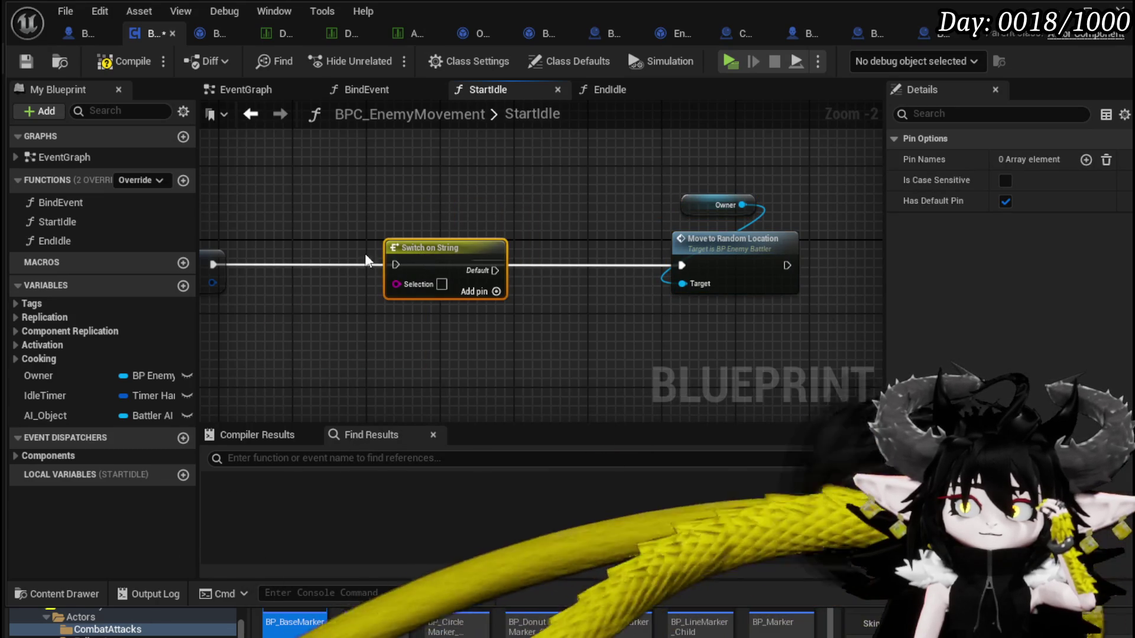
{"action": "left_click_drag", "start_coordinate": [300, 248], "coordinate": [429, 255]}
{"action": "left_click", "coordinate": [428, 255]}
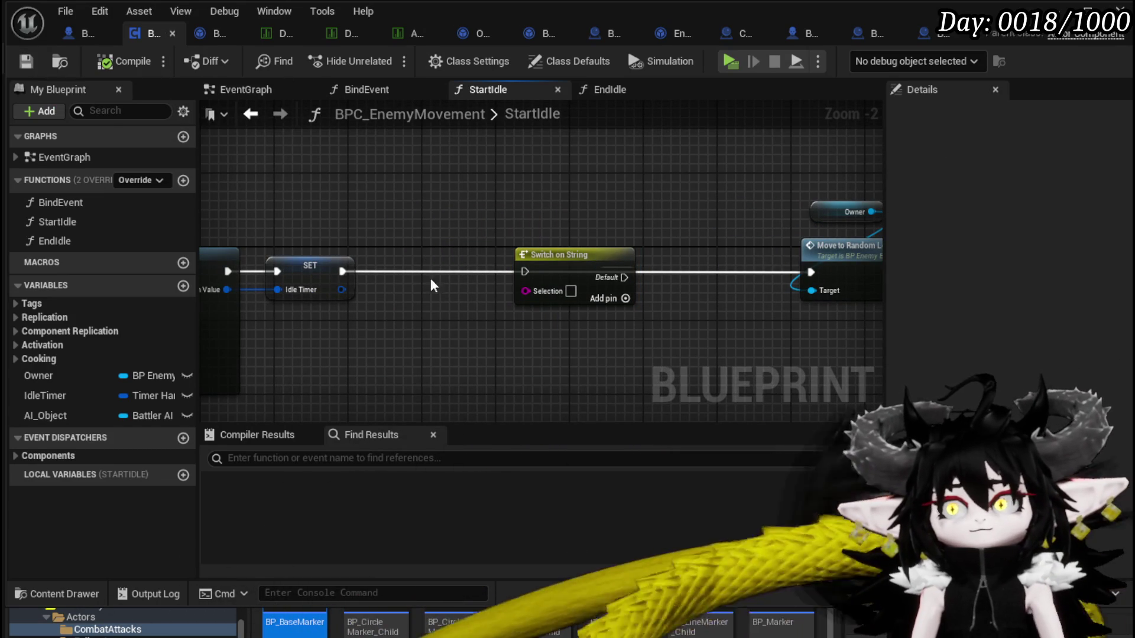
{"action": "mouse_move", "coordinate": [343, 271]}
{"action": "left_mouse_down"}
{"action": "mouse_move", "coordinate": [527, 283]}
{"action": "mouse_move", "coordinate": [530, 273]}
{"action": "left_mouse_up"}
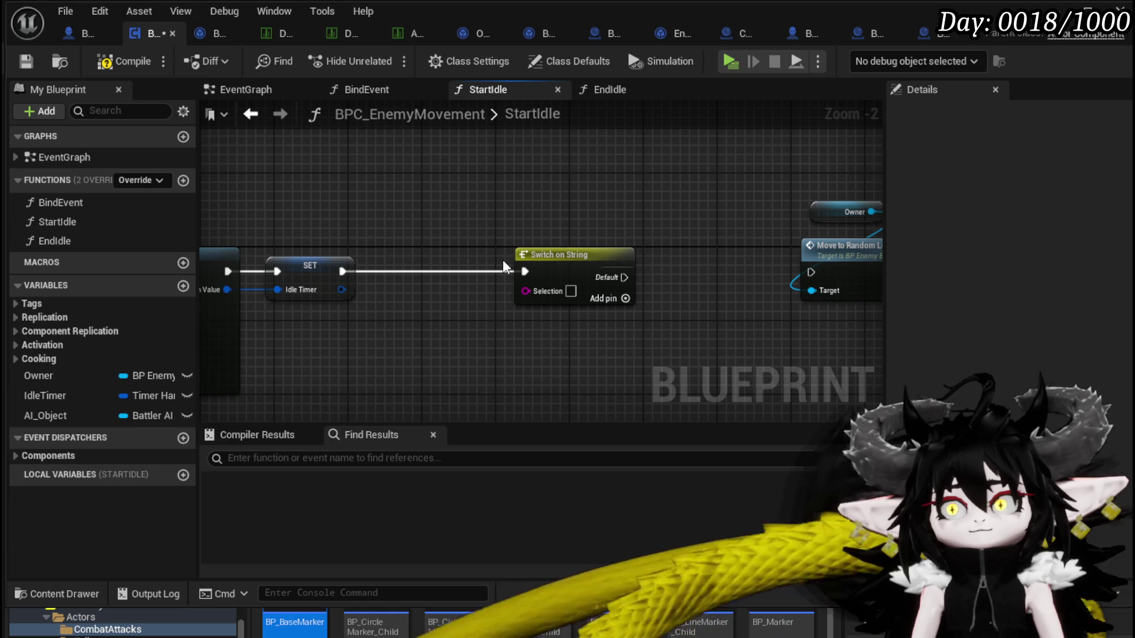
{"action": "left_click", "coordinate": [131, 61]}
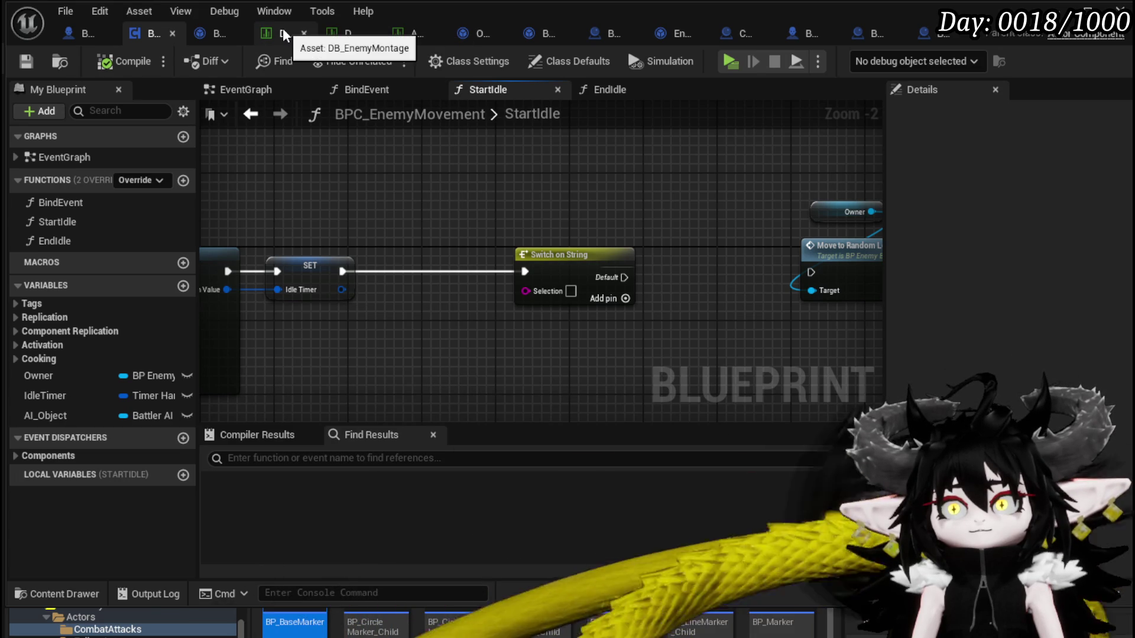
Switch to the enemy data table and scroll through its rows
{"action": "left_click", "coordinate": [283, 35]}
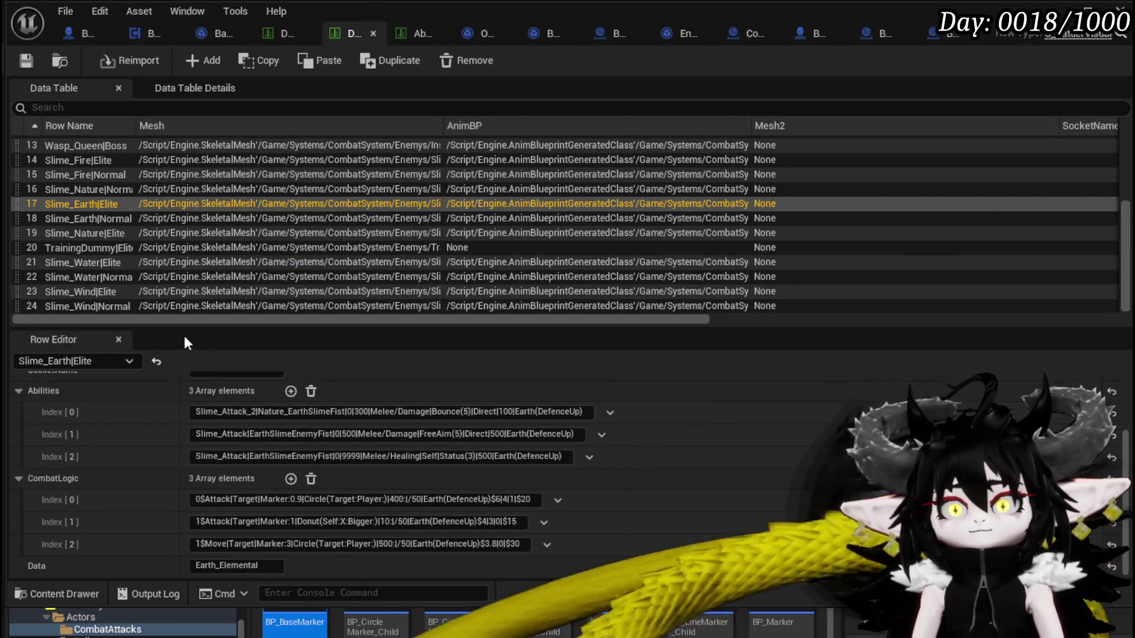
{"action": "scroll", "coordinate": [449, 494], "scroll_direction": "up", "scroll_amount": 1}
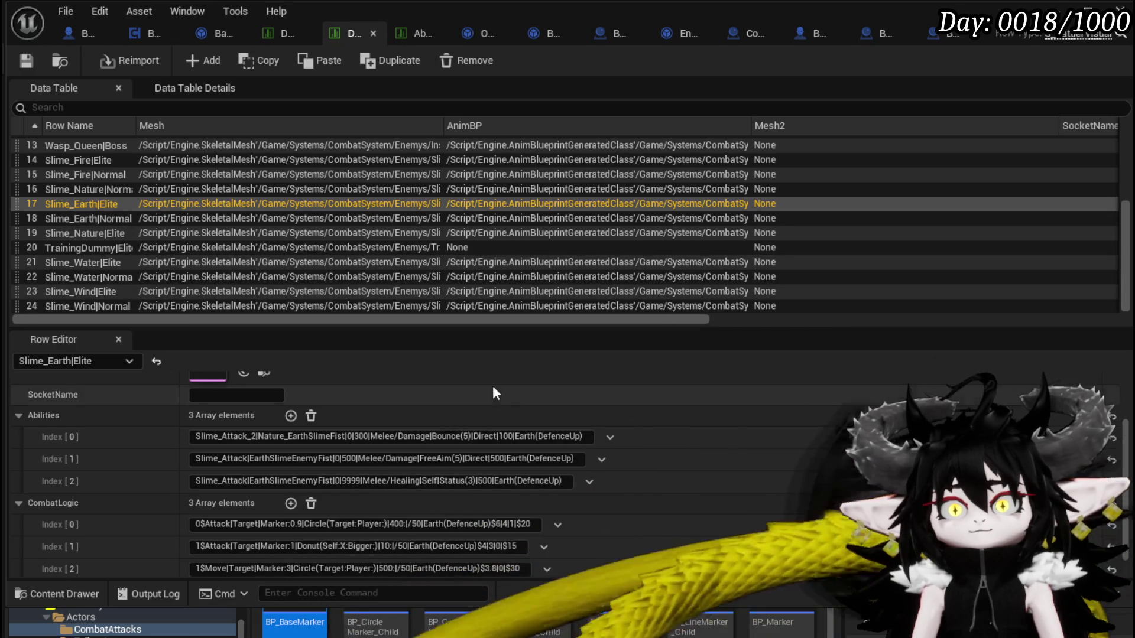
{"action": "scroll", "coordinate": [515, 408], "scroll_direction": "up", "scroll_amount": 3}
{"action": "scroll", "coordinate": [517, 408], "scroll_direction": "up", "scroll_amount": 2}
{"action": "scroll", "coordinate": [517, 407], "scroll_direction": "down", "scroll_amount": 4}
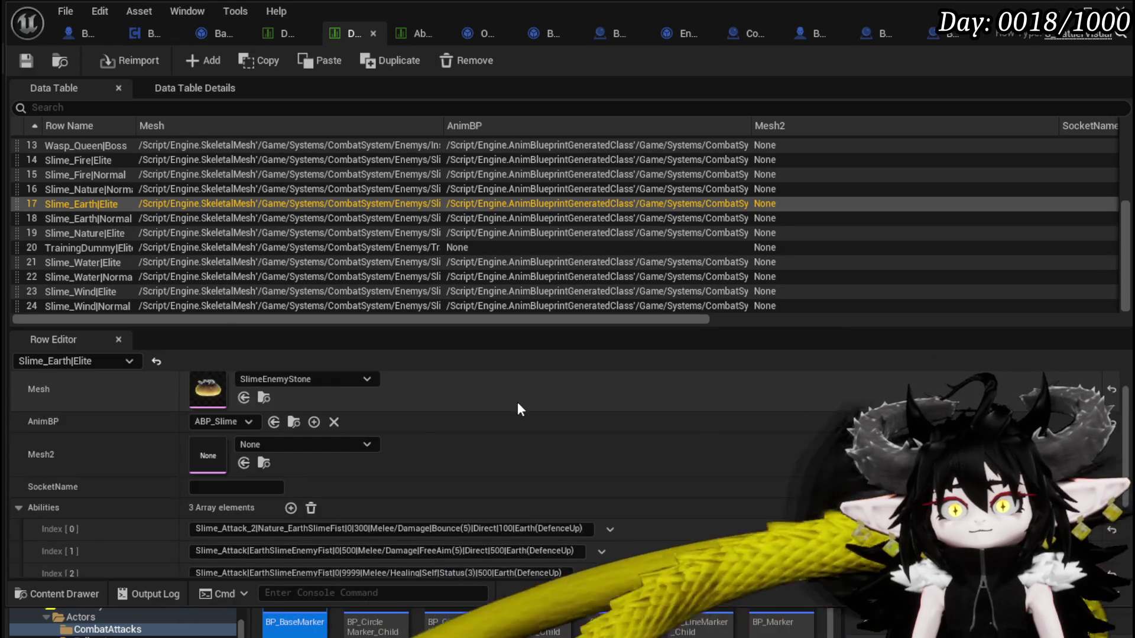
{"action": "scroll", "coordinate": [518, 407], "scroll_direction": "up", "scroll_amount": 4}
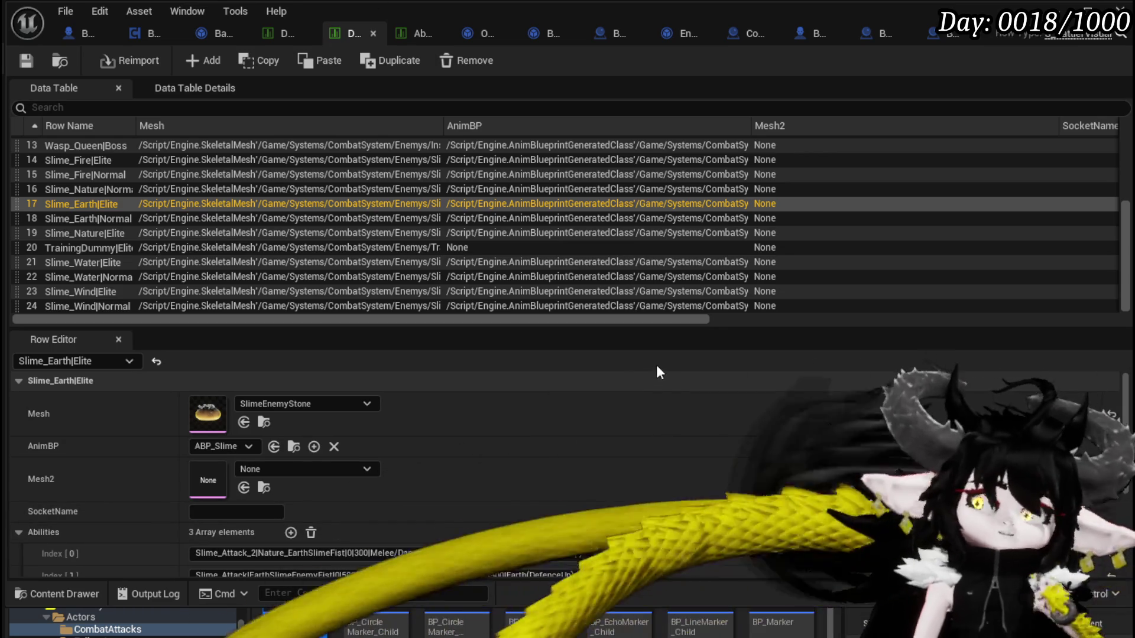
{"action": "scroll", "coordinate": [527, 383], "scroll_direction": "down", "scroll_amount": 2}
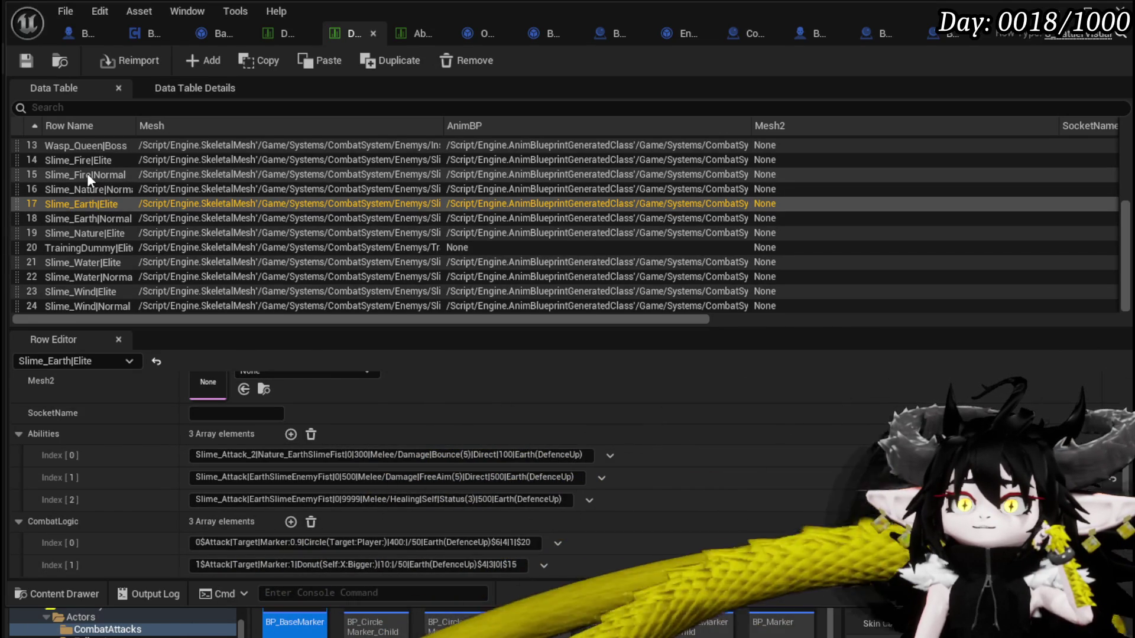
{"action": "scroll", "coordinate": [107, 207], "scroll_direction": "up", "scroll_amount": 2}
Inspect the Slime_Fire|Elite row's CombatLogic move commands, then show the ability effects data table
{"action": "left_click", "coordinate": [63, 183]}
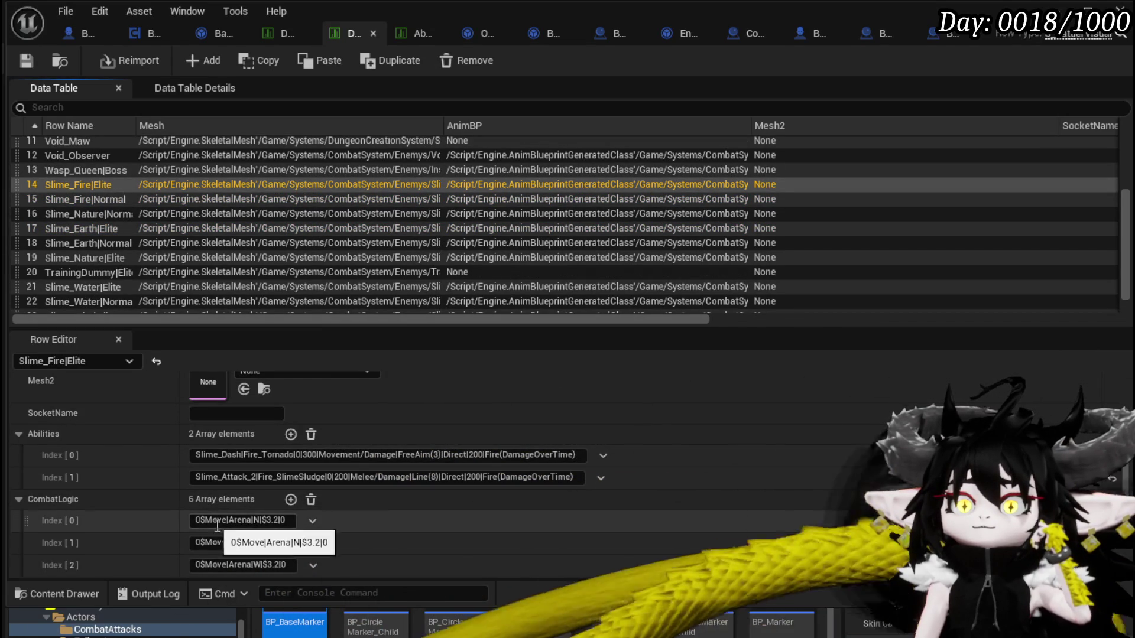
{"action": "scroll", "coordinate": [287, 533], "scroll_direction": "down", "scroll_amount": 2}
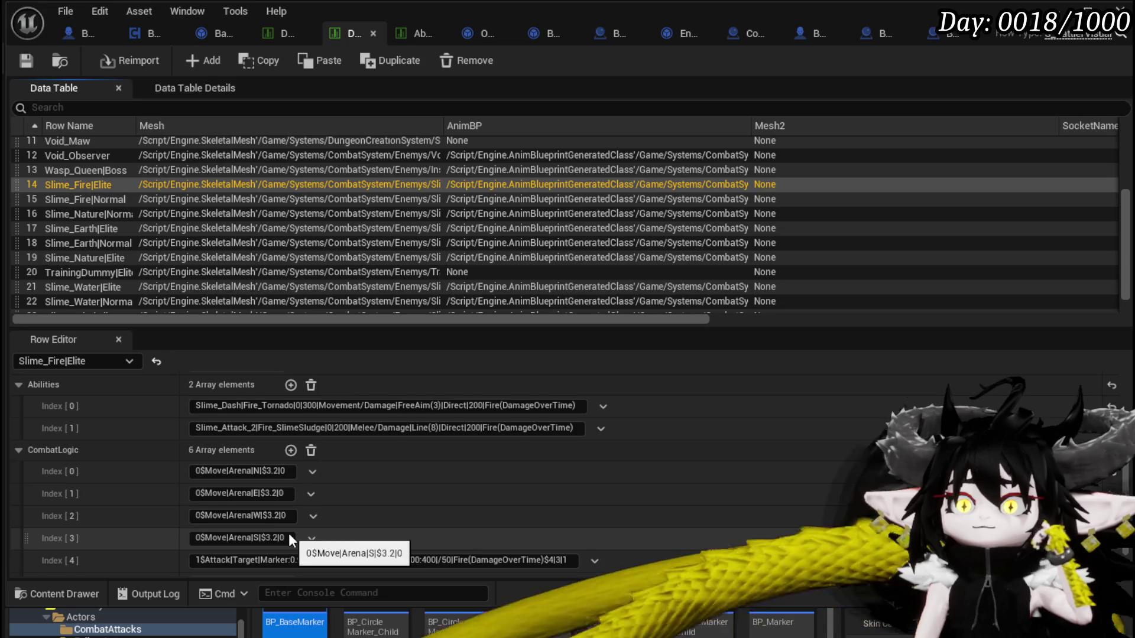
{"action": "scroll", "coordinate": [290, 533], "scroll_direction": "down", "scroll_amount": 2}
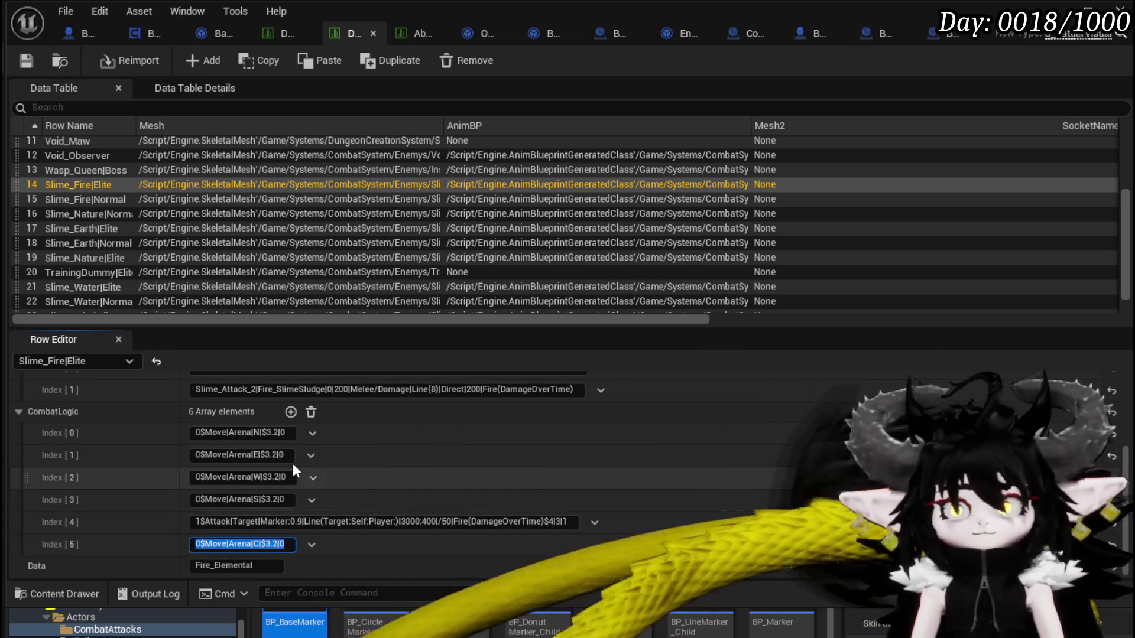
{"action": "scroll", "coordinate": [300, 477], "scroll_direction": "up", "scroll_amount": 3}
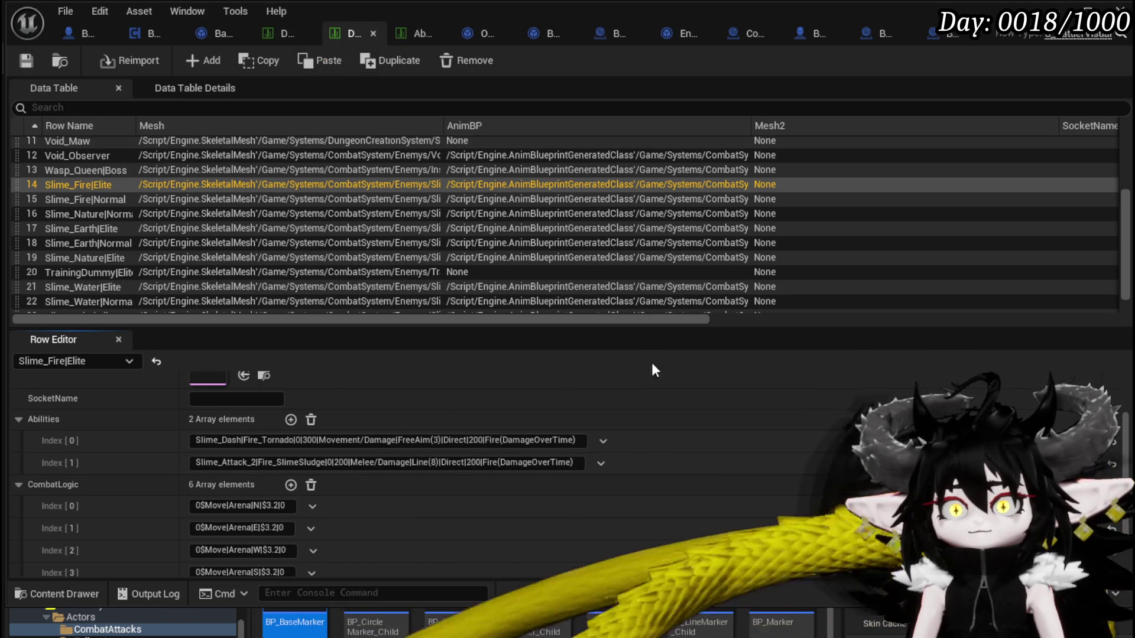
{"action": "scroll", "coordinate": [668, 414], "scroll_direction": "down", "scroll_amount": 1}
{"action": "left_click", "coordinate": [419, 35]}
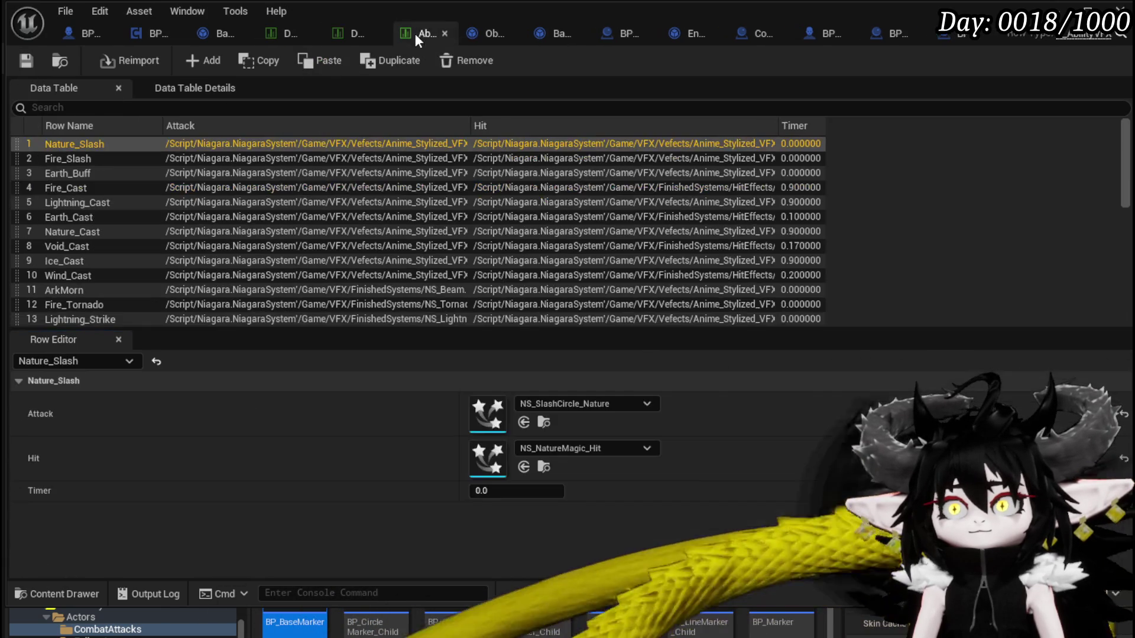
Return to BPC_EnemyMovement's StartIdle graph with the SET Idle Timer node in view
{"action": "left_click", "coordinate": [355, 35]}
{"action": "left_click", "coordinate": [283, 34]}
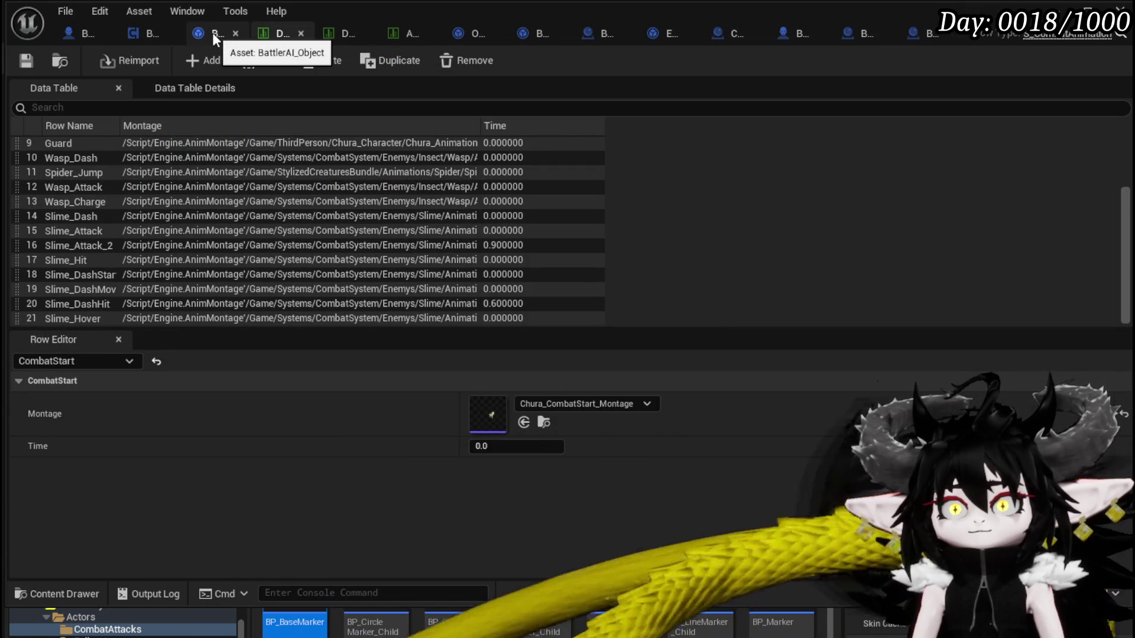
{"action": "left_click", "coordinate": [211, 33]}
{"action": "left_click", "coordinate": [155, 34]}
{"action": "mouse_move", "coordinate": [611, 242]}
{"action": "left_mouse_down"}
{"action": "mouse_move", "coordinate": [444, 223]}
{"action": "mouse_move", "coordinate": [430, 236]}
{"action": "left_mouse_up"}
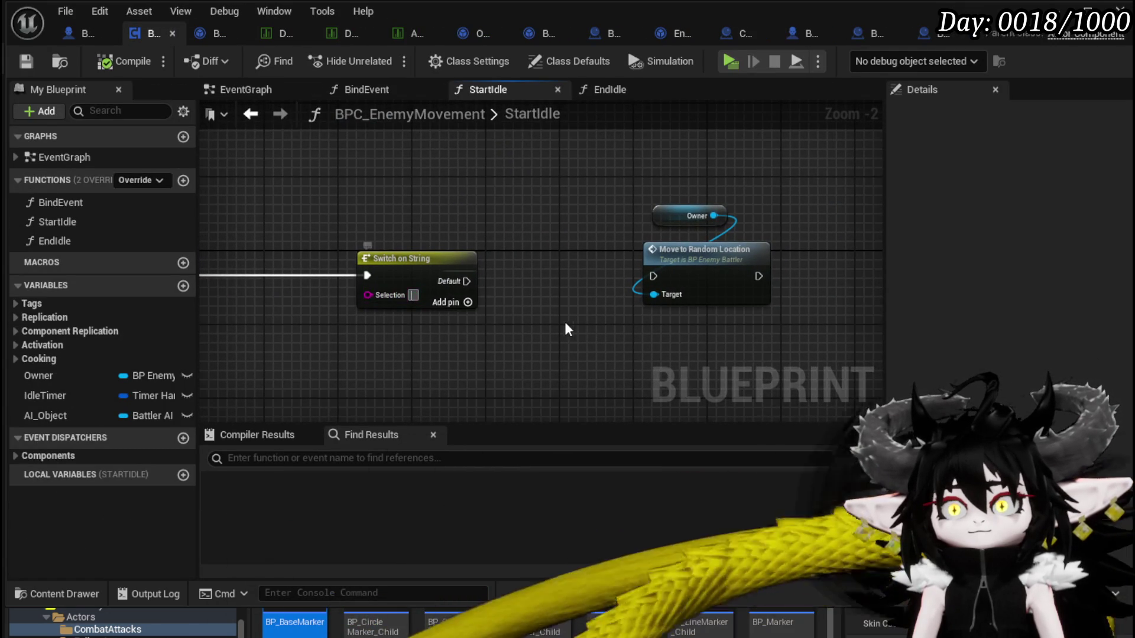
{"action": "left_click_drag", "start_coordinate": [571, 324], "coordinate": [719, 336]}
Add a Make Literal String node, paste the move-command string as its value, and compile
{"action": "right_click", "coordinate": [441, 224]}
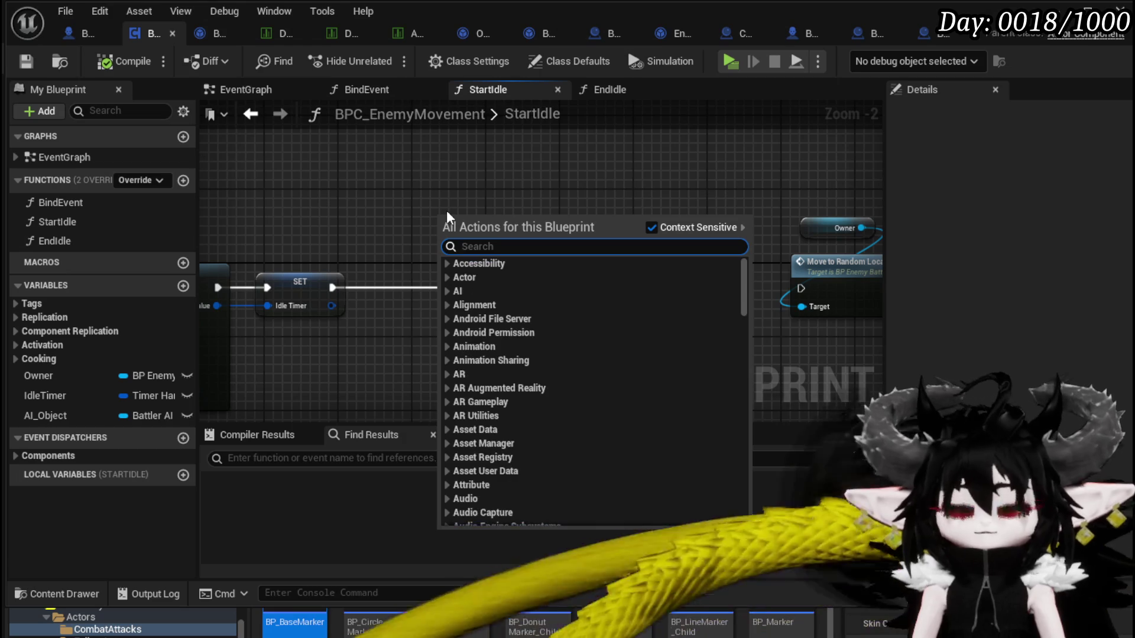
{"action": "type", "text": "make literal strin"}
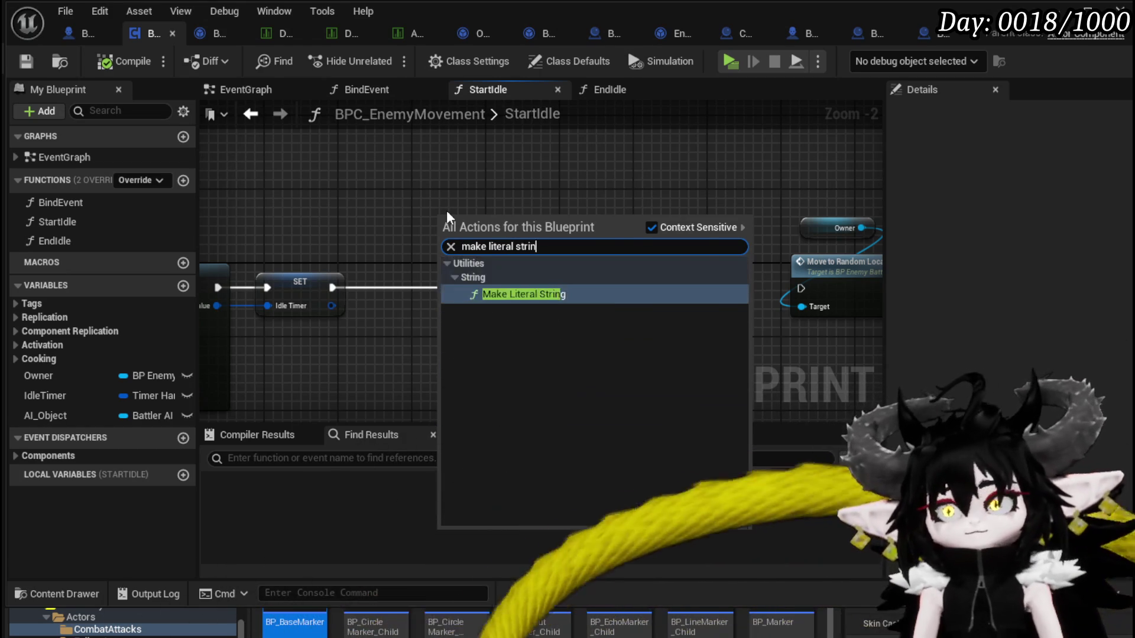
{"action": "key", "text": "Return"}
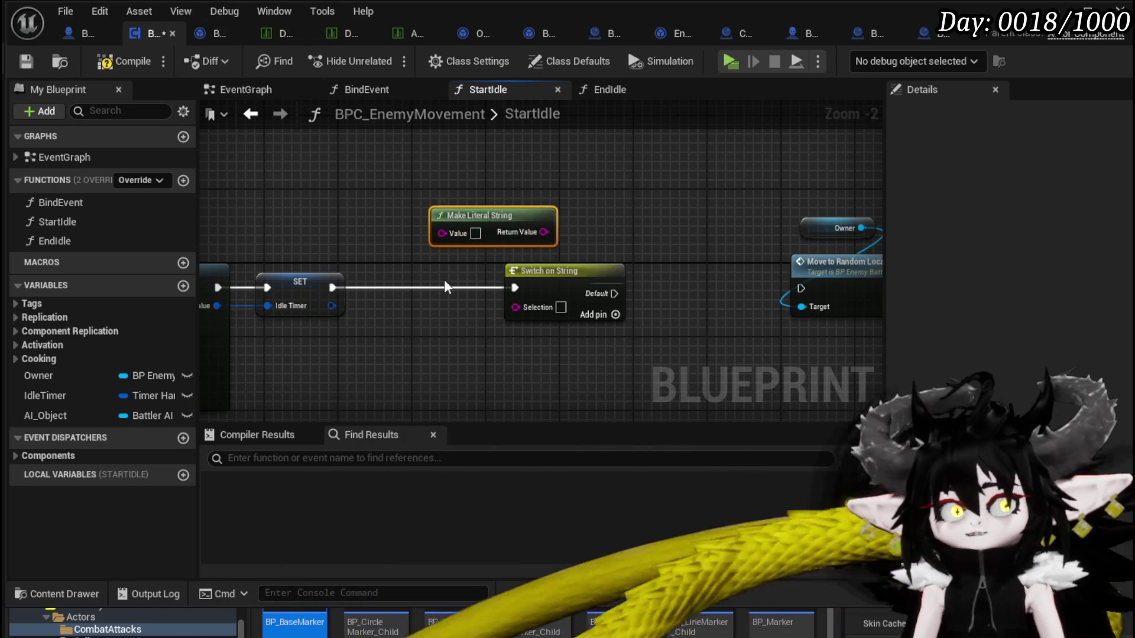
{"action": "left_click", "coordinate": [476, 232]}
{"action": "type", "text": "0$Move|Arena|C|$3.2|0"}
{"action": "left_click_drag", "start_coordinate": [550, 216], "coordinate": [430, 182]}
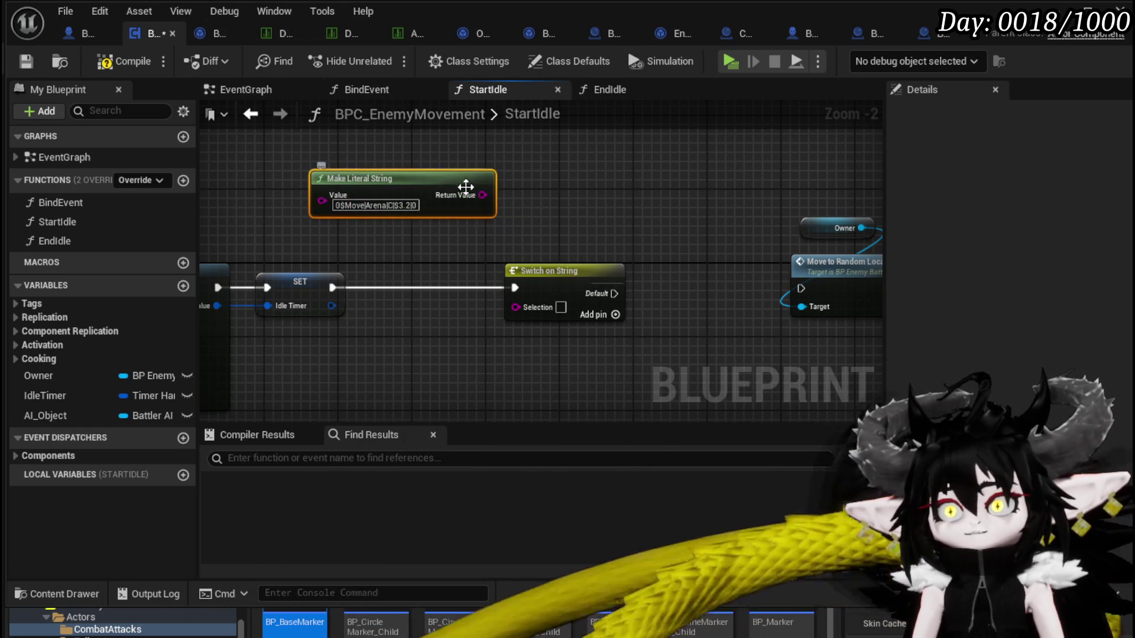
{"action": "left_click", "coordinate": [27, 62]}
Change the string's 3.2 to 1 so it reads 0$Move|Arena|C|$1|0, and save the blueprint
{"action": "scroll", "coordinate": [383, 222], "scroll_direction": "up", "scroll_amount": 2}
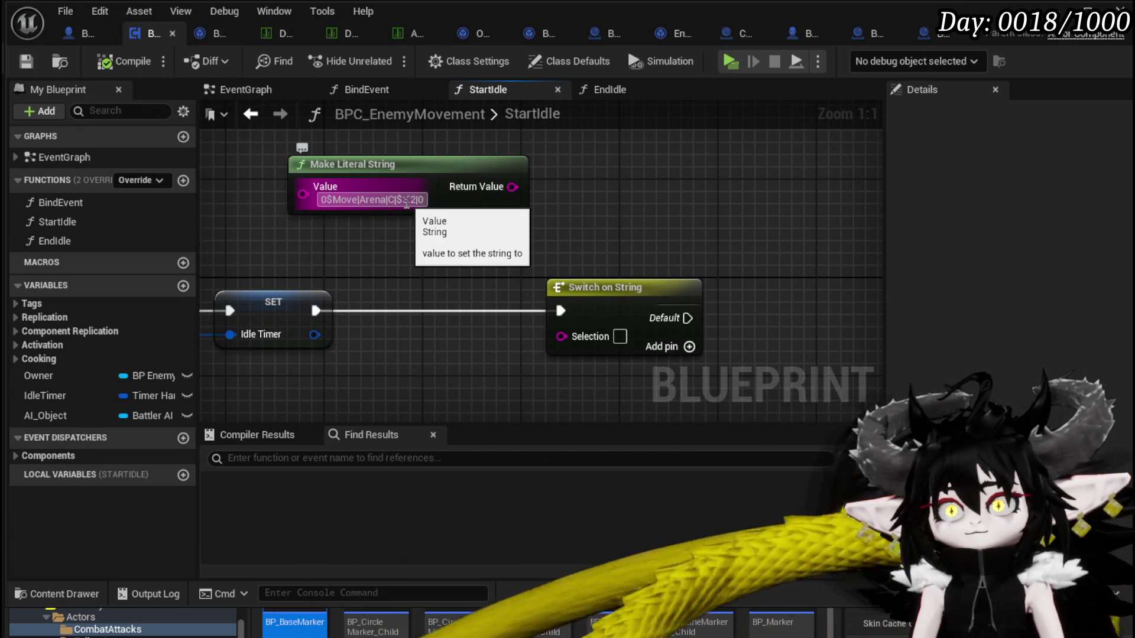
{"action": "left_click", "coordinate": [406, 201]}
{"action": "double_click", "coordinate": [406, 201]}
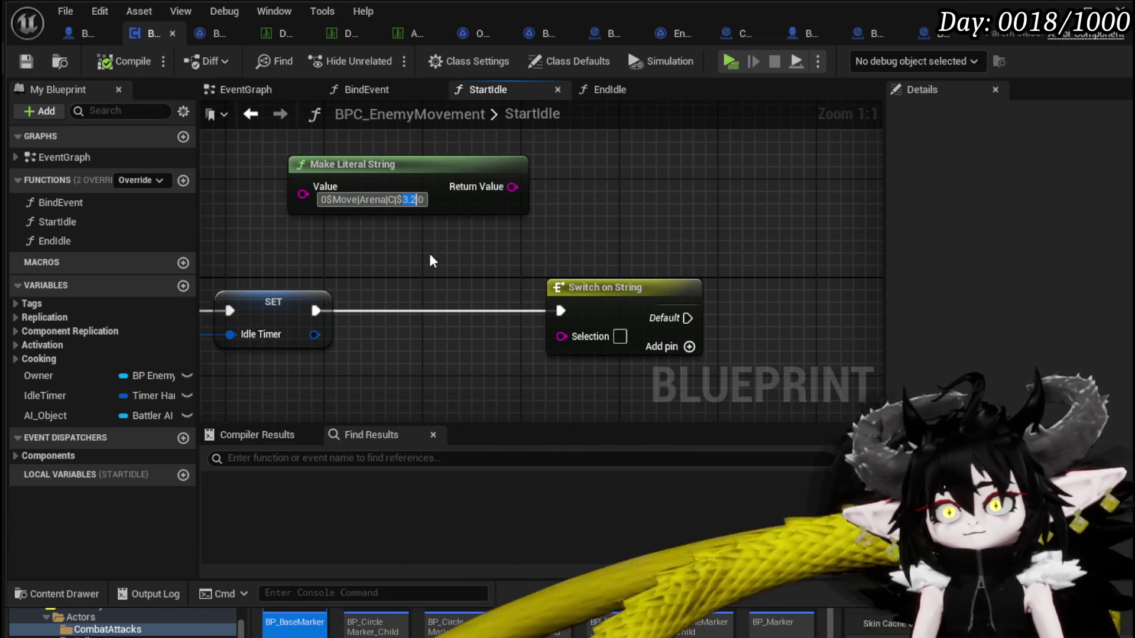
{"action": "type", "text": "1"}
{"action": "key", "text": "Return"}
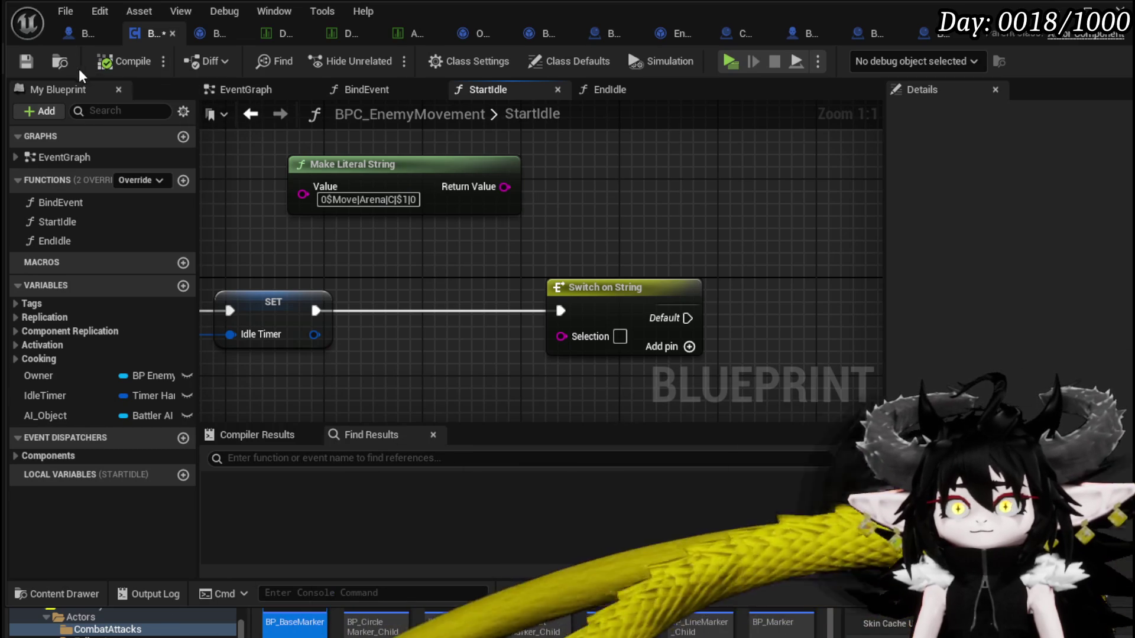
{"action": "left_click", "coordinate": [30, 60]}
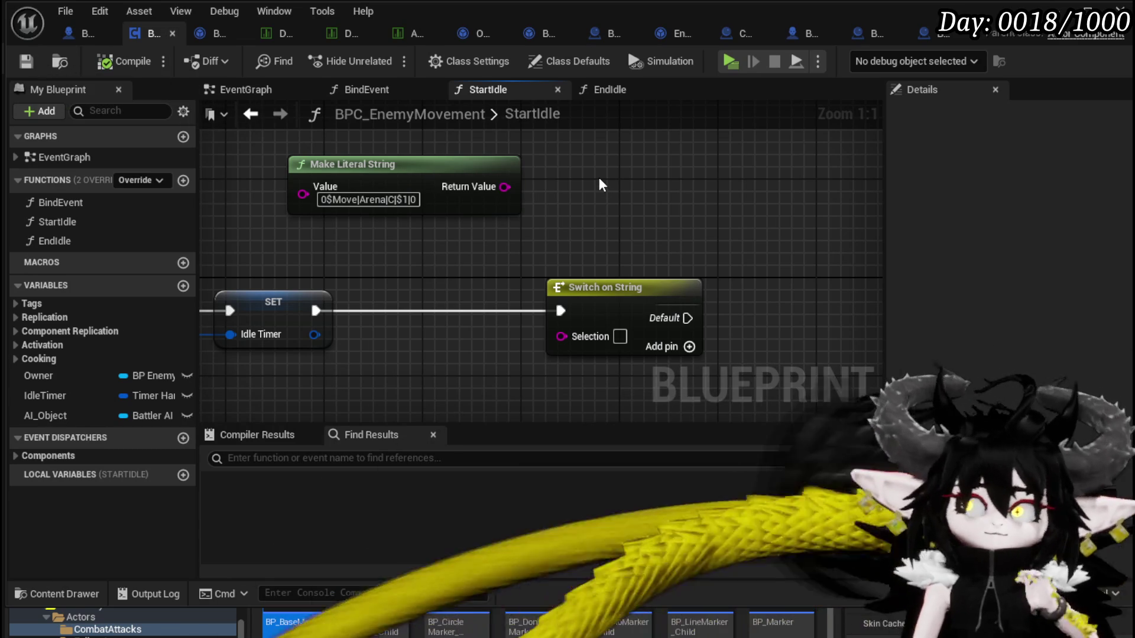
{"action": "left_click", "coordinate": [324, 196]}
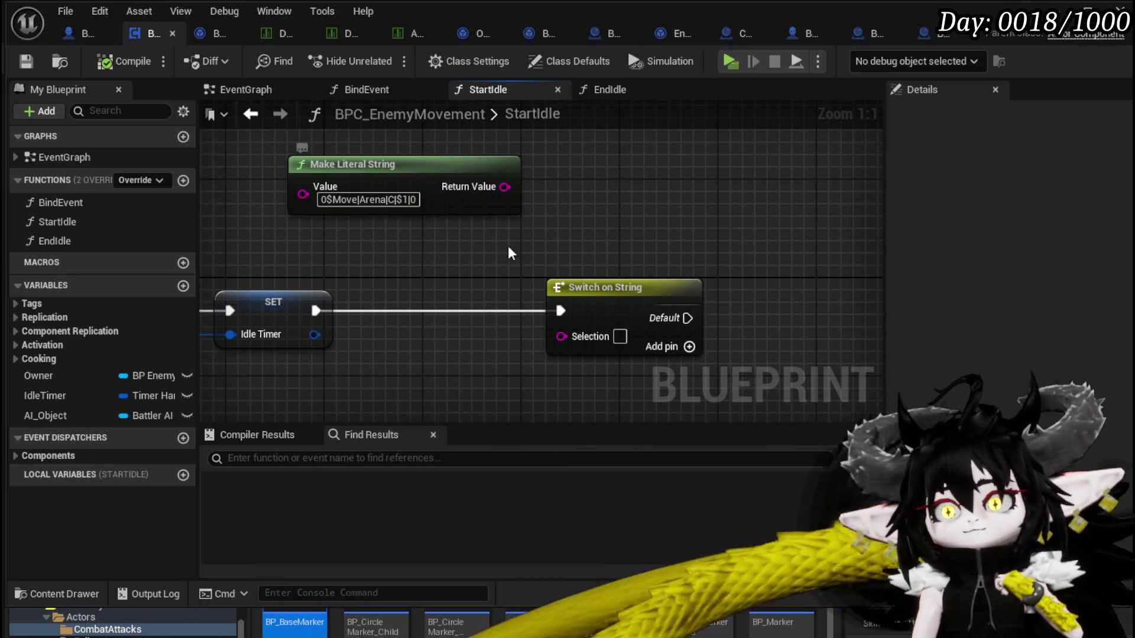
{"action": "left_click", "coordinate": [359, 200]}
{"action": "left_click", "coordinate": [359, 200]}
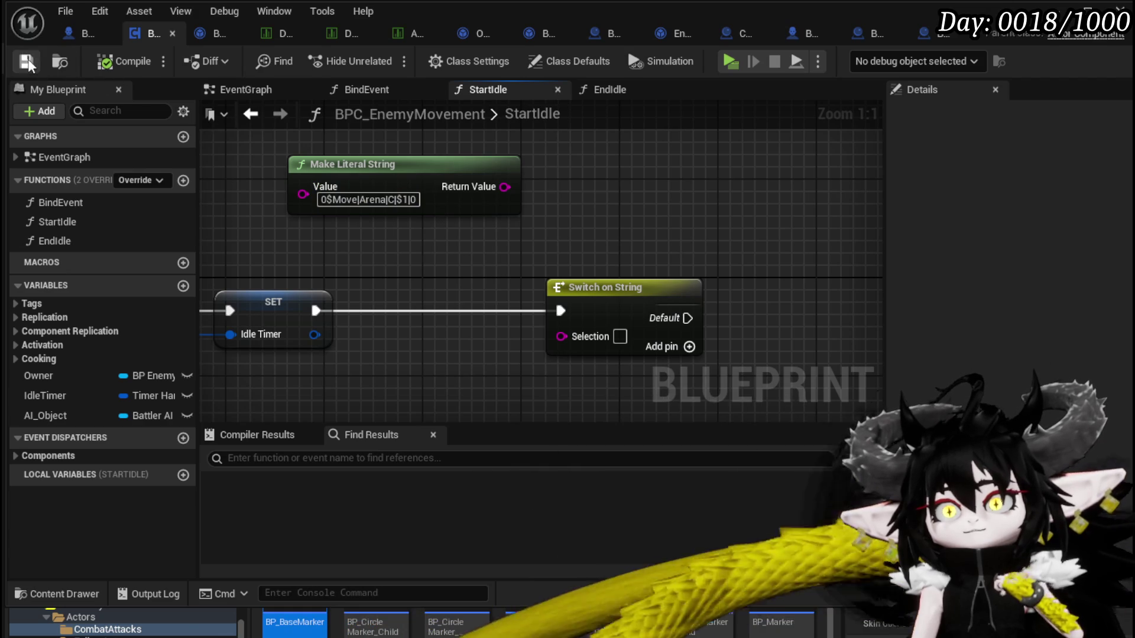
Zoom out and pan across StartIdle's chain, then switch to BattlerAI_Object's ExecuteWait graph
{"action": "scroll", "coordinate": [359, 203], "scroll_direction": "down", "scroll_amount": 3}
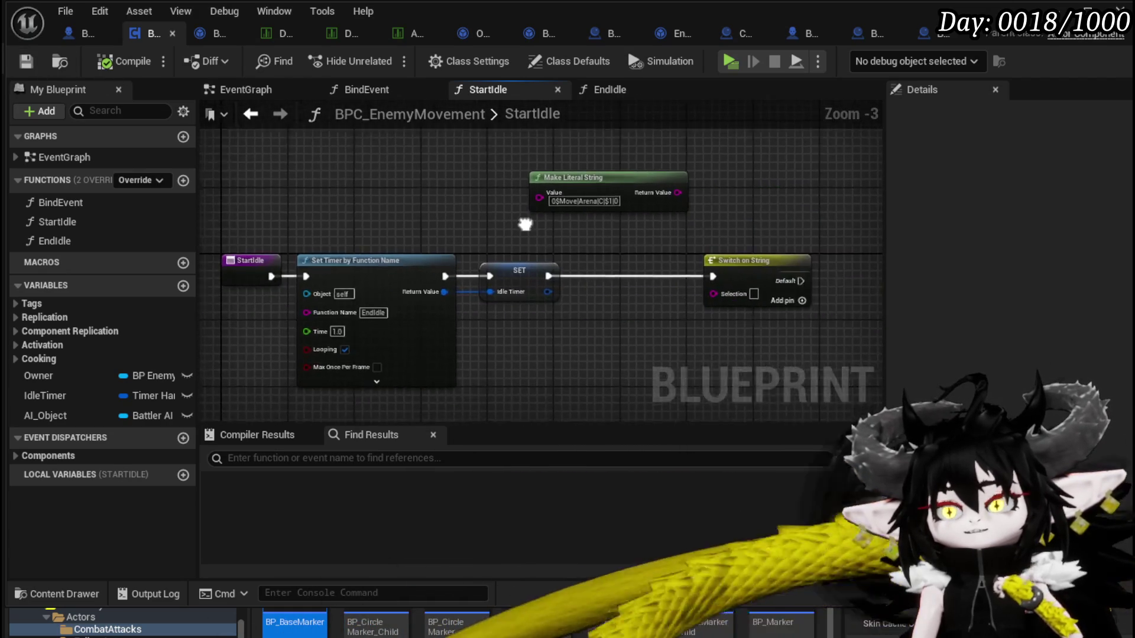
{"action": "left_click_drag", "start_coordinate": [468, 228], "coordinate": [513, 245]}
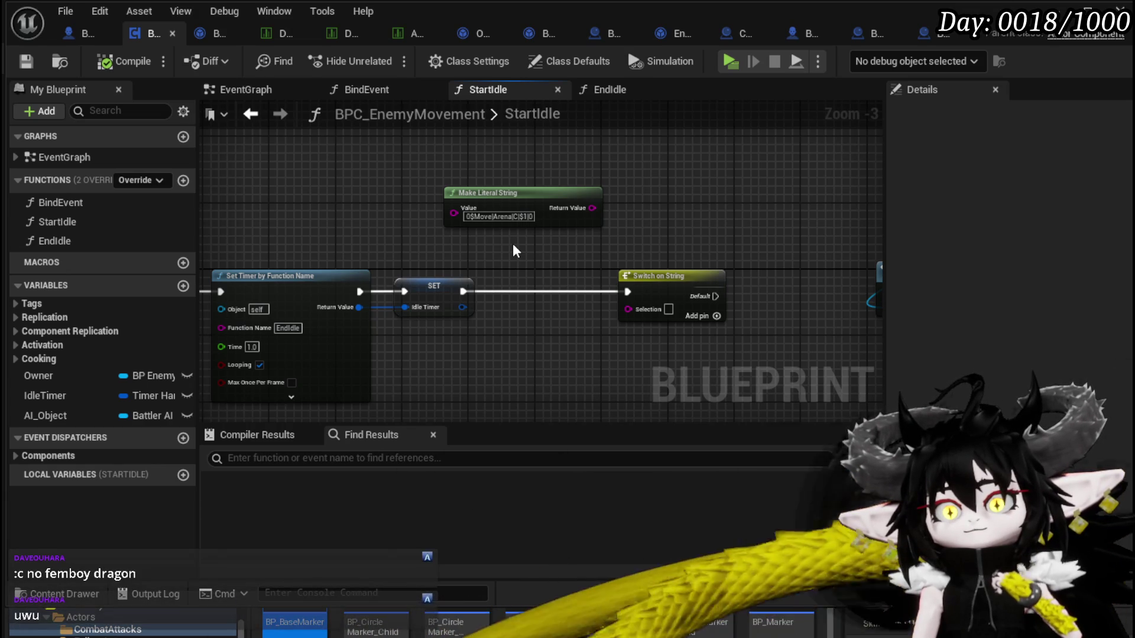
{"action": "left_click_drag", "start_coordinate": [513, 244], "coordinate": [324, 230]}
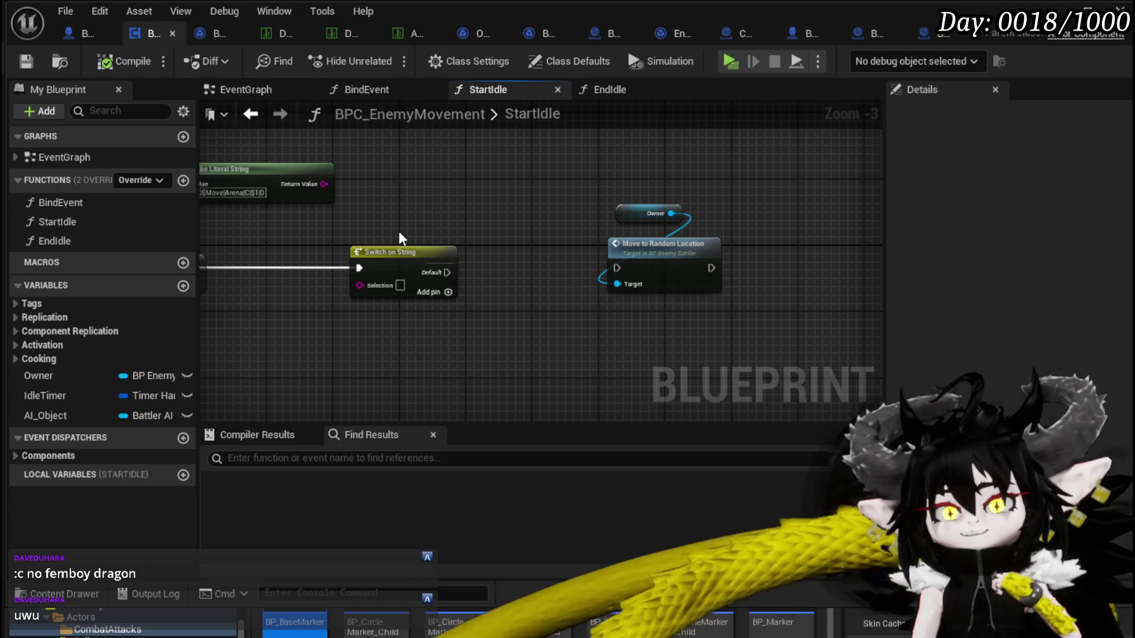
{"action": "mouse_move", "coordinate": [399, 231]}
{"action": "left_mouse_down"}
{"action": "mouse_move", "coordinate": [490, 263]}
{"action": "mouse_move", "coordinate": [371, 231]}
{"action": "left_mouse_up"}
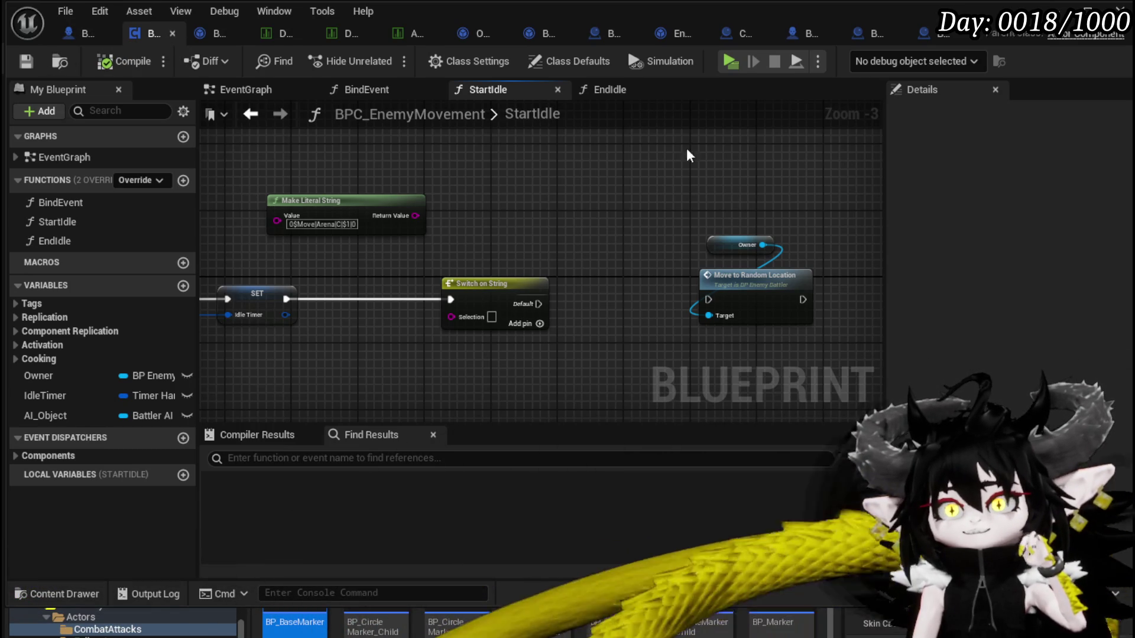
{"action": "left_click", "coordinate": [216, 34]}
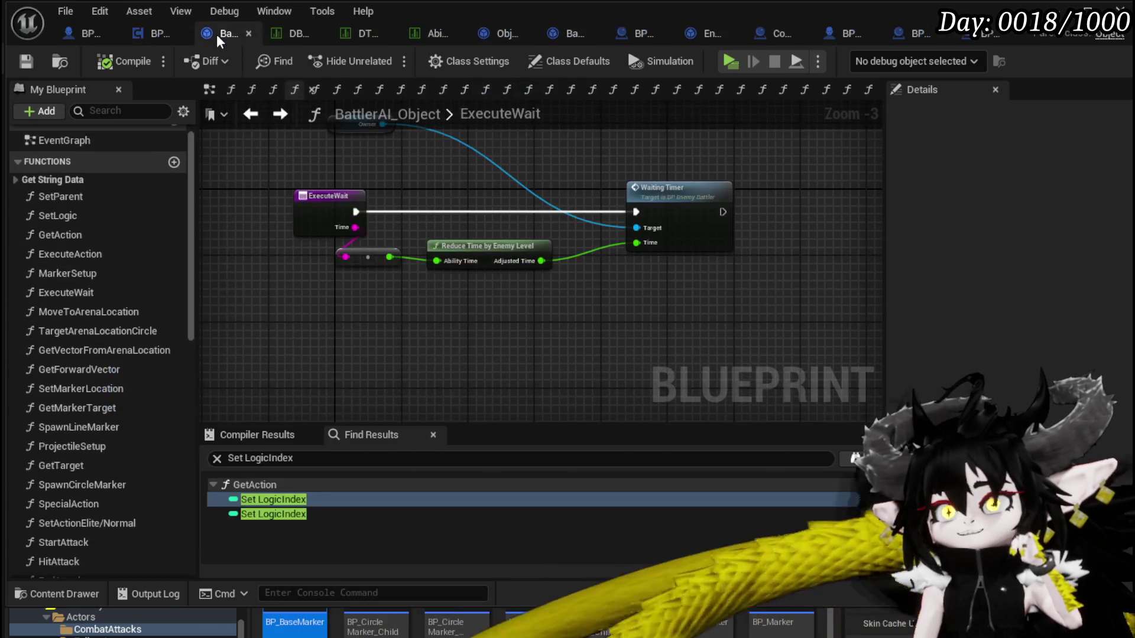
Switch to BP_EnemyBattler's event graph and pan across its nodes
{"action": "left_click", "coordinate": [149, 33]}
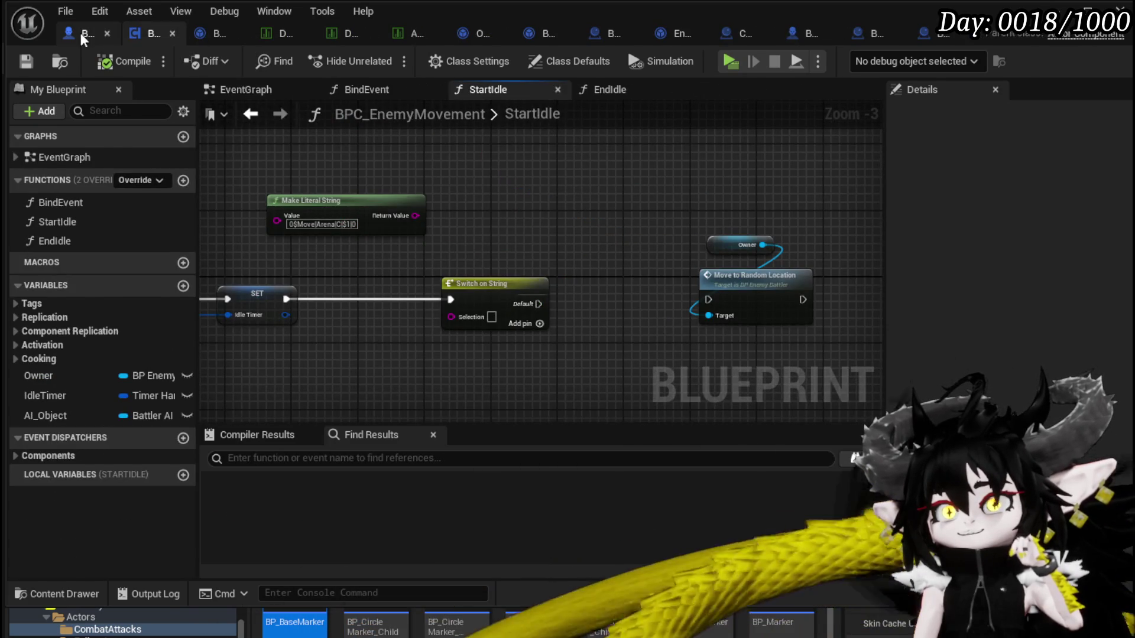
{"action": "left_click", "coordinate": [81, 33]}
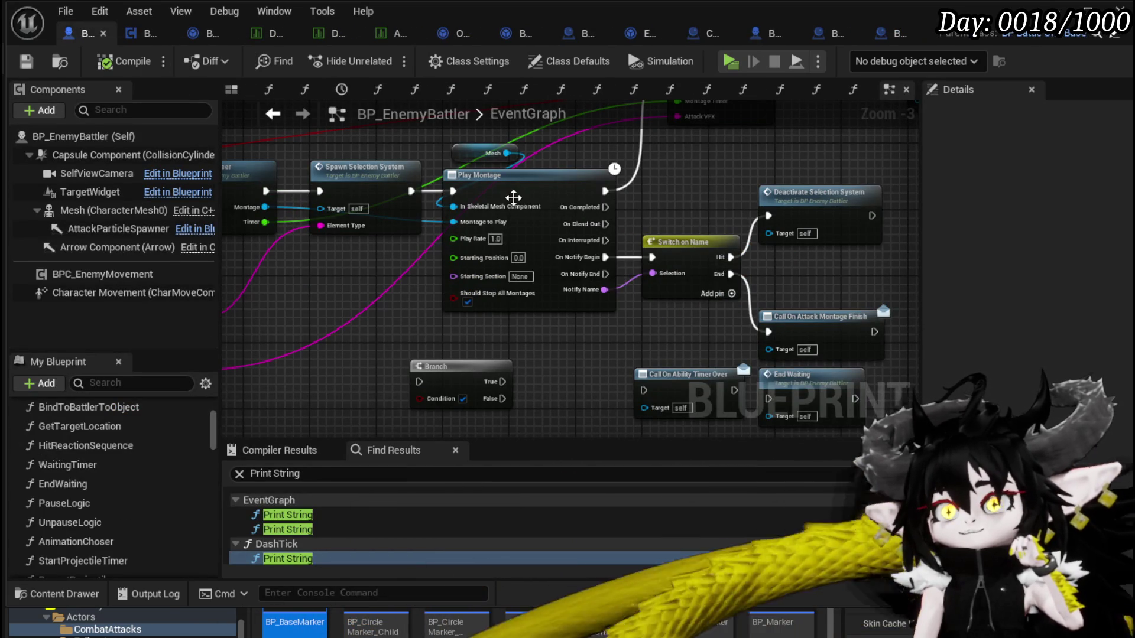
{"action": "mouse_move", "coordinate": [681, 203]}
{"action": "left_mouse_down"}
{"action": "mouse_move", "coordinate": [481, 167]}
{"action": "mouse_move", "coordinate": [505, 194]}
{"action": "mouse_move", "coordinate": [528, 190]}
{"action": "left_mouse_up"}
{"action": "left_click_drag", "start_coordinate": [469, 239], "coordinate": [393, 245]}
{"action": "left_click_drag", "start_coordinate": [331, 345], "coordinate": [657, 270]}
{"action": "mouse_move", "coordinate": [413, 224]}
{"action": "left_mouse_down"}
{"action": "mouse_move", "coordinate": [705, 293]}
{"action": "mouse_move", "coordinate": [806, 342]}
{"action": "left_mouse_up"}
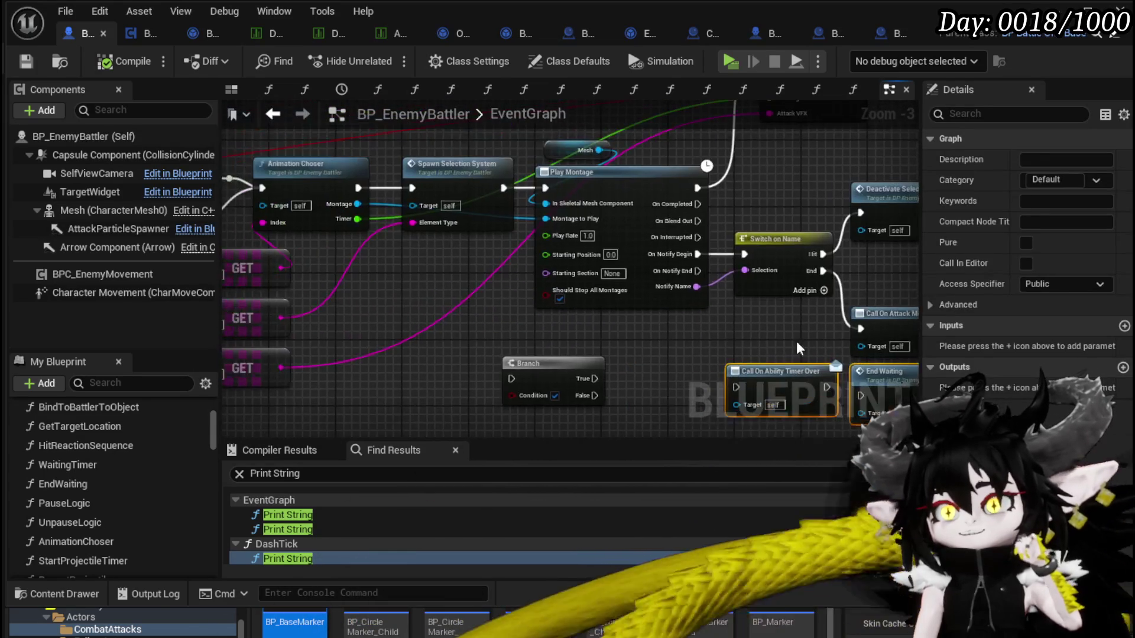
Review the Branch and Print String chain and save the BP_EnemyBattler blueprint
{"action": "left_click_drag", "start_coordinate": [480, 293], "coordinate": [680, 308]}
{"action": "left_click_drag", "start_coordinate": [520, 296], "coordinate": [712, 296]}
{"action": "left_click_drag", "start_coordinate": [419, 307], "coordinate": [637, 322]}
{"action": "mouse_move", "coordinate": [421, 222]}
{"action": "left_mouse_down"}
{"action": "mouse_move", "coordinate": [541, 228]}
{"action": "mouse_move", "coordinate": [337, 305]}
{"action": "left_mouse_up"}
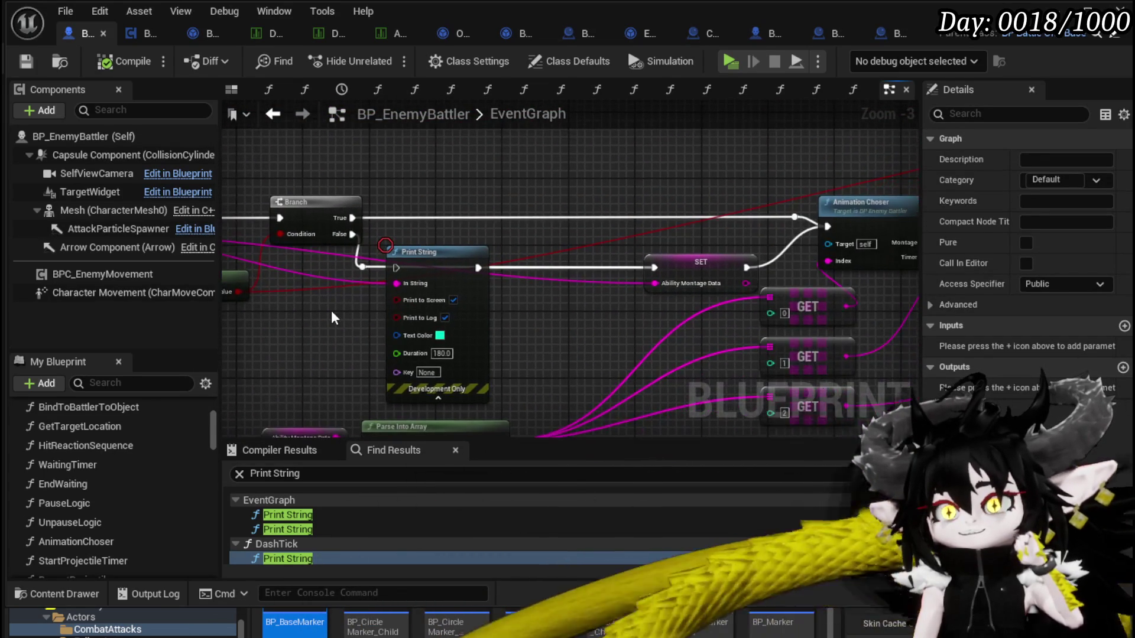
{"action": "left_click_drag", "start_coordinate": [379, 265], "coordinate": [378, 264]}
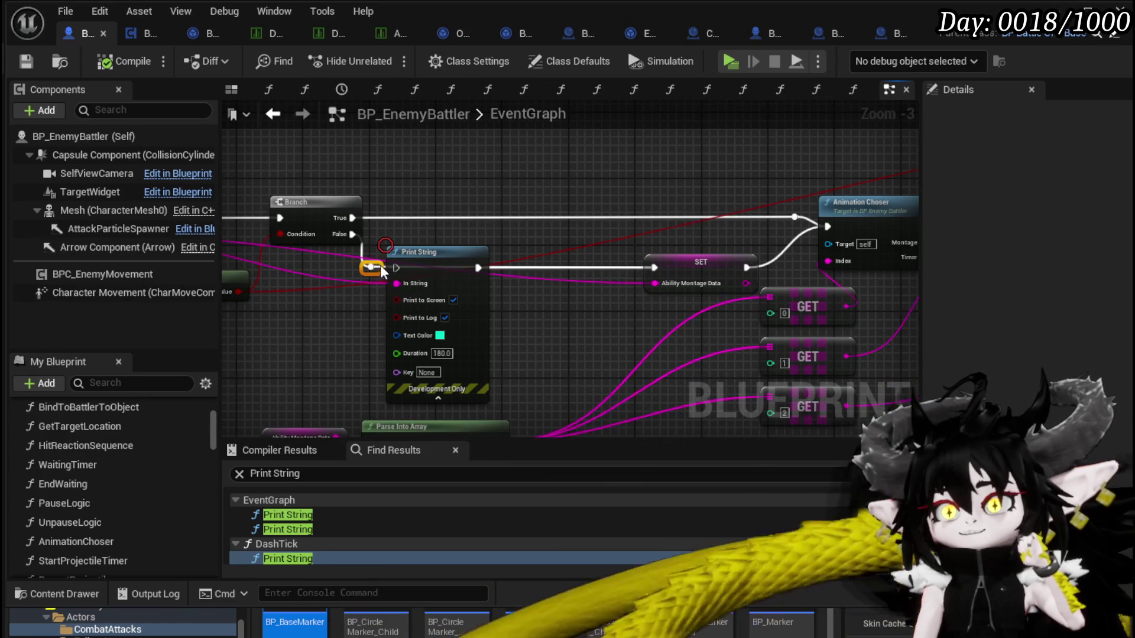
{"action": "mouse_move", "coordinate": [439, 198]}
{"action": "left_mouse_down"}
{"action": "mouse_move", "coordinate": [342, 136]}
{"action": "mouse_move", "coordinate": [307, 162]}
{"action": "mouse_move", "coordinate": [586, 179]}
{"action": "mouse_move", "coordinate": [481, 173]}
{"action": "mouse_move", "coordinate": [517, 154]}
{"action": "mouse_move", "coordinate": [492, 214]}
{"action": "mouse_move", "coordinate": [558, 187]}
{"action": "mouse_move", "coordinate": [594, 235]}
{"action": "mouse_move", "coordinate": [626, 237]}
{"action": "left_mouse_up"}
{"action": "left_click", "coordinate": [26, 64]}
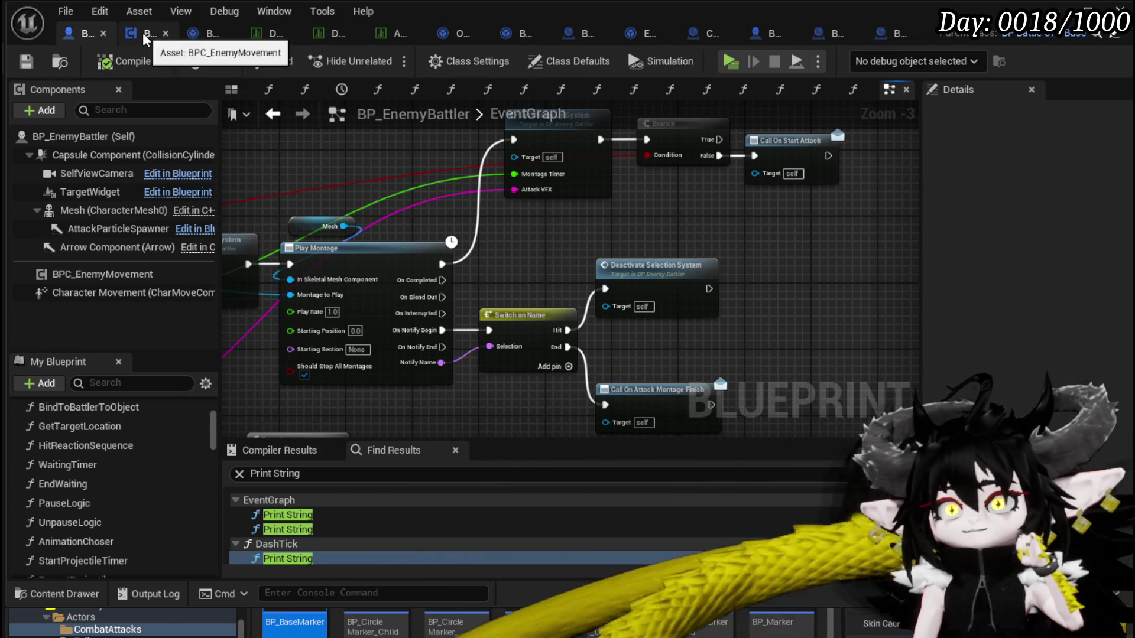
Return to BPC_EnemyMovement's StartIdle graph and select the Owner getter node
{"action": "left_click", "coordinate": [143, 33]}
{"action": "left_click_drag", "start_coordinate": [607, 225], "coordinate": [755, 224]}
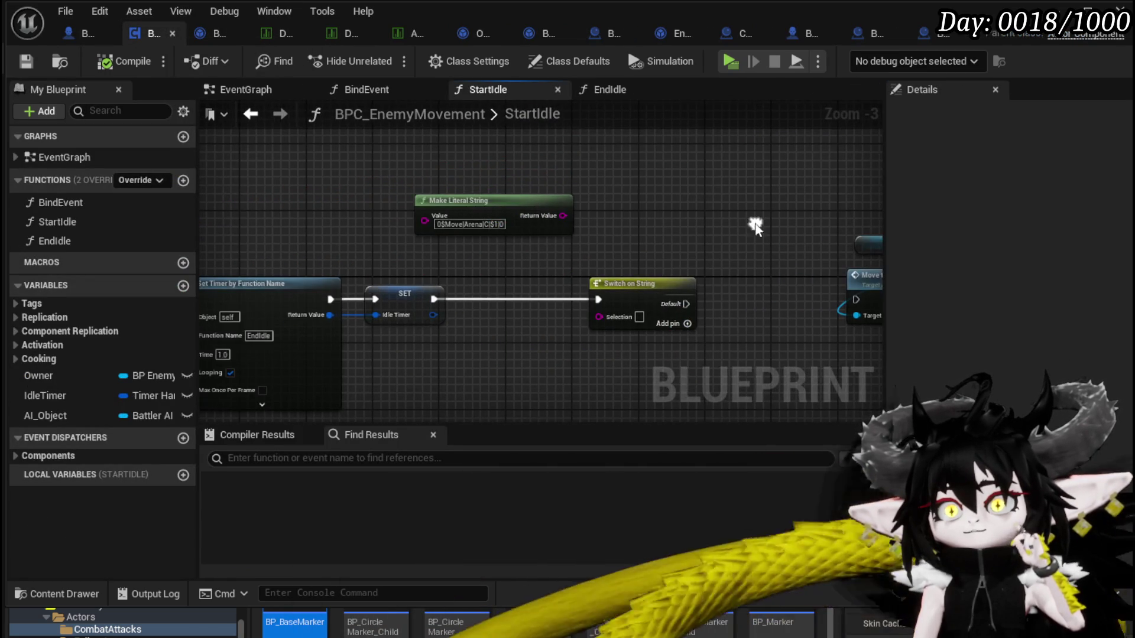
{"action": "mouse_move", "coordinate": [433, 171]}
{"action": "left_mouse_down"}
{"action": "mouse_move", "coordinate": [629, 187]}
{"action": "mouse_move", "coordinate": [398, 158]}
{"action": "mouse_move", "coordinate": [638, 180]}
{"action": "mouse_move", "coordinate": [320, 149]}
{"action": "left_mouse_up"}
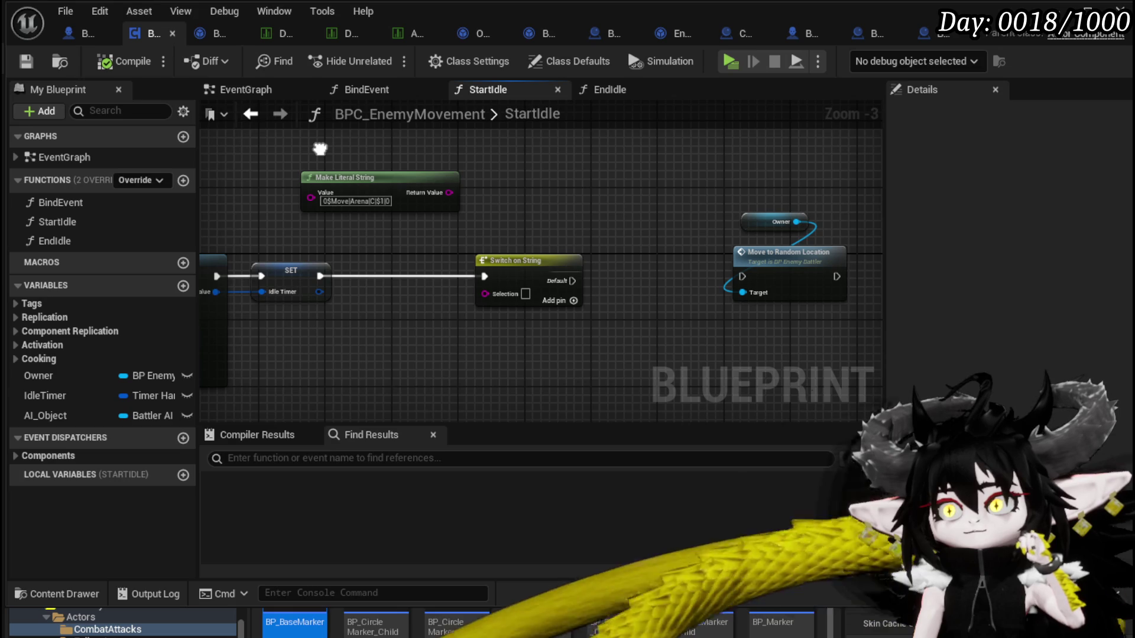
{"action": "mouse_move", "coordinate": [769, 220]}
{"action": "left_mouse_down"}
{"action": "mouse_move", "coordinate": [430, 136]}
{"action": "mouse_move", "coordinate": [771, 208]}
{"action": "mouse_move", "coordinate": [658, 206]}
{"action": "left_mouse_up"}
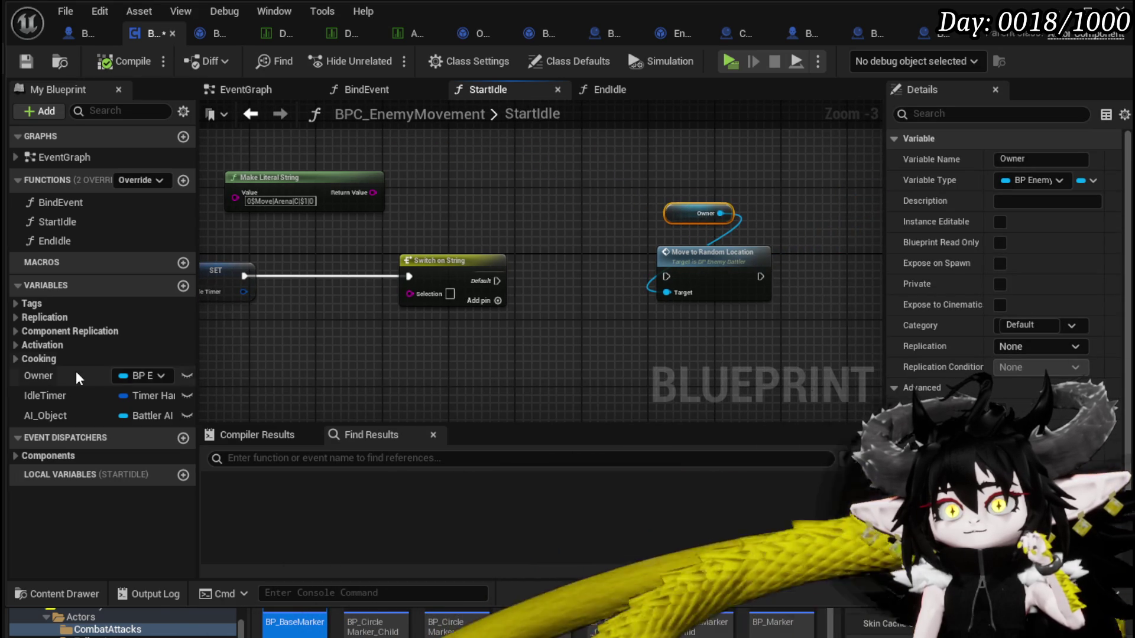
In EndIdle, select the encounter lookup and FIND nodes and collapse them to a function
{"action": "double_click", "coordinate": [58, 239]}
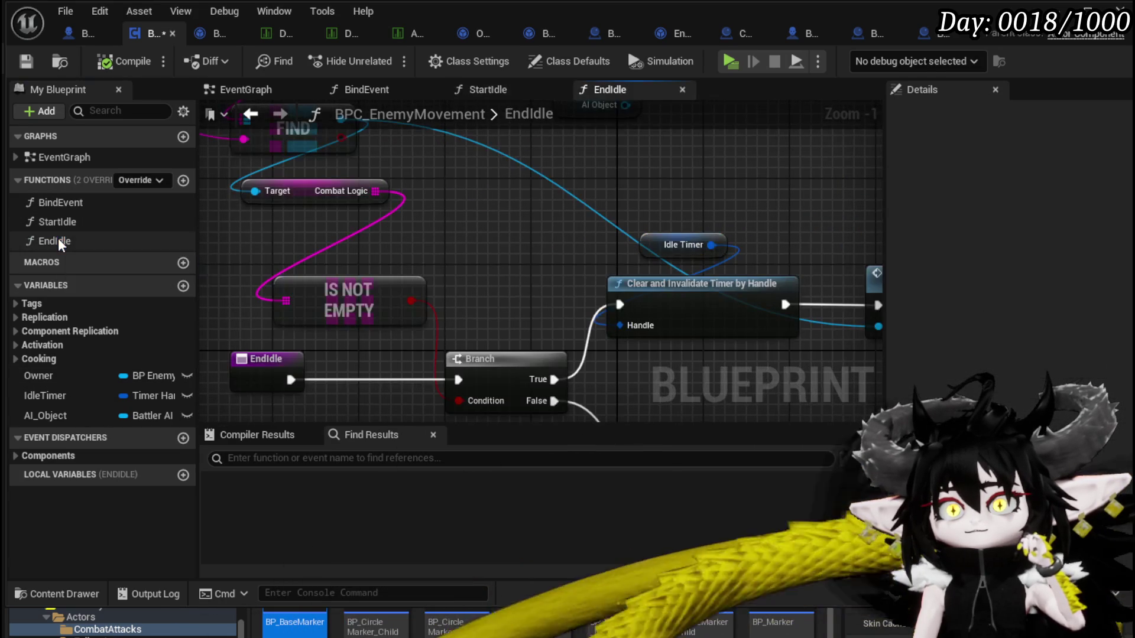
{"action": "scroll", "coordinate": [373, 254], "scroll_direction": "down", "scroll_amount": 2}
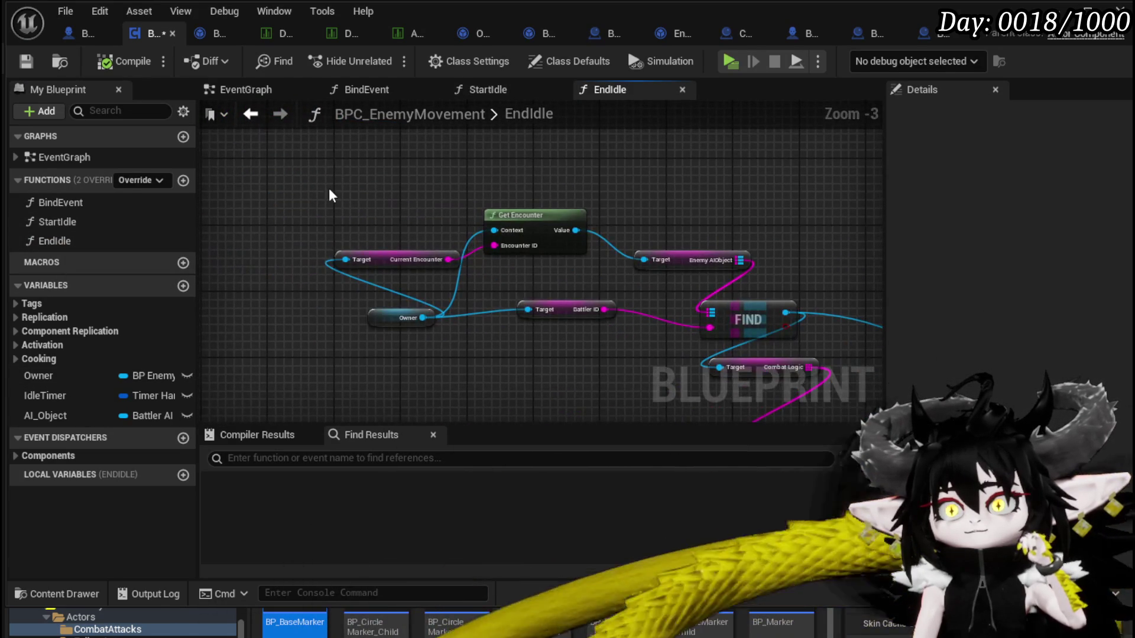
{"action": "left_click_drag", "start_coordinate": [330, 180], "coordinate": [768, 348]}
{"action": "mouse_move", "coordinate": [596, 343]}
{"action": "left_mouse_down"}
{"action": "mouse_move", "coordinate": [430, 327]}
{"action": "mouse_move", "coordinate": [509, 334]}
{"action": "left_mouse_up"}
{"action": "right_click", "coordinate": [666, 305]}
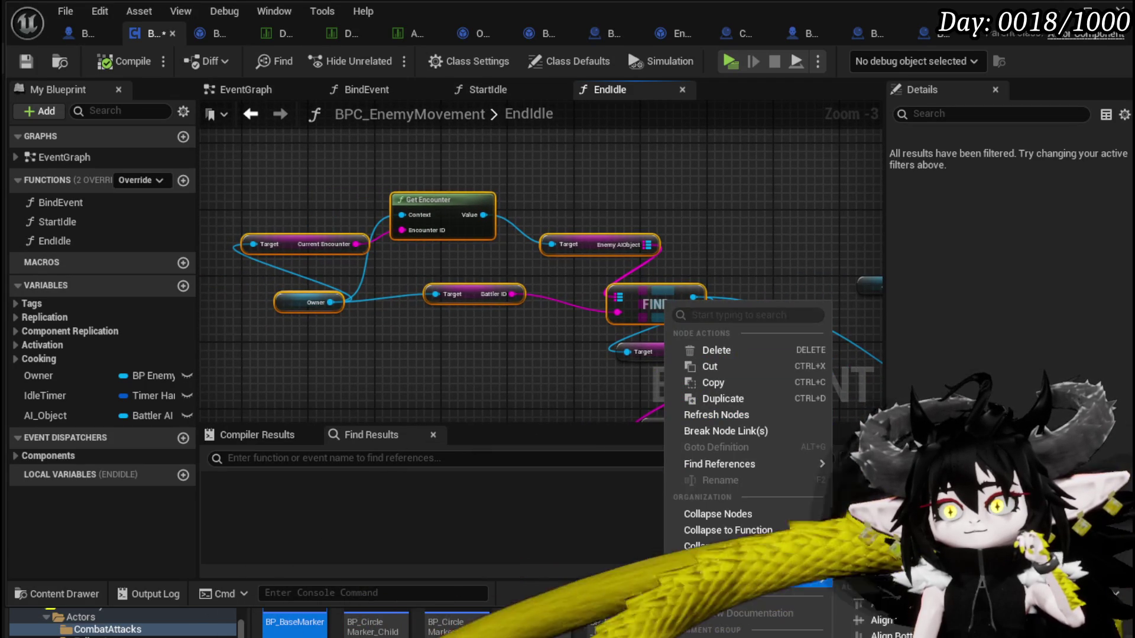
{"action": "left_click", "coordinate": [728, 531]}
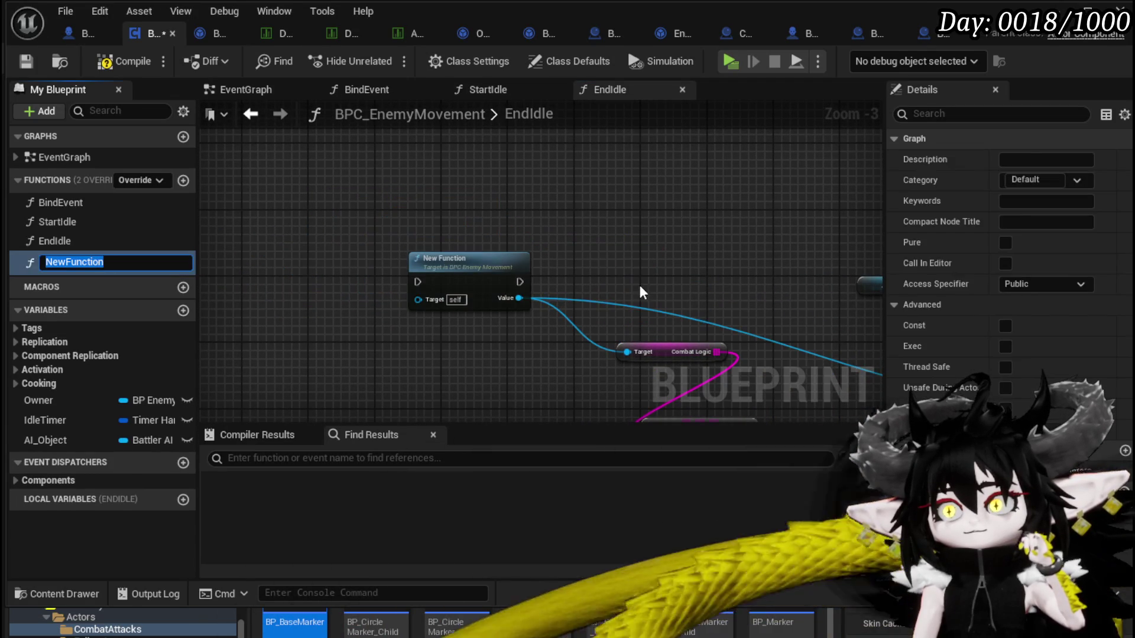
Name the new function GetAI, make it pure, and view its graph
{"action": "type", "text": "G"}
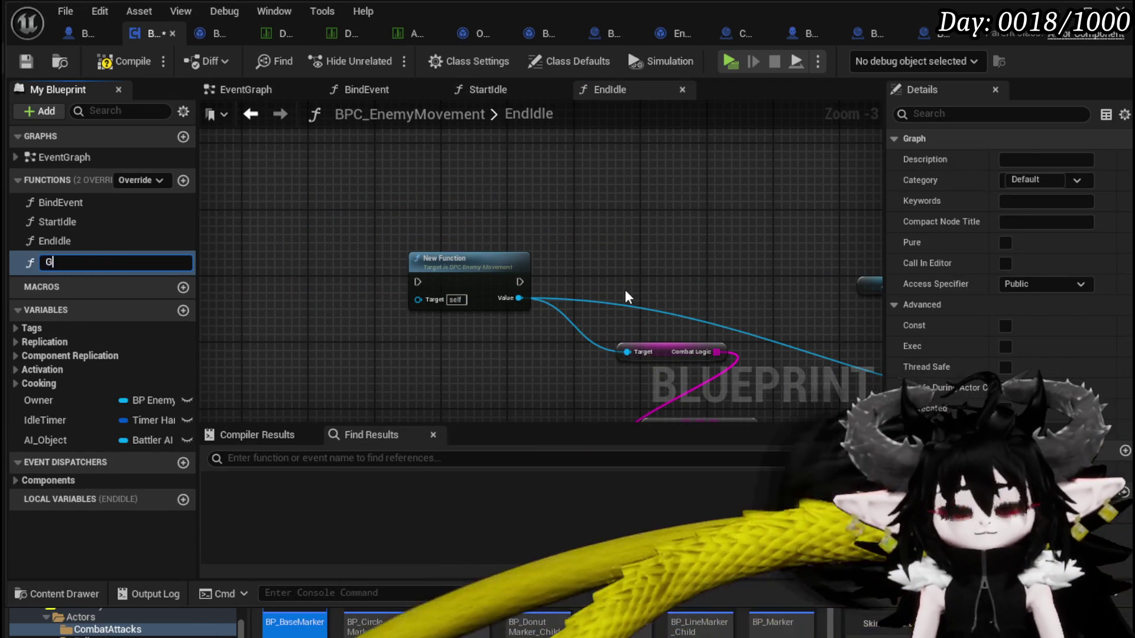
{"action": "type", "text": "etAI"}
{"action": "key", "text": "Return"}
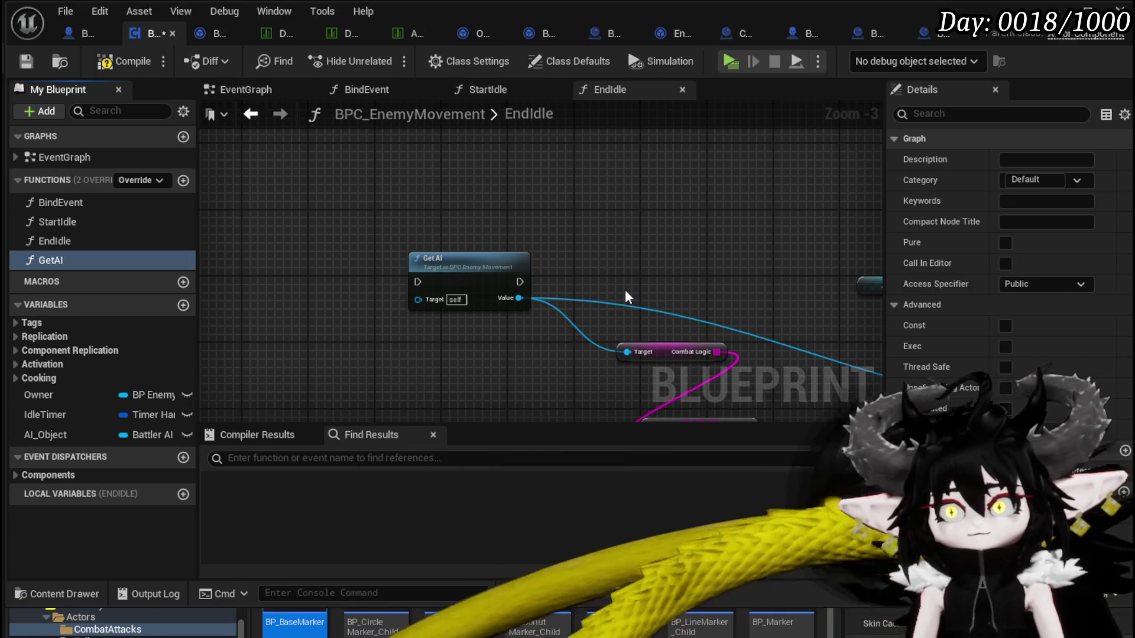
{"action": "left_click", "coordinate": [1004, 243]}
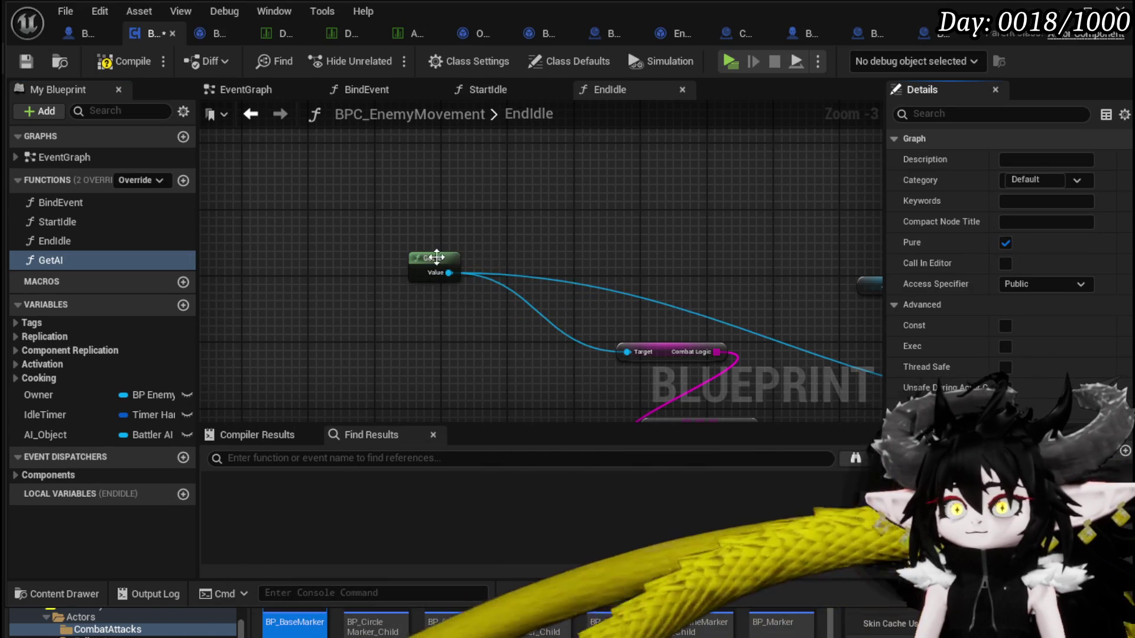
{"action": "double_click", "coordinate": [434, 260]}
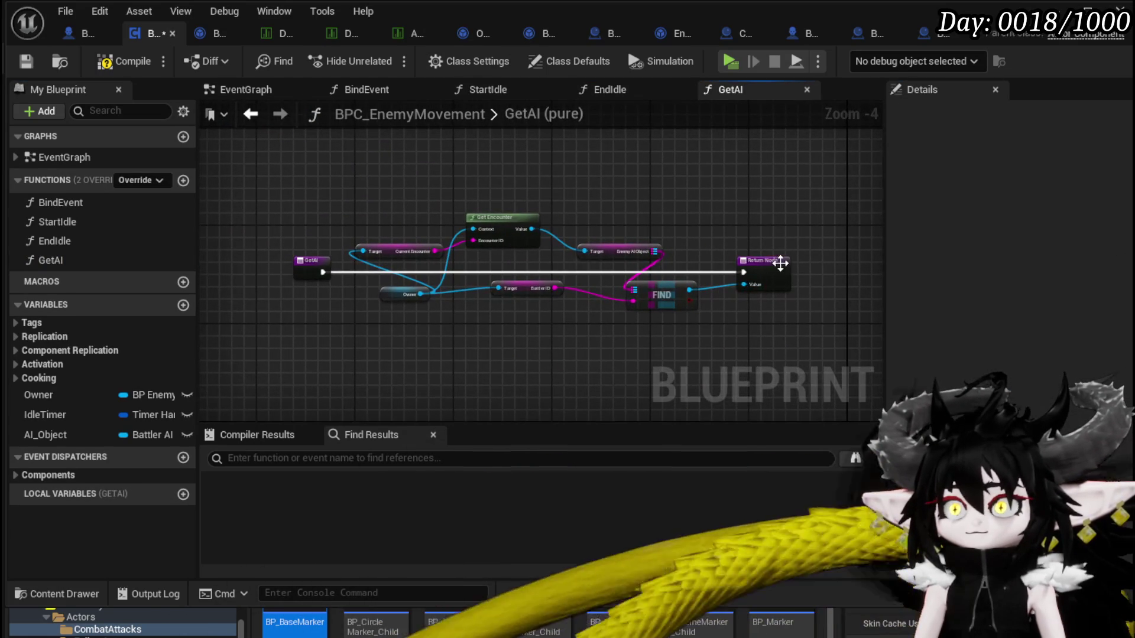
Rename GetAI's output to AIObject, compile, and return to StartIdle
{"action": "left_click", "coordinate": [919, 387]}
{"action": "type", "text": "AI"}
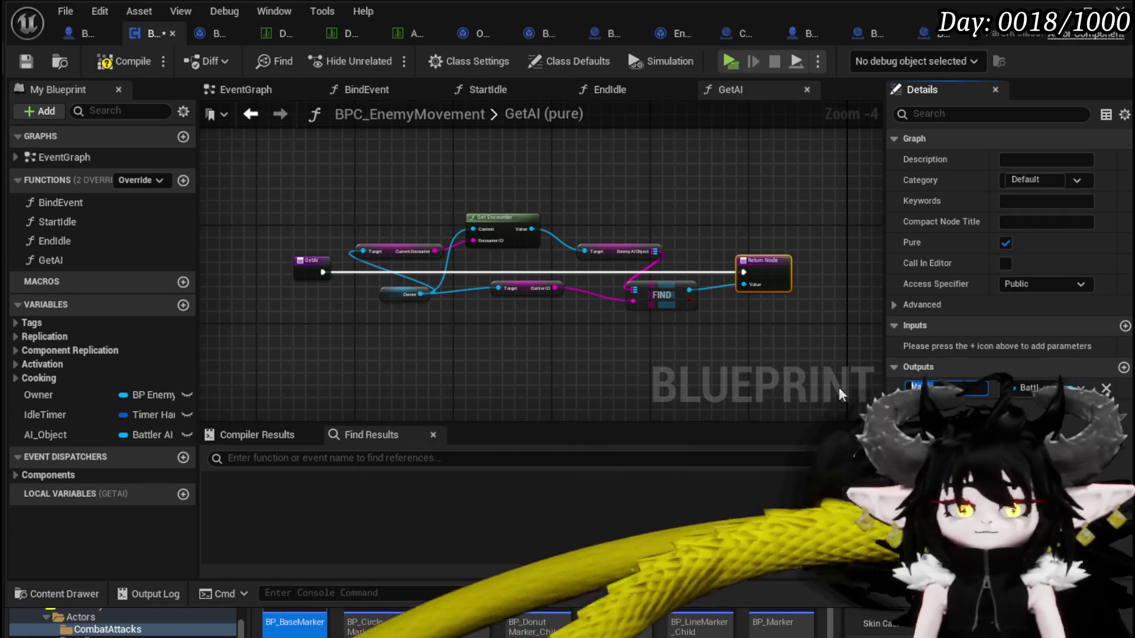
{"action": "type", "text": "Obj"}
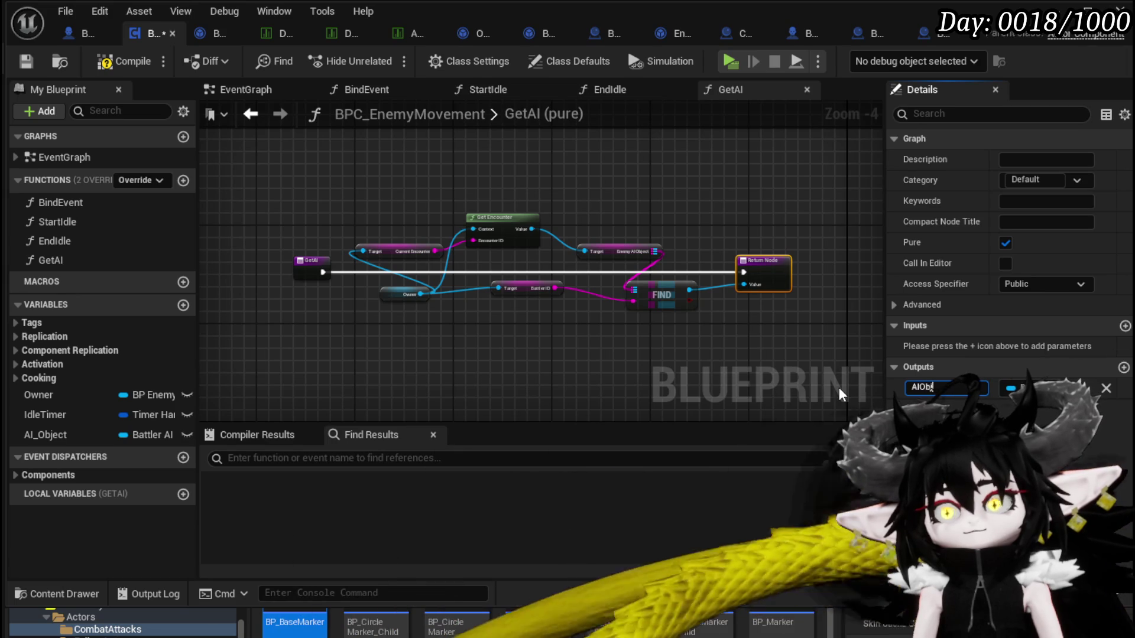
{"action": "type", "text": "ect"}
{"action": "key", "text": "Return"}
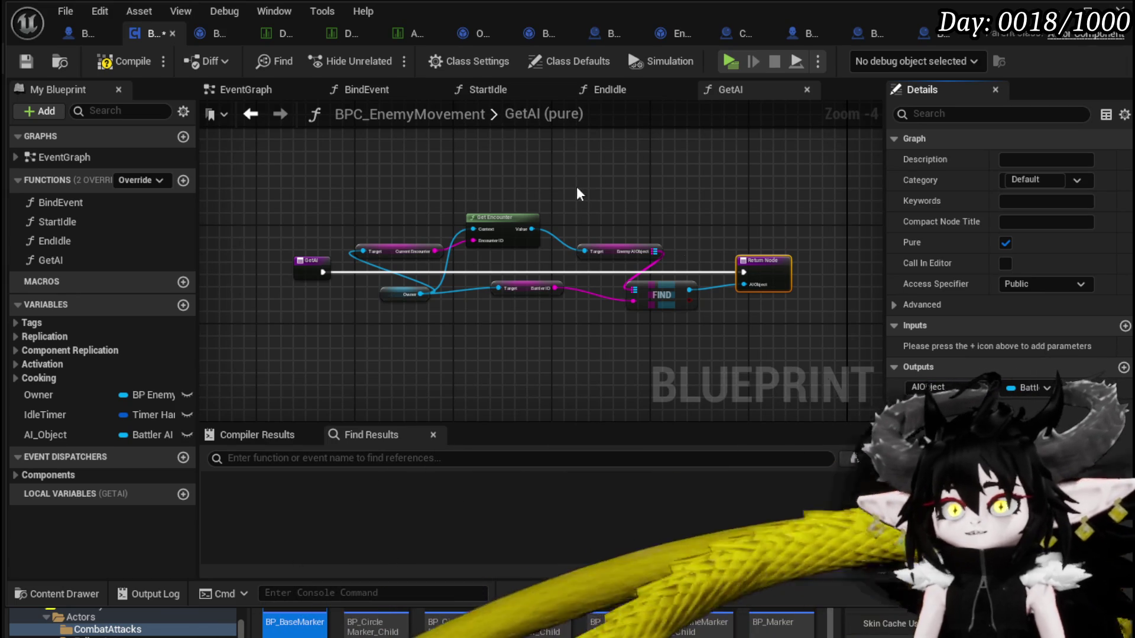
{"action": "left_click", "coordinate": [135, 64]}
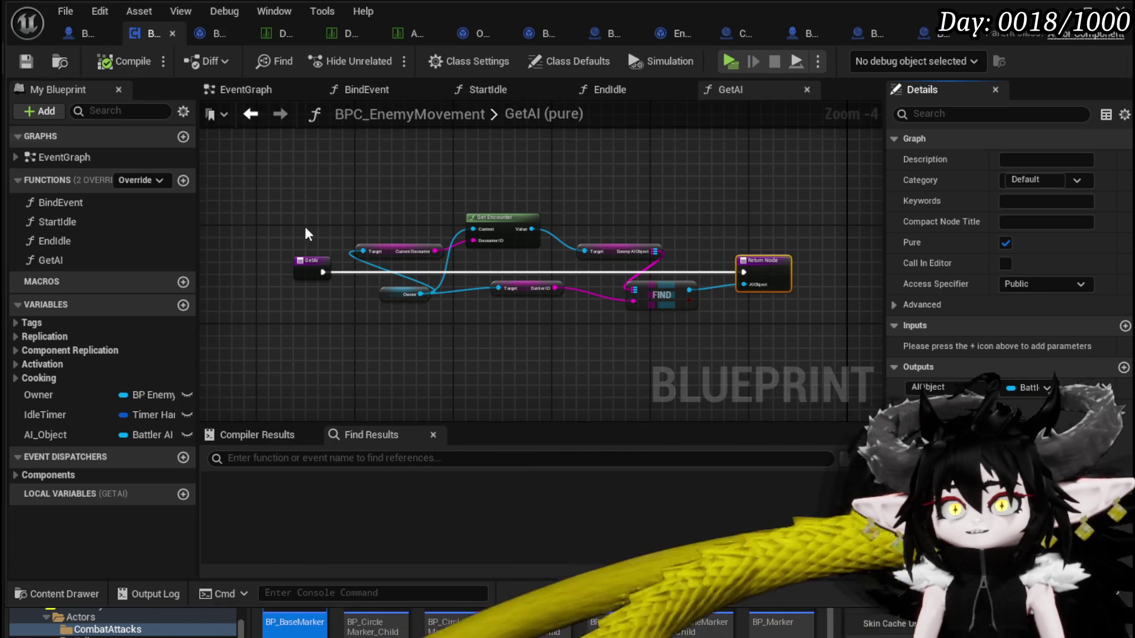
{"action": "double_click", "coordinate": [104, 219]}
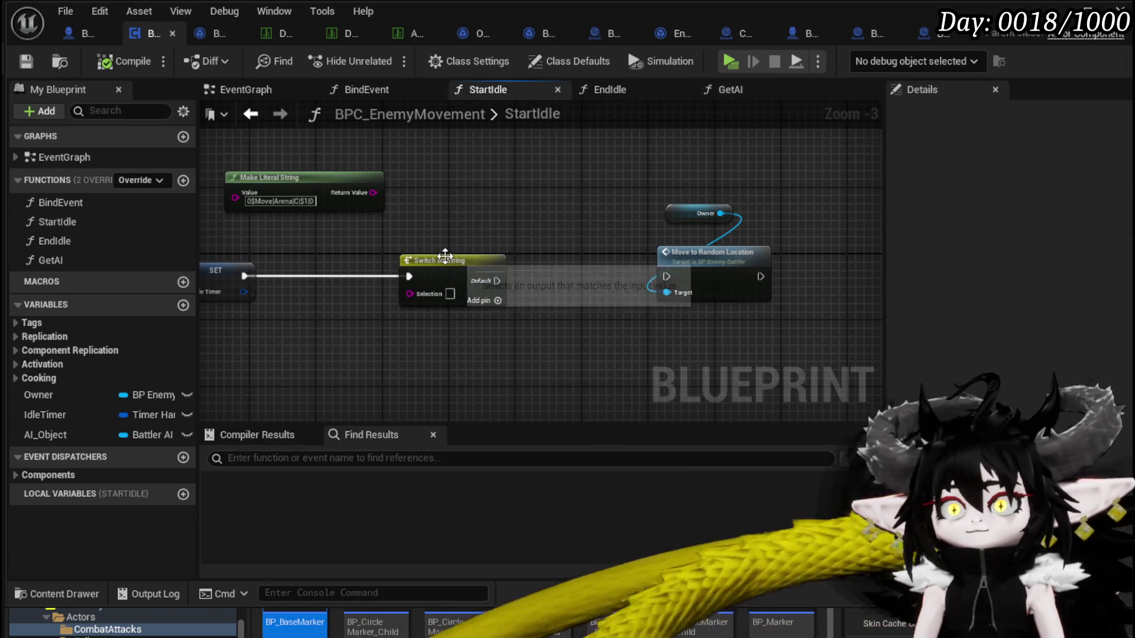
Drop an AI_Object getter into StartIdle, then undo it and keep the variable
{"action": "mouse_move", "coordinate": [65, 432]}
{"action": "left_mouse_down"}
{"action": "mouse_move", "coordinate": [442, 187]}
{"action": "mouse_move", "coordinate": [429, 187]}
{"action": "left_mouse_up"}
{"action": "left_click", "coordinate": [467, 218]}
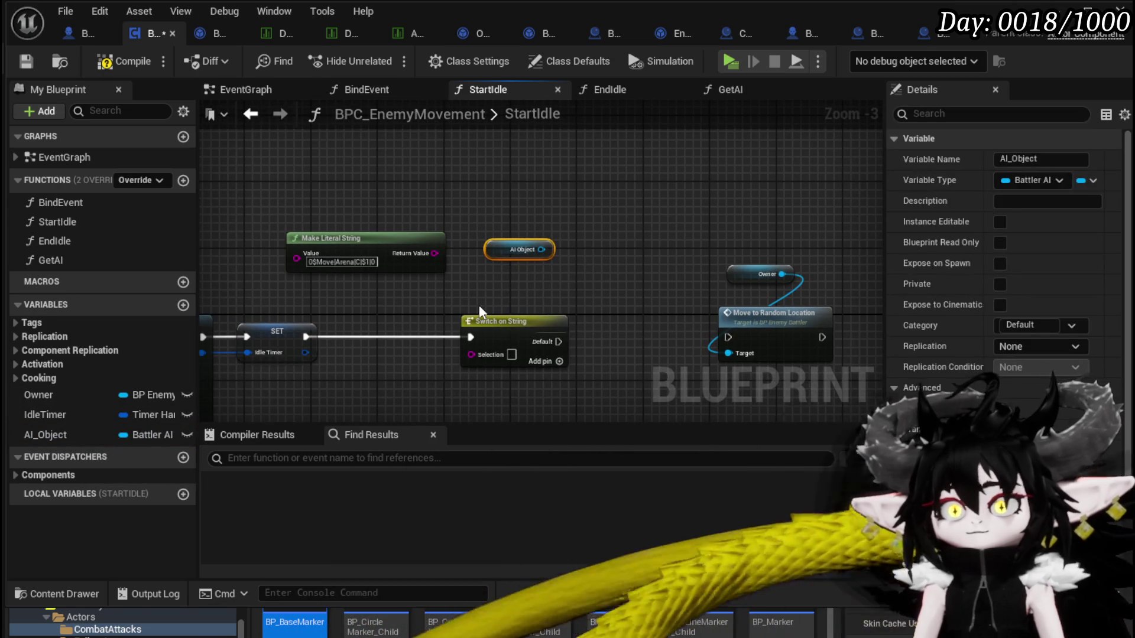
{"action": "key", "text": "ctrl+z"}
{"action": "left_click", "coordinate": [55, 437]}
{"action": "key", "text": "Delete"}
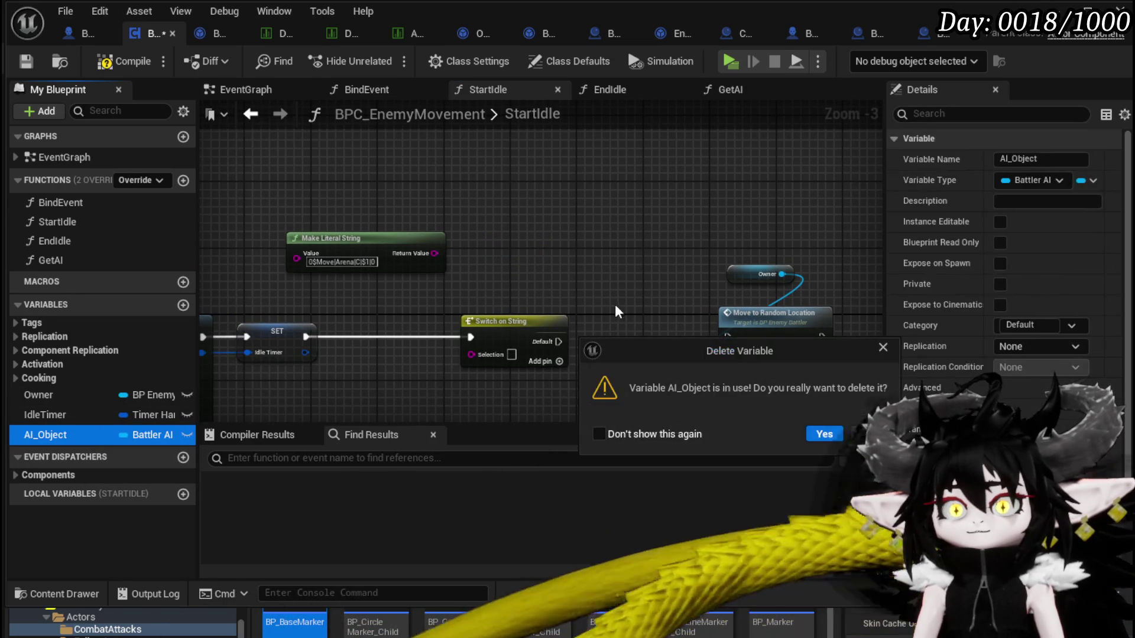
{"action": "left_click", "coordinate": [855, 434]}
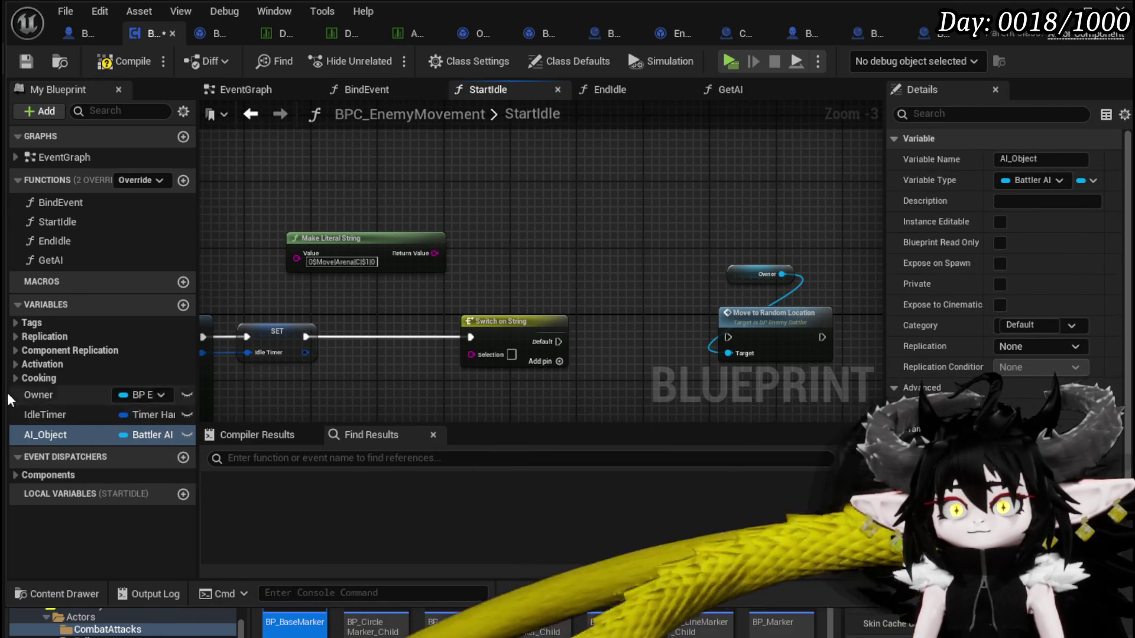
Place a Get AI call above the literal string in StartIdle, compile and save
{"action": "left_click_drag", "start_coordinate": [60, 261], "coordinate": [423, 140]}
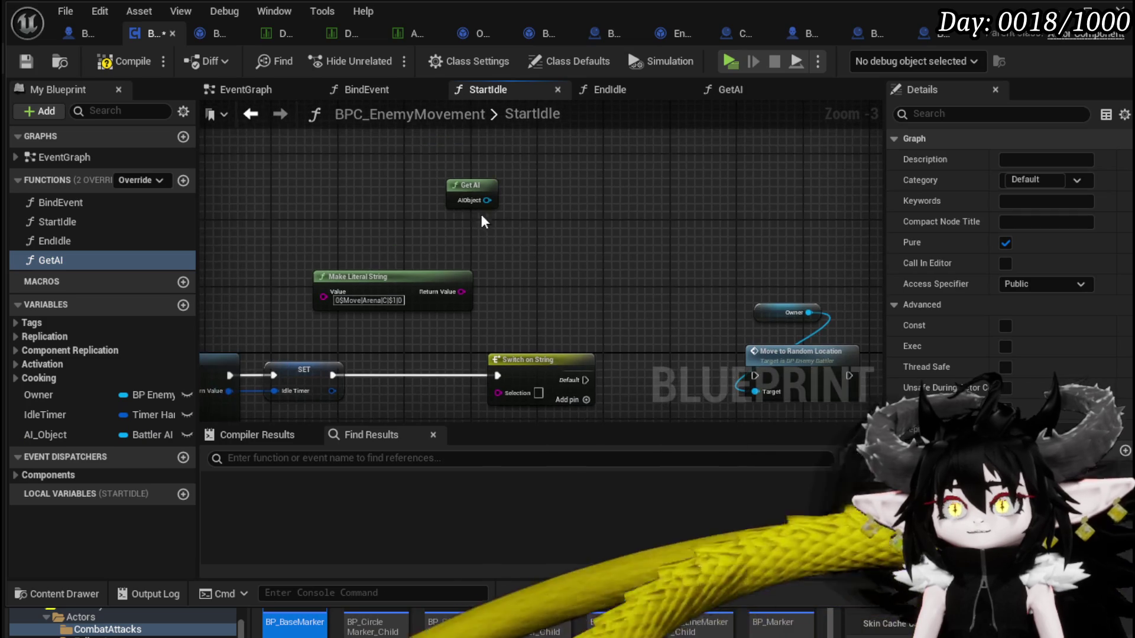
{"action": "left_click_drag", "start_coordinate": [473, 200], "coordinate": [541, 238]}
{"action": "key", "text": "Escape"}
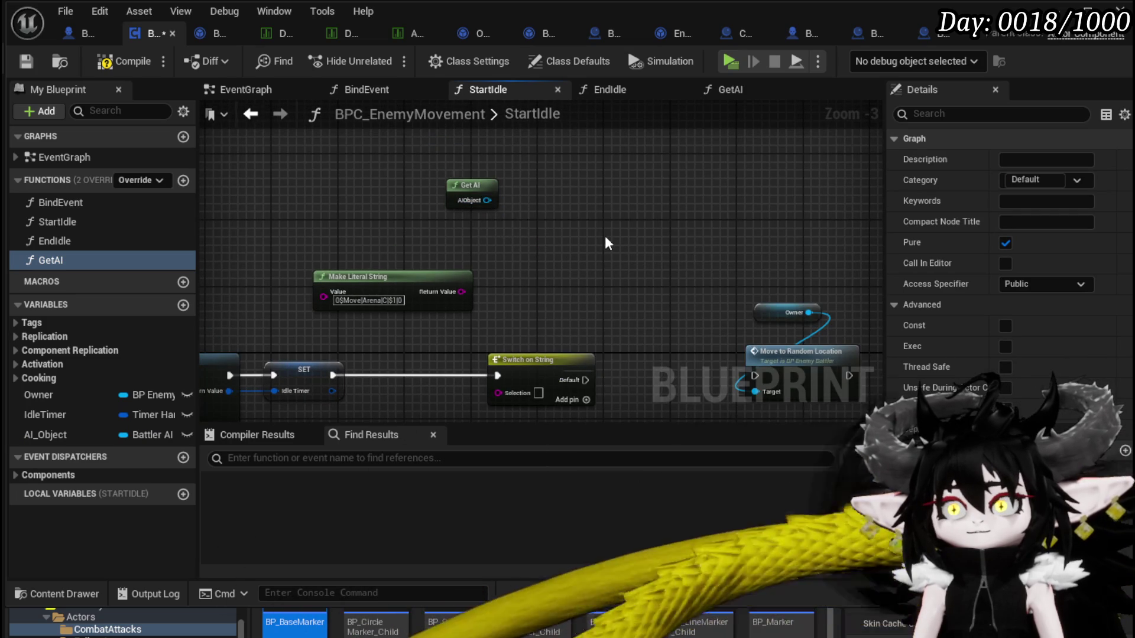
{"action": "left_click", "coordinate": [118, 61]}
{"action": "mouse_move", "coordinate": [477, 185]}
{"action": "left_mouse_down"}
{"action": "mouse_move", "coordinate": [421, 221]}
{"action": "mouse_move", "coordinate": [435, 218]}
{"action": "left_mouse_up"}
{"action": "left_click", "coordinate": [527, 188]}
{"action": "left_click", "coordinate": [28, 61]}
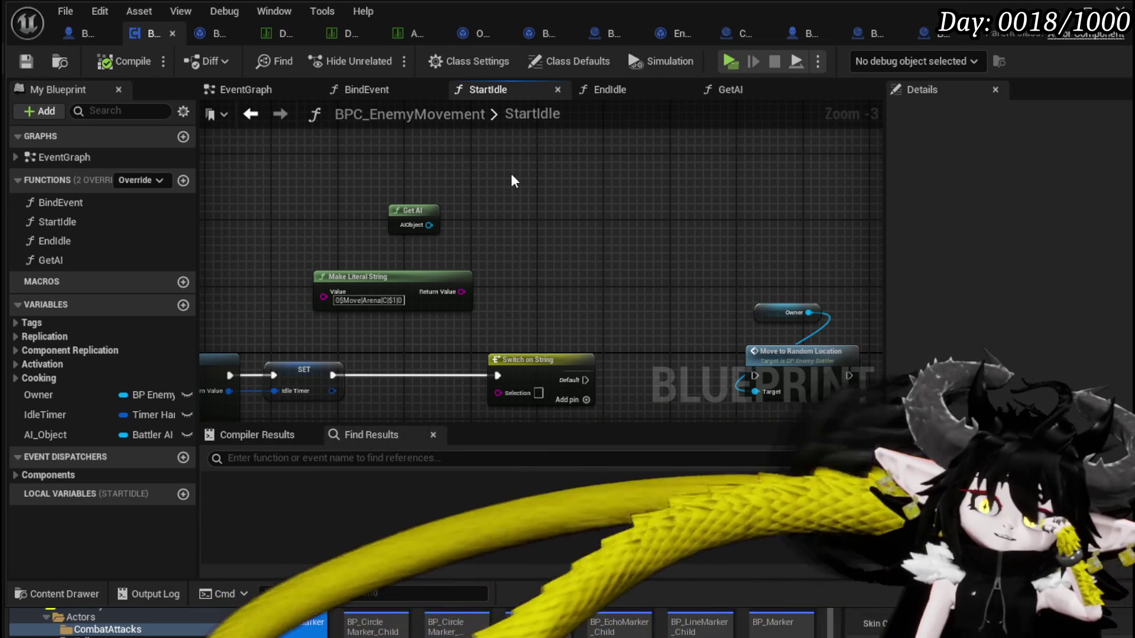
{"action": "left_click_drag", "start_coordinate": [429, 225], "coordinate": [514, 227]}
{"action": "key", "text": "Escape"}
Switch to BattlerAI_Object's ExecuteWait graph and select its nodes
{"action": "left_click", "coordinate": [252, 34]}
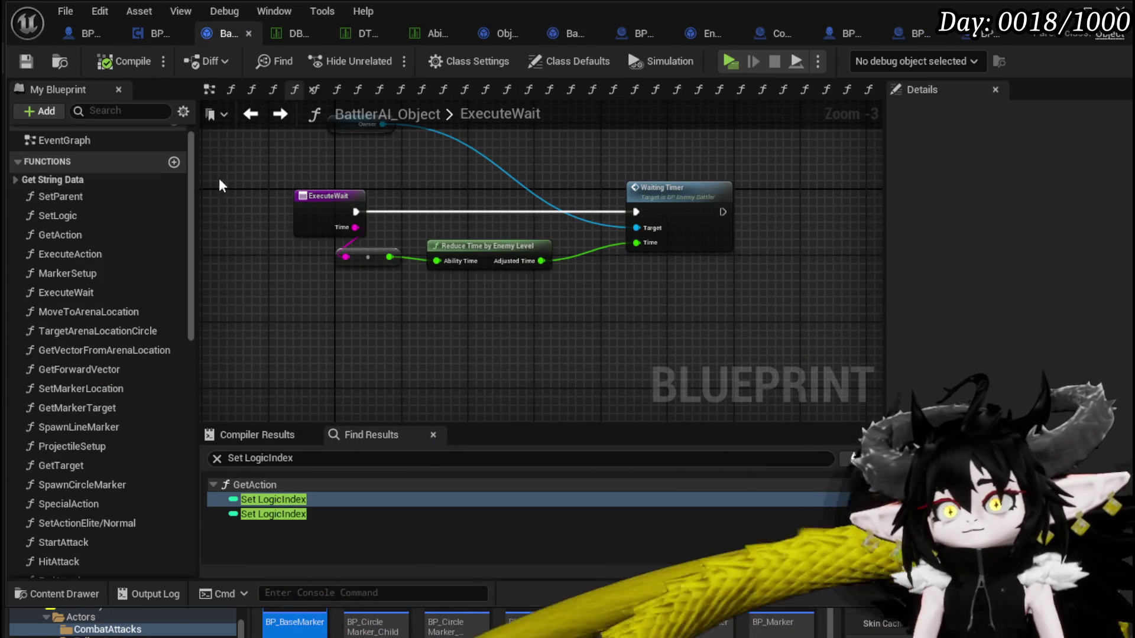
{"action": "left_click_drag", "start_coordinate": [367, 179], "coordinate": [398, 254]}
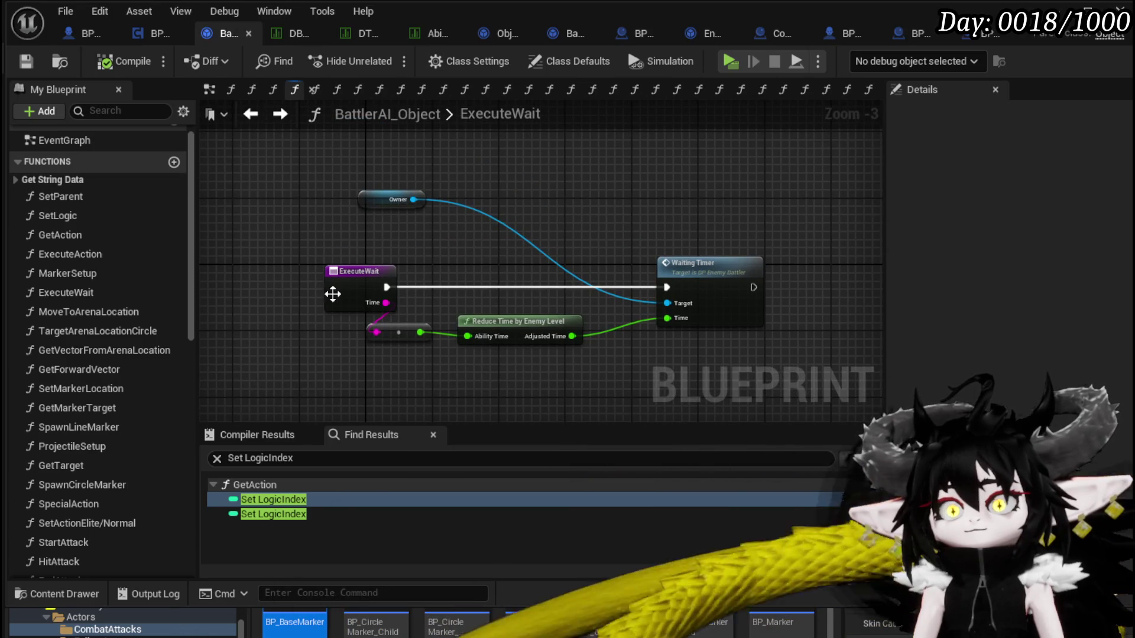
{"action": "left_click_drag", "start_coordinate": [354, 374], "coordinate": [750, 192]}
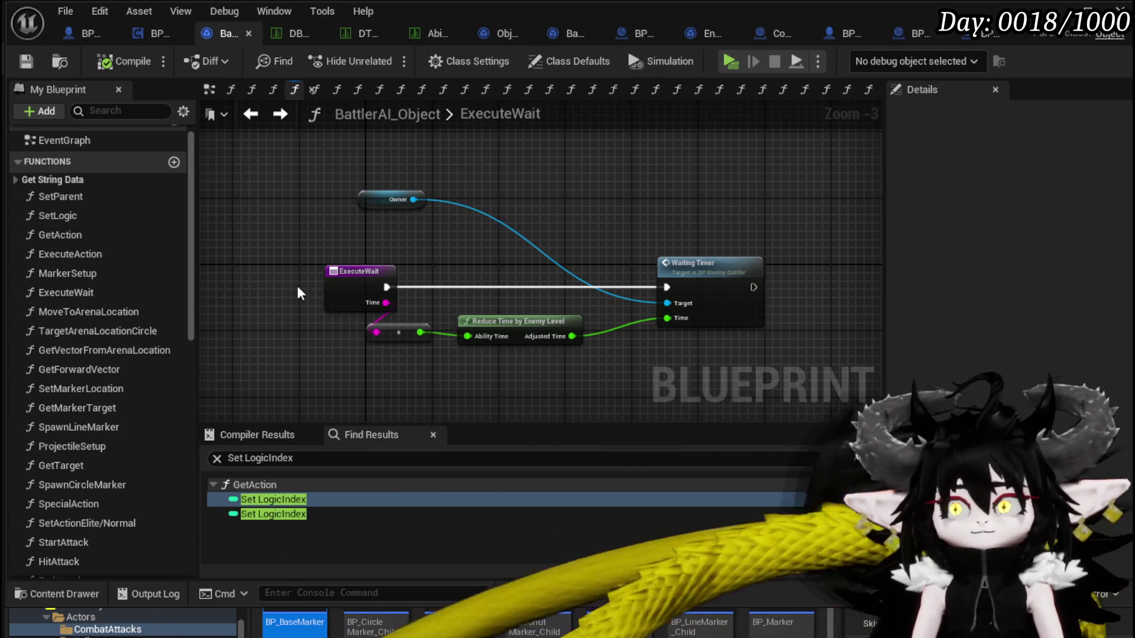
{"action": "left_click_drag", "start_coordinate": [261, 278], "coordinate": [246, 268]}
{"action": "mouse_move", "coordinate": [446, 261]}
{"action": "left_mouse_down"}
{"action": "mouse_move", "coordinate": [477, 247]}
{"action": "mouse_move", "coordinate": [362, 233]}
{"action": "mouse_move", "coordinate": [467, 266]}
{"action": "left_mouse_up"}
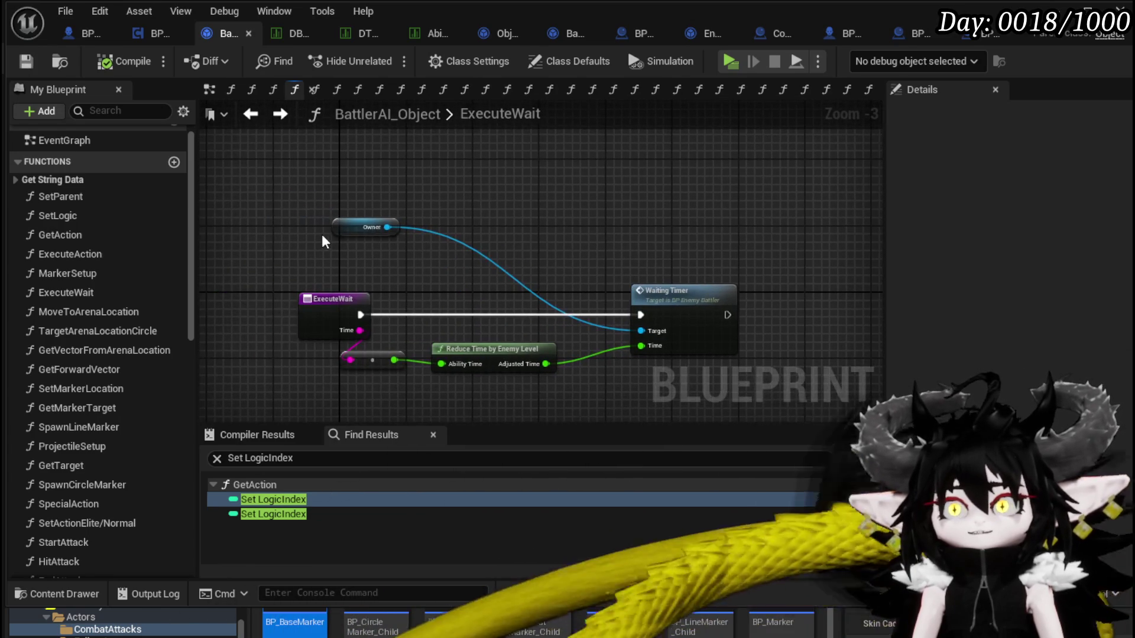
Move the Owner node slightly right, save BattlerAI_Object, and open GetAction
{"action": "left_click_drag", "start_coordinate": [378, 227], "coordinate": [593, 239]}
{"action": "left_click", "coordinate": [495, 218]}
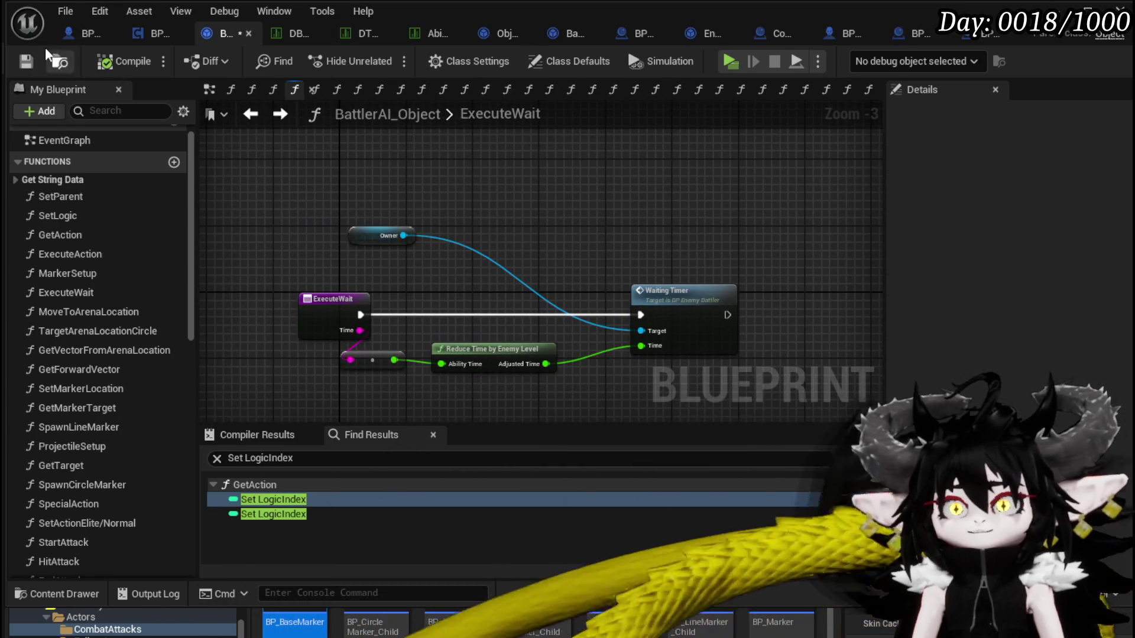
{"action": "left_click", "coordinate": [24, 62]}
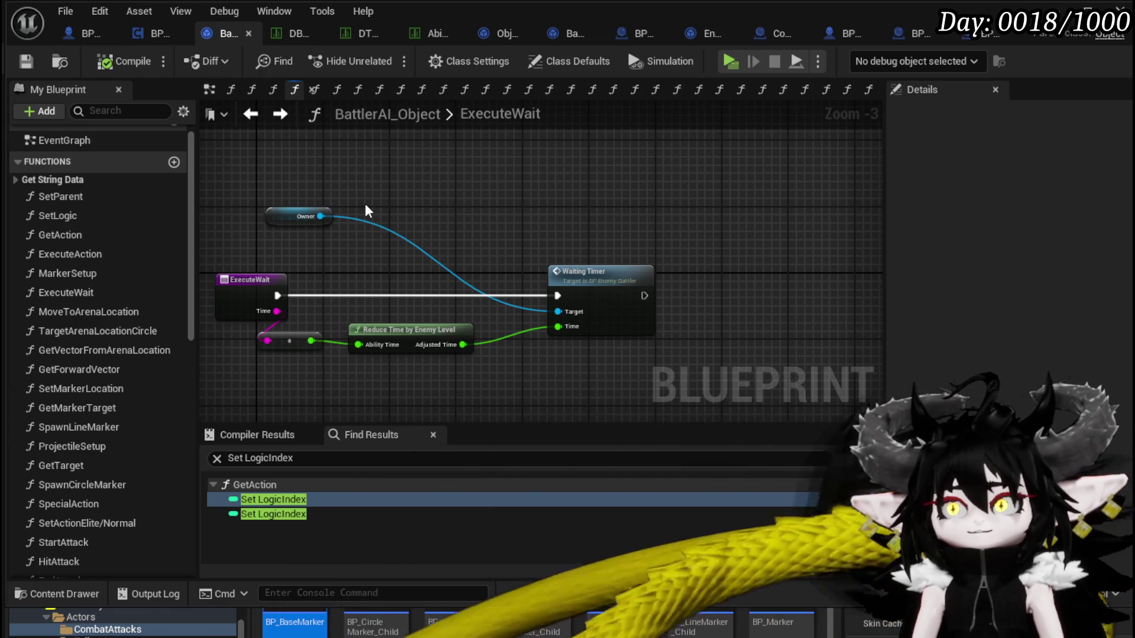
{"action": "double_click", "coordinate": [60, 234]}
Inspect the GetAction graph's Switch on String and Execute Wait nodes
{"action": "scroll", "coordinate": [455, 284], "scroll_direction": "down", "scroll_amount": 3}
{"action": "scroll", "coordinate": [615, 277], "scroll_direction": "down", "scroll_amount": 2}
{"action": "scroll", "coordinate": [614, 278], "scroll_direction": "up", "scroll_amount": 2}
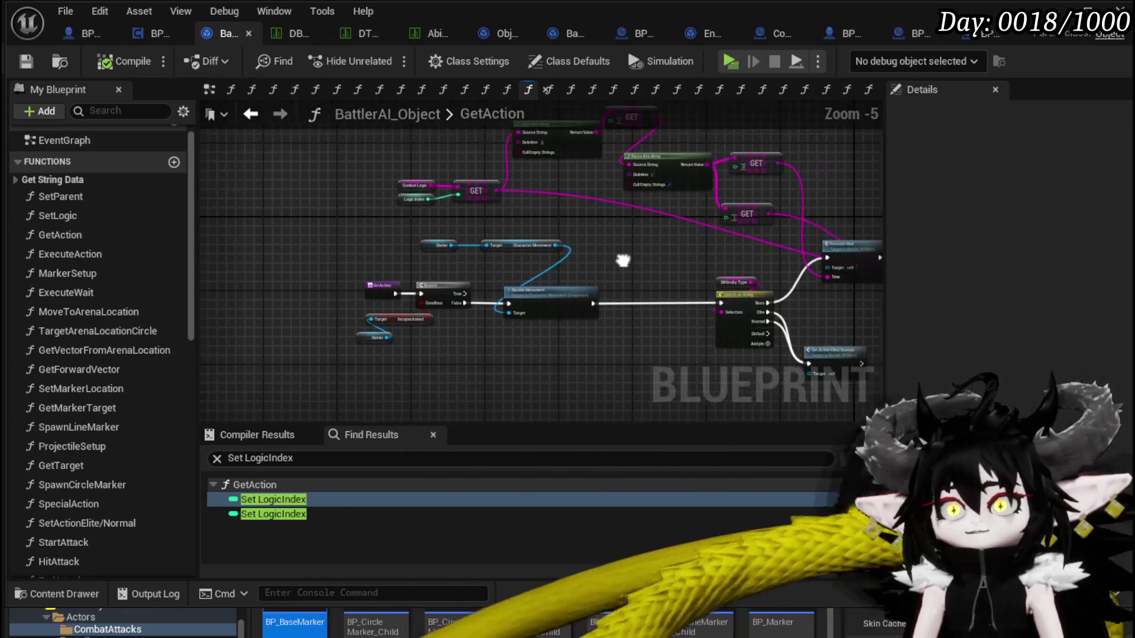
{"action": "scroll", "coordinate": [614, 264], "scroll_direction": "down", "scroll_amount": 1}
{"action": "mouse_move", "coordinate": [615, 256]}
{"action": "left_mouse_down"}
{"action": "mouse_move", "coordinate": [580, 327]}
{"action": "mouse_move", "coordinate": [323, 211]}
{"action": "left_mouse_up"}
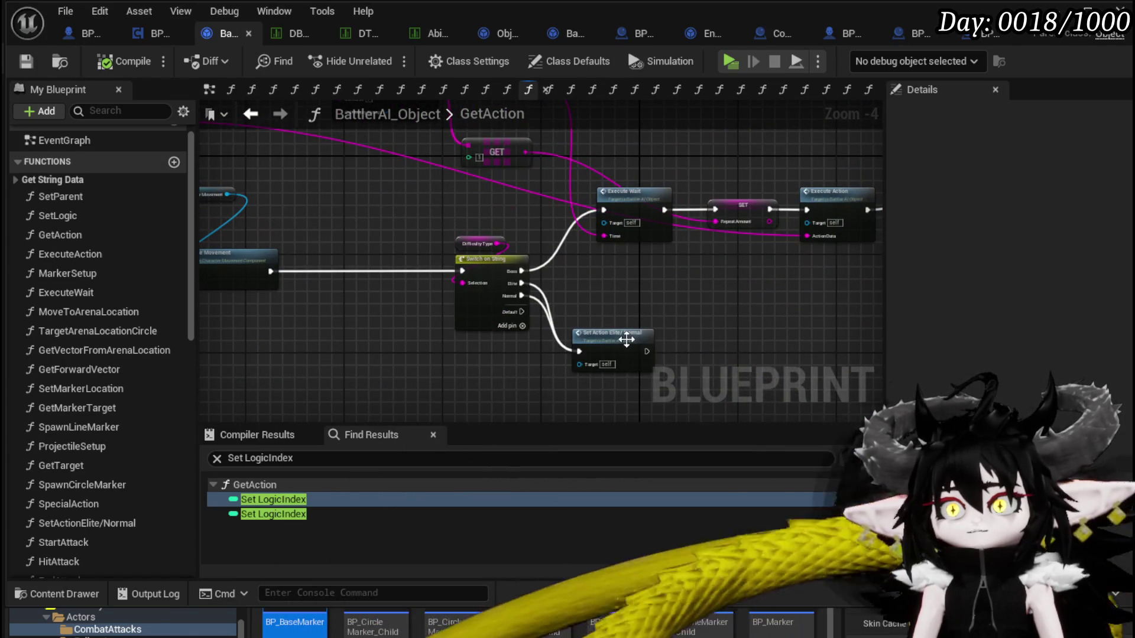
Open SetActionElite/Normal and frame Execute Wait, SET Repeat Amount, SET Last Action and Execute Action
{"action": "double_click", "coordinate": [627, 339]}
{"action": "mouse_move", "coordinate": [608, 337]}
{"action": "left_mouse_down"}
{"action": "mouse_move", "coordinate": [476, 322]}
{"action": "mouse_move", "coordinate": [547, 284]}
{"action": "mouse_move", "coordinate": [374, 357]}
{"action": "mouse_move", "coordinate": [532, 289]}
{"action": "mouse_move", "coordinate": [312, 288]}
{"action": "left_mouse_up"}
{"action": "scroll", "coordinate": [503, 319], "scroll_direction": "down", "scroll_amount": 1}
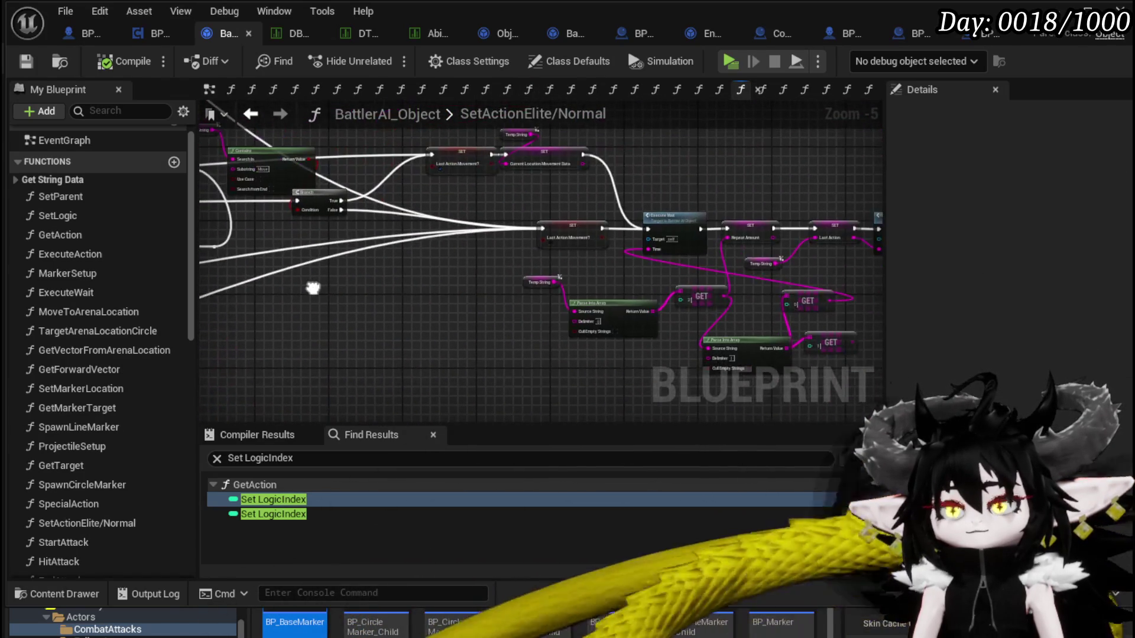
{"action": "scroll", "coordinate": [615, 274], "scroll_direction": "up", "scroll_amount": 1}
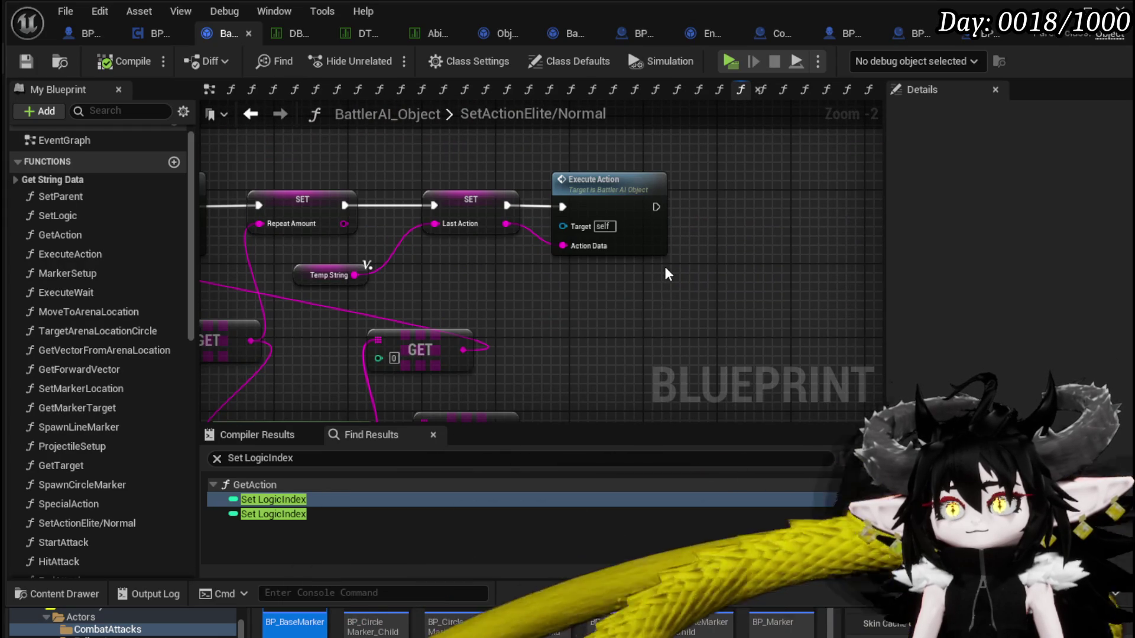
{"action": "scroll", "coordinate": [664, 264], "scroll_direction": "down", "scroll_amount": 4}
{"action": "mouse_move", "coordinate": [664, 264]}
{"action": "left_mouse_down"}
{"action": "mouse_move", "coordinate": [348, 282]}
{"action": "mouse_move", "coordinate": [562, 213]}
{"action": "left_mouse_up"}
{"action": "scroll", "coordinate": [559, 289], "scroll_direction": "up", "scroll_amount": 4}
{"action": "scroll", "coordinate": [556, 296], "scroll_direction": "down", "scroll_amount": 1}
{"action": "scroll", "coordinate": [556, 295], "scroll_direction": "down", "scroll_amount": 3}
{"action": "mouse_move", "coordinate": [256, 246]}
{"action": "left_mouse_down"}
{"action": "mouse_move", "coordinate": [475, 273]}
{"action": "mouse_move", "coordinate": [402, 272]}
{"action": "left_mouse_up"}
{"action": "scroll", "coordinate": [763, 247], "scroll_direction": "up", "scroll_amount": 3}
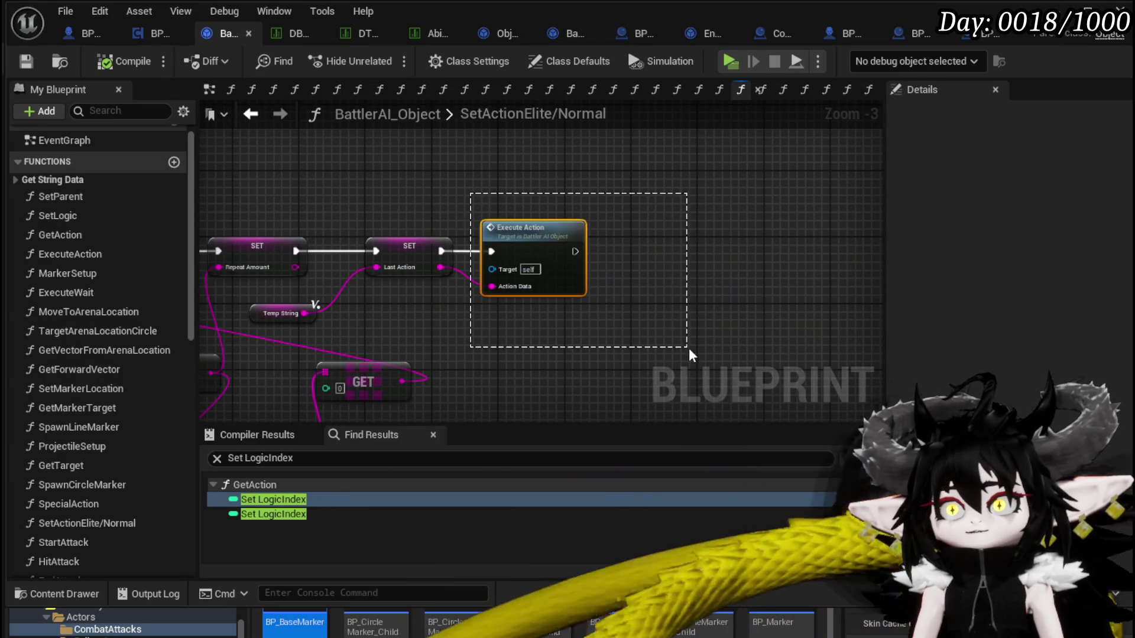
{"action": "scroll", "coordinate": [626, 296], "scroll_direction": "up", "scroll_amount": 3}
{"action": "mouse_move", "coordinate": [301, 195]}
{"action": "left_mouse_down"}
{"action": "mouse_move", "coordinate": [684, 236]}
{"action": "mouse_move", "coordinate": [496, 193]}
{"action": "left_mouse_up"}
{"action": "scroll", "coordinate": [684, 236], "scroll_direction": "down", "scroll_amount": 2}
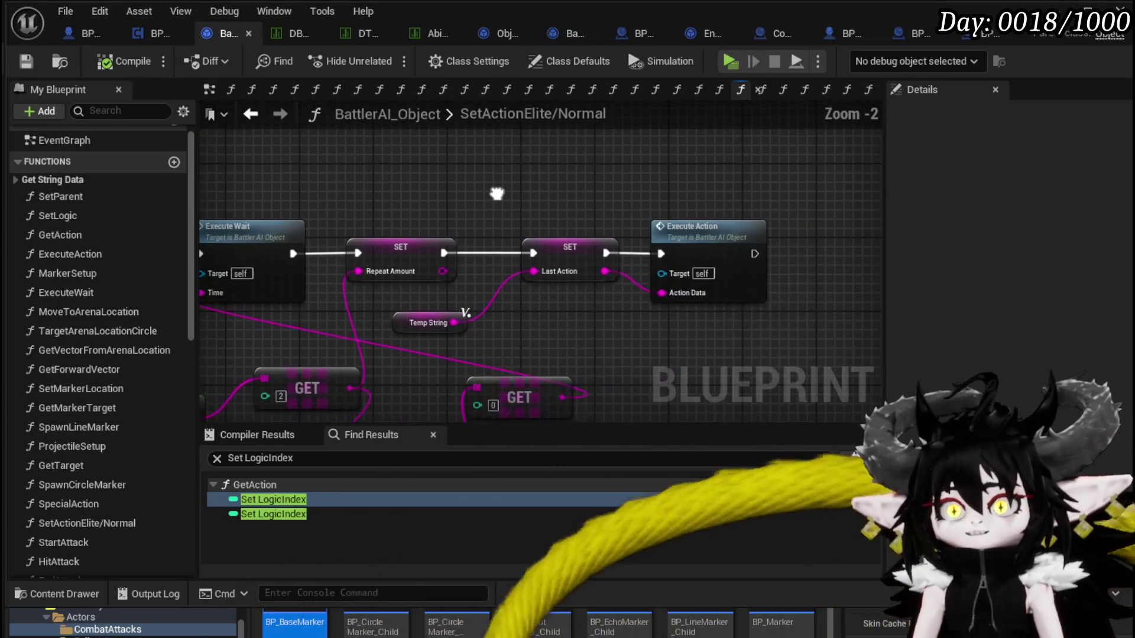
In StartIdle, call Execute Action on Get AI's AIObject with the literal move-command string, then play-test
{"action": "left_click", "coordinate": [149, 39]}
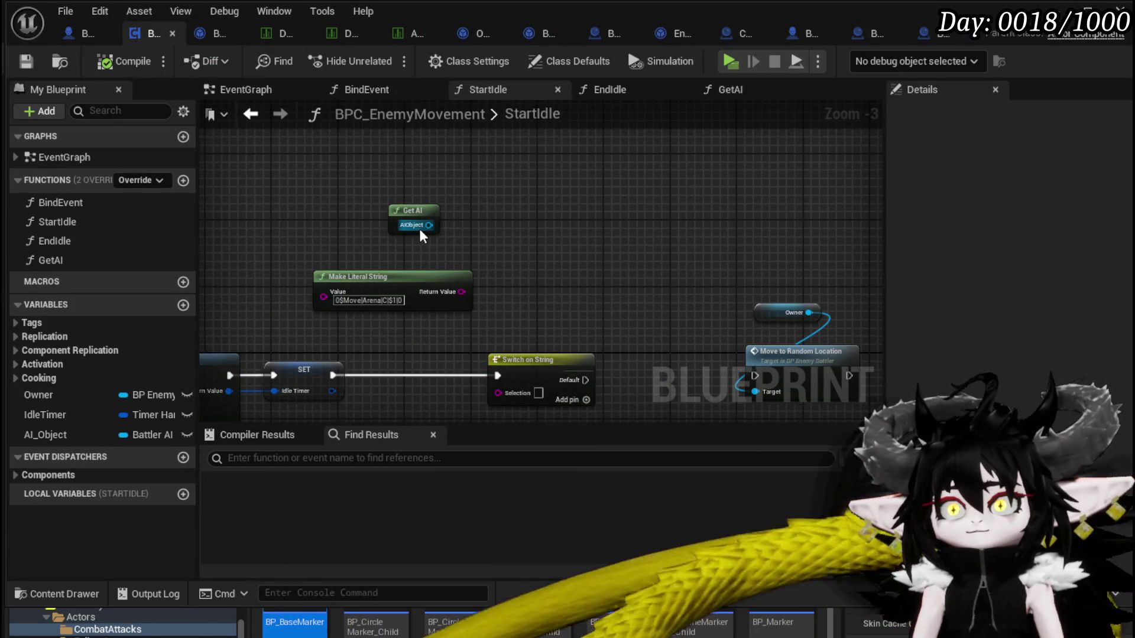
{"action": "left_click_drag", "start_coordinate": [421, 231], "coordinate": [531, 231]}
{"action": "type", "text": "Execute Action"}
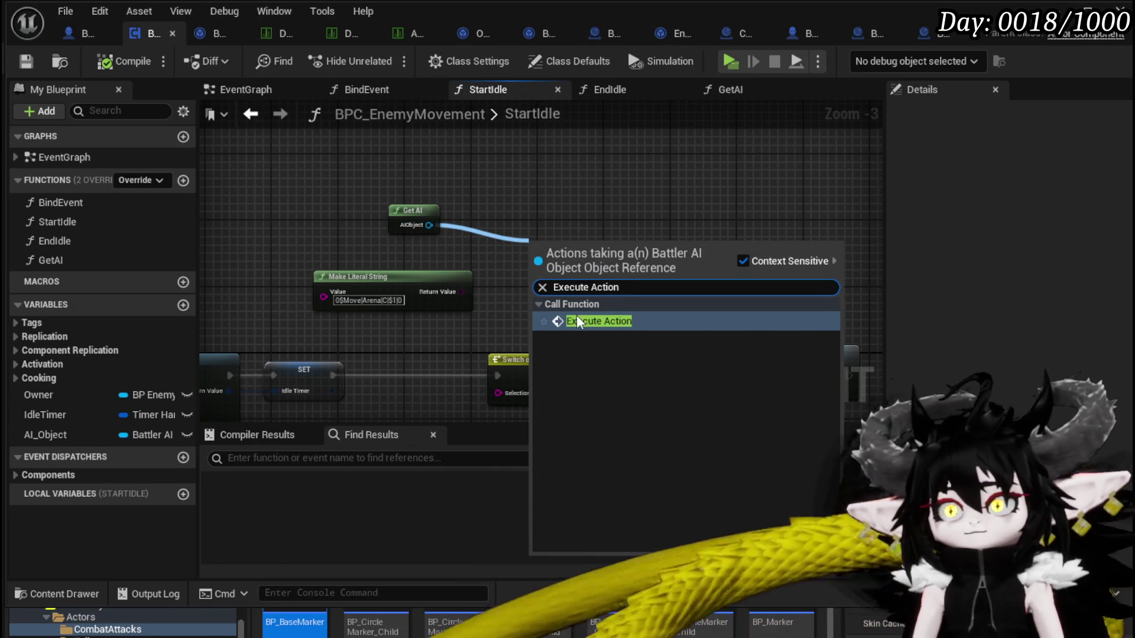
{"action": "left_click", "coordinate": [578, 322]}
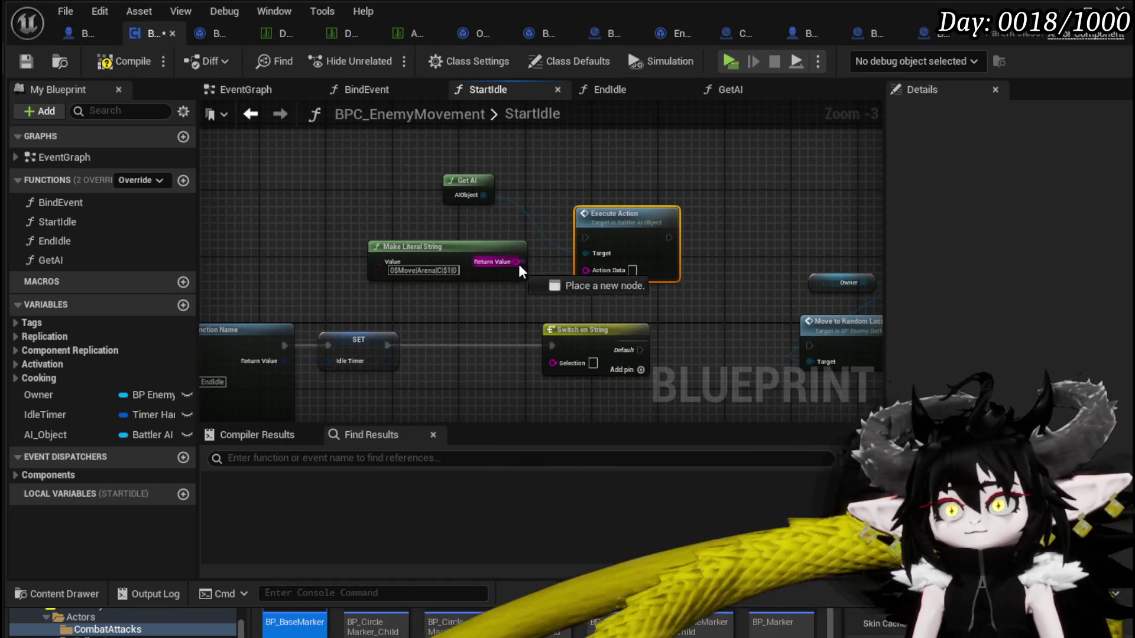
{"action": "left_click_drag", "start_coordinate": [591, 276], "coordinate": [588, 271]}
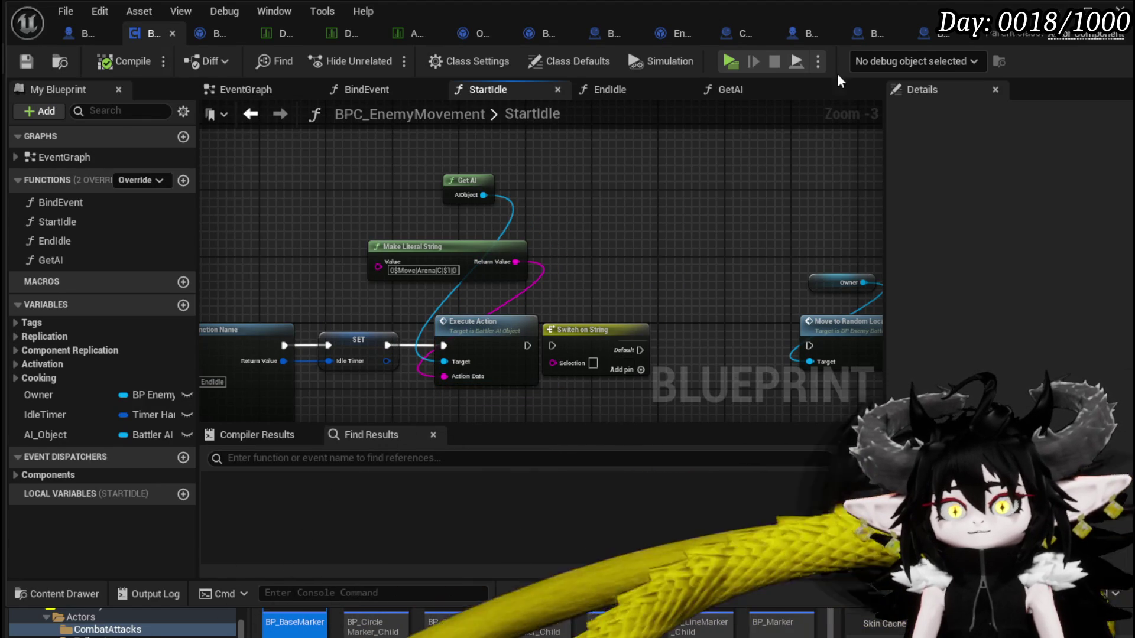
{"action": "key", "text": "alt+Tab"}
{"action": "key", "text": "alt+p"}
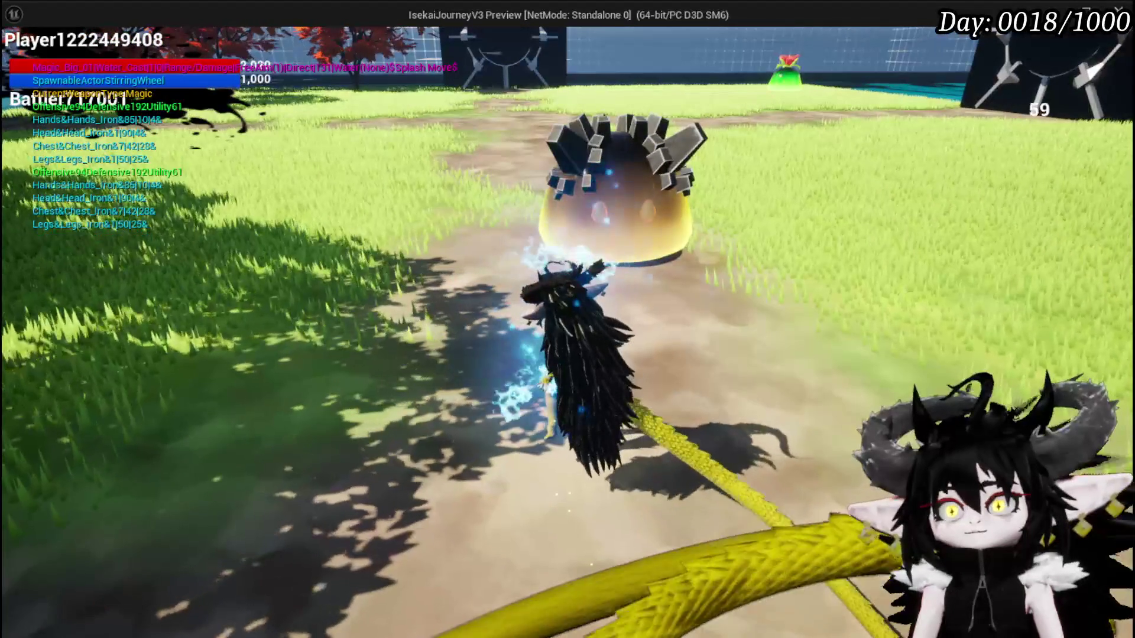
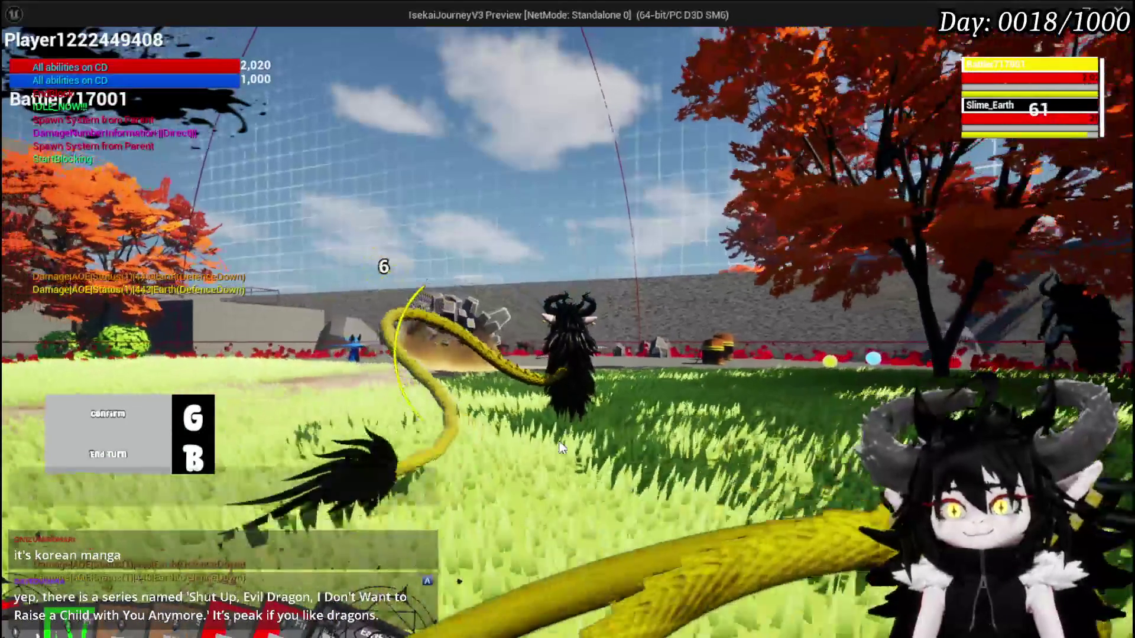
End the battle turn against Slime_Earth and stop the play-in-editor preview
{"action": "key", "text": "b"}
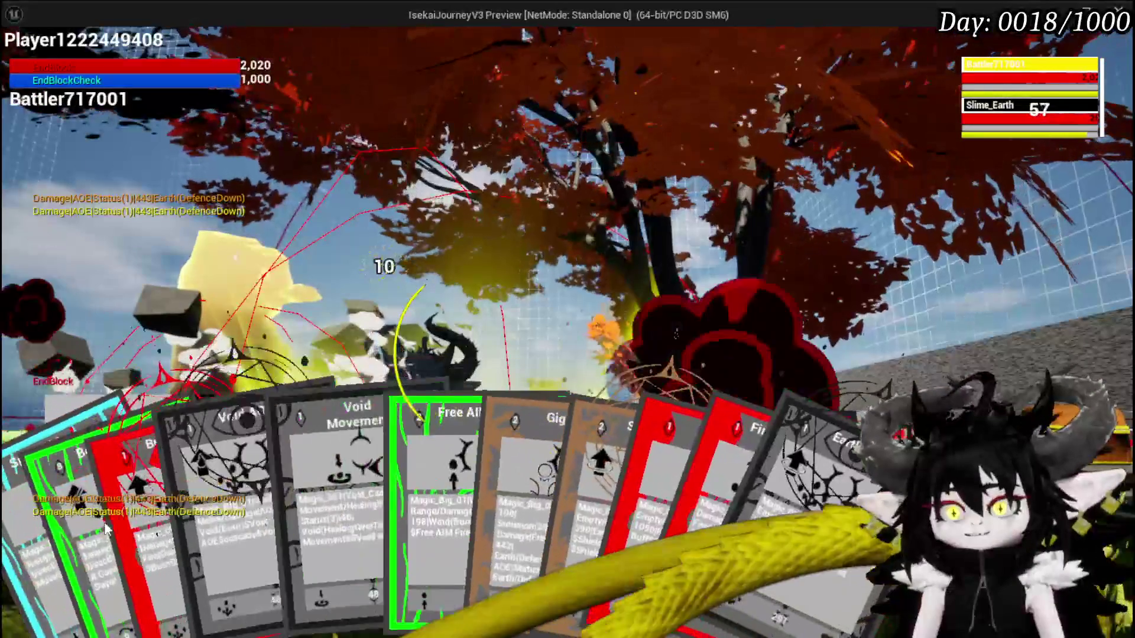
{"action": "key", "text": "Escape"}
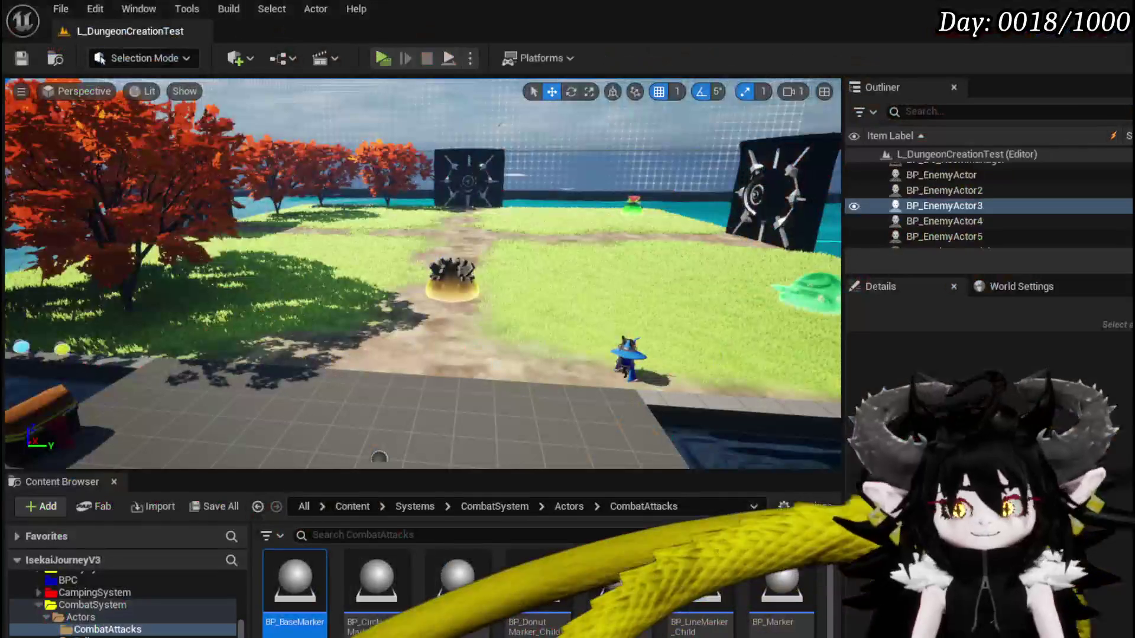
Save, return to the StartIdle graph, and wire Execute Action into Move to Random Location
{"action": "key", "text": "ctrl+s"}
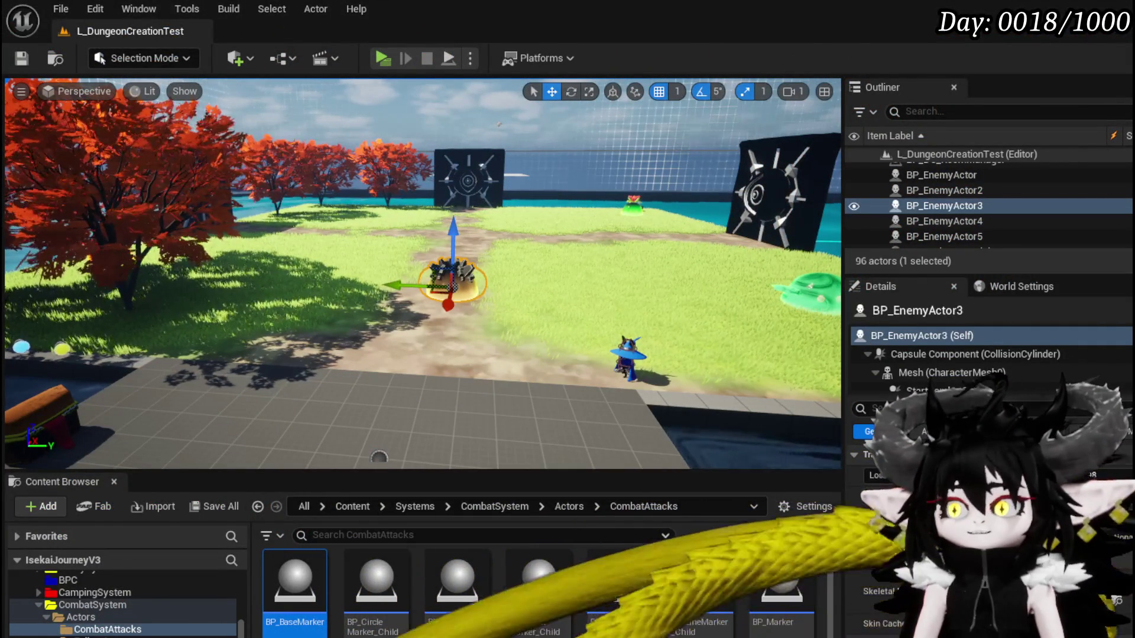
{"action": "key", "text": "alt+Tab"}
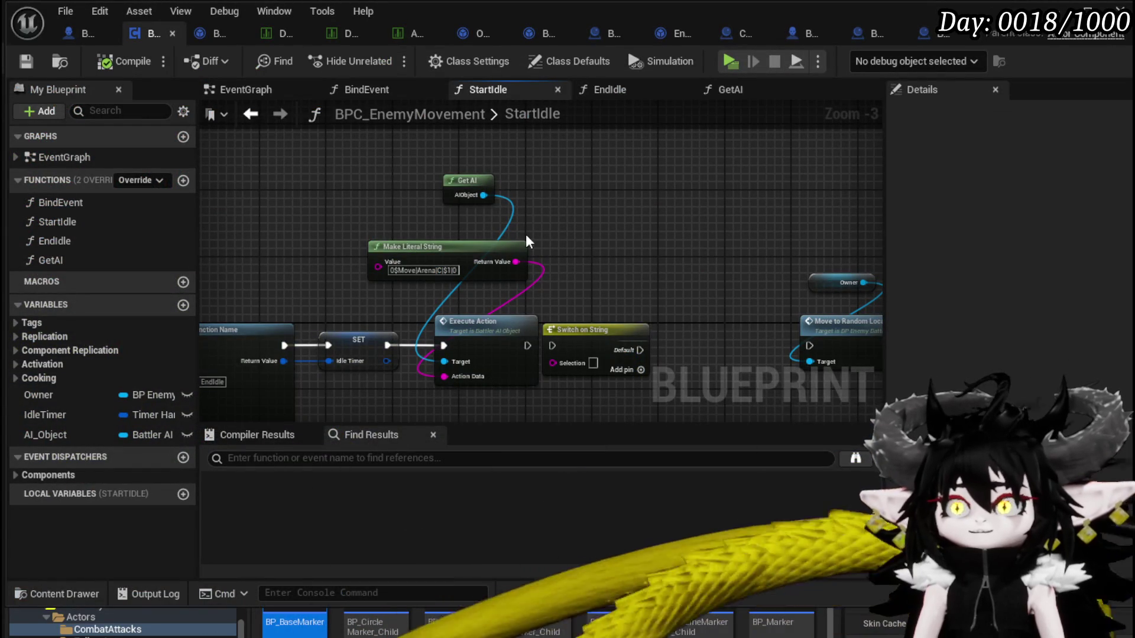
{"action": "mouse_move", "coordinate": [615, 253]}
{"action": "left_mouse_down"}
{"action": "mouse_move", "coordinate": [599, 236]}
{"action": "mouse_move", "coordinate": [570, 233]}
{"action": "left_mouse_up"}
{"action": "left_click_drag", "start_coordinate": [484, 325], "coordinate": [770, 327]}
Move the Switch on String node up and comment it 'Switch on Data in Battler'
{"action": "mouse_move", "coordinate": [552, 309]}
{"action": "left_mouse_down"}
{"action": "mouse_move", "coordinate": [579, 266]}
{"action": "mouse_move", "coordinate": [577, 211]}
{"action": "left_mouse_up"}
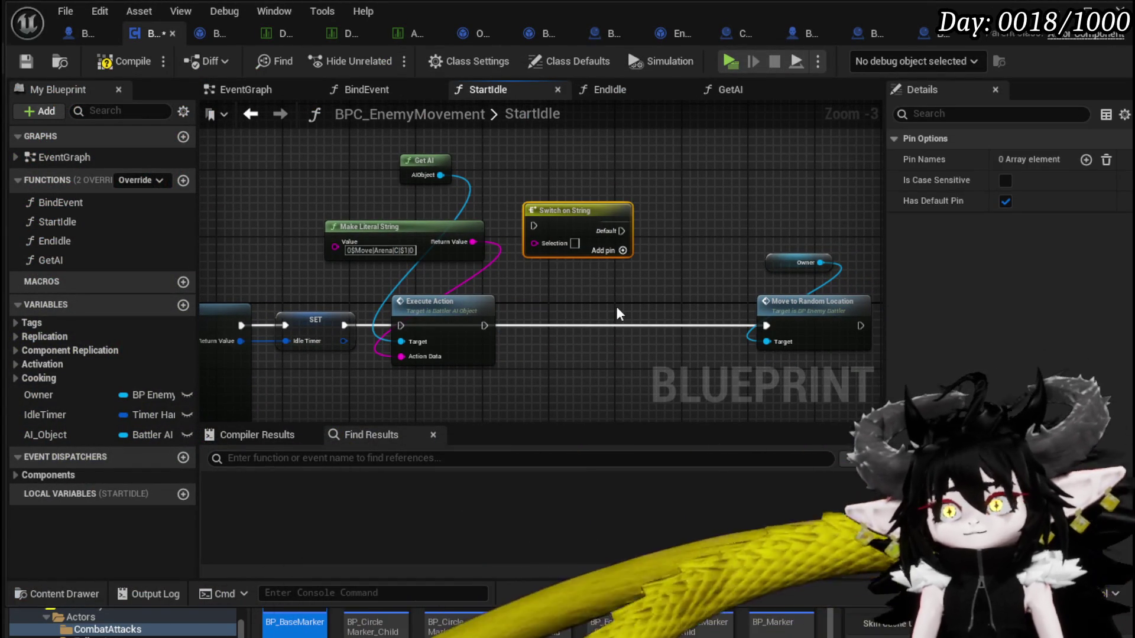
{"action": "type", "text": "cSw"}
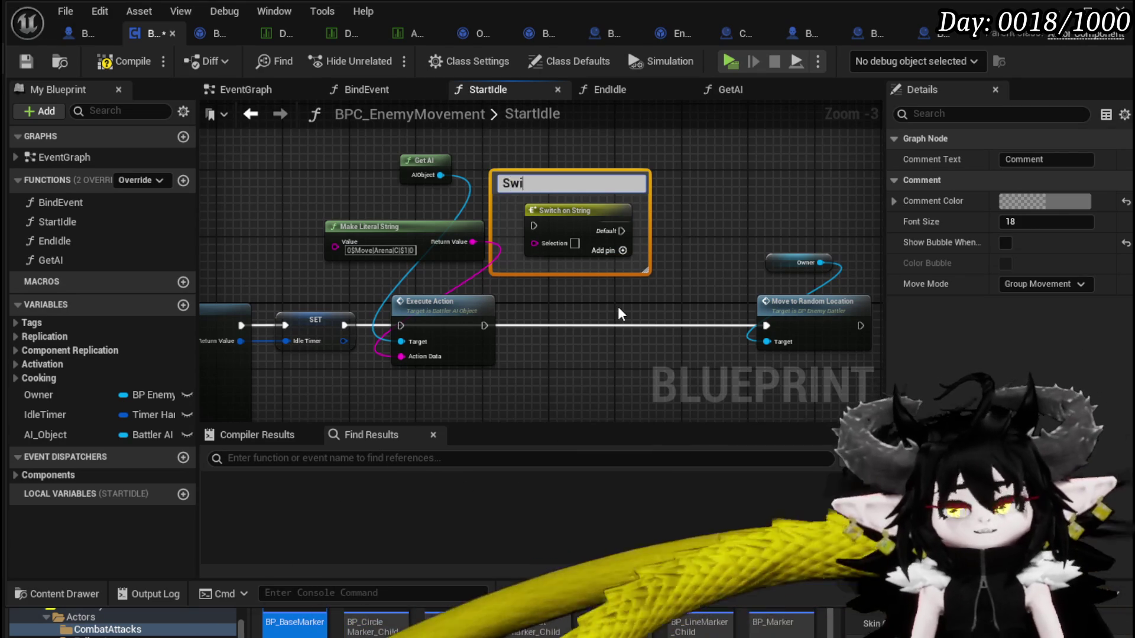
{"action": "type", "text": "itch on Data "}
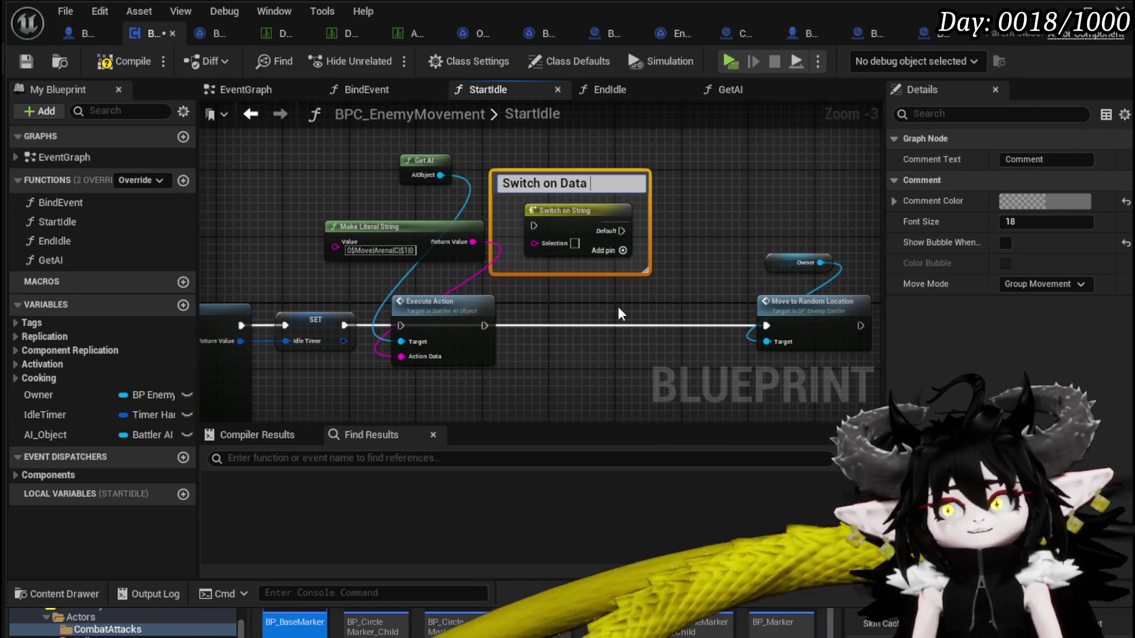
{"action": "type", "text": "in Battel"}
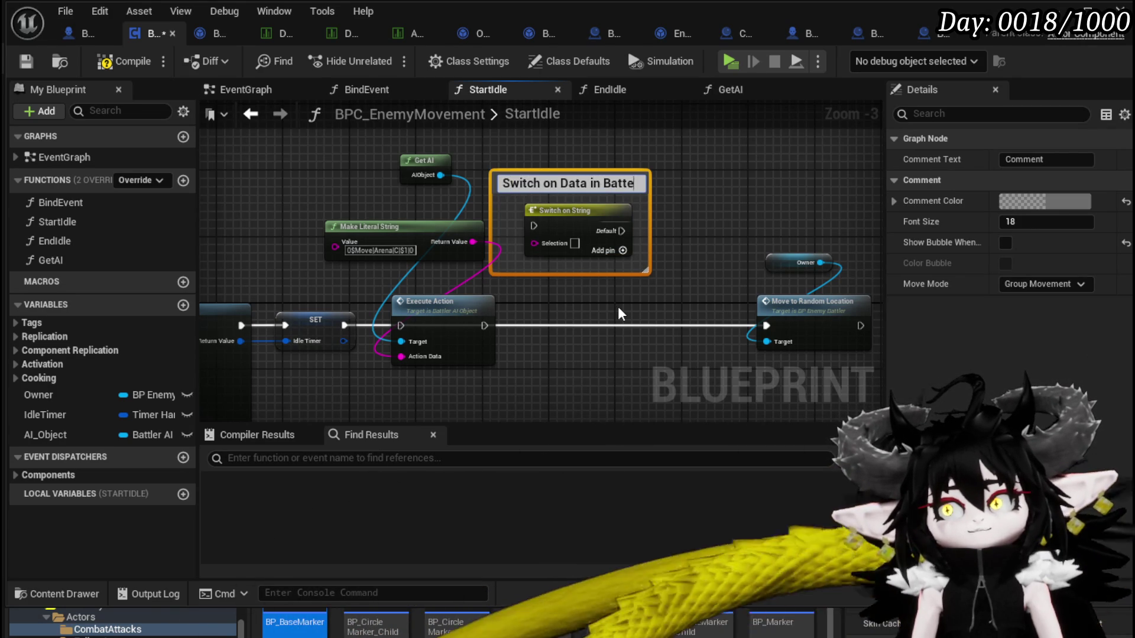
{"action": "key", "text": "BackSpace"}
{"action": "key", "text": "BackSpace"}
{"action": "type", "text": "ler"}
{"action": "key", "text": "Return"}
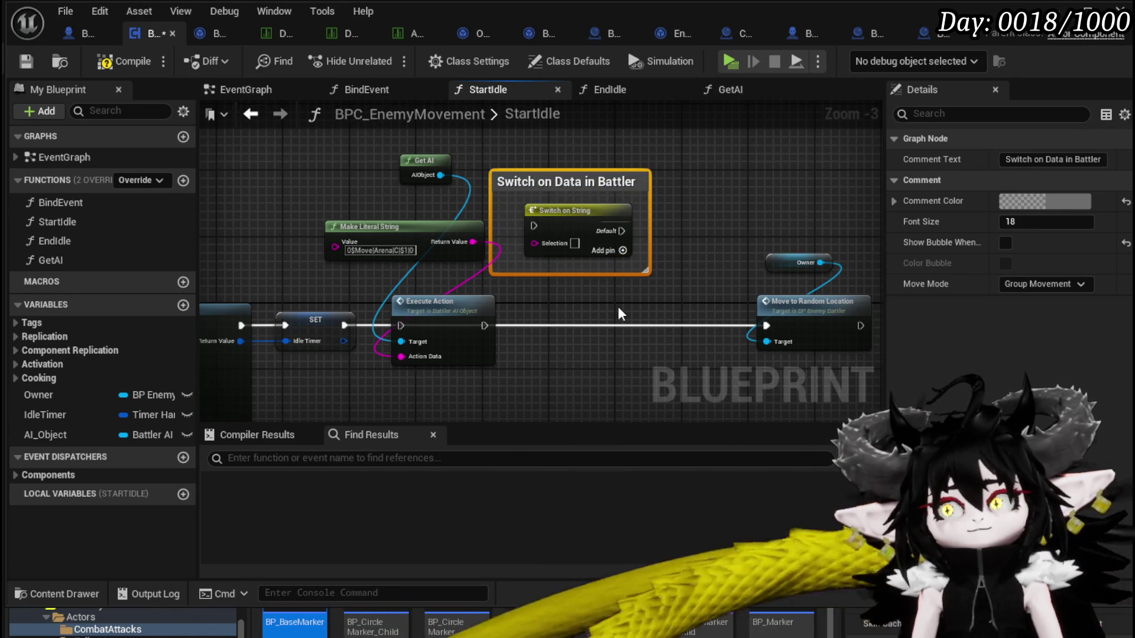
{"action": "mouse_move", "coordinate": [647, 282]}
{"action": "left_mouse_down"}
{"action": "mouse_move", "coordinate": [609, 330]}
{"action": "mouse_move", "coordinate": [487, 268]}
{"action": "left_mouse_up"}
{"action": "left_click_drag", "start_coordinate": [524, 323], "coordinate": [527, 214]}
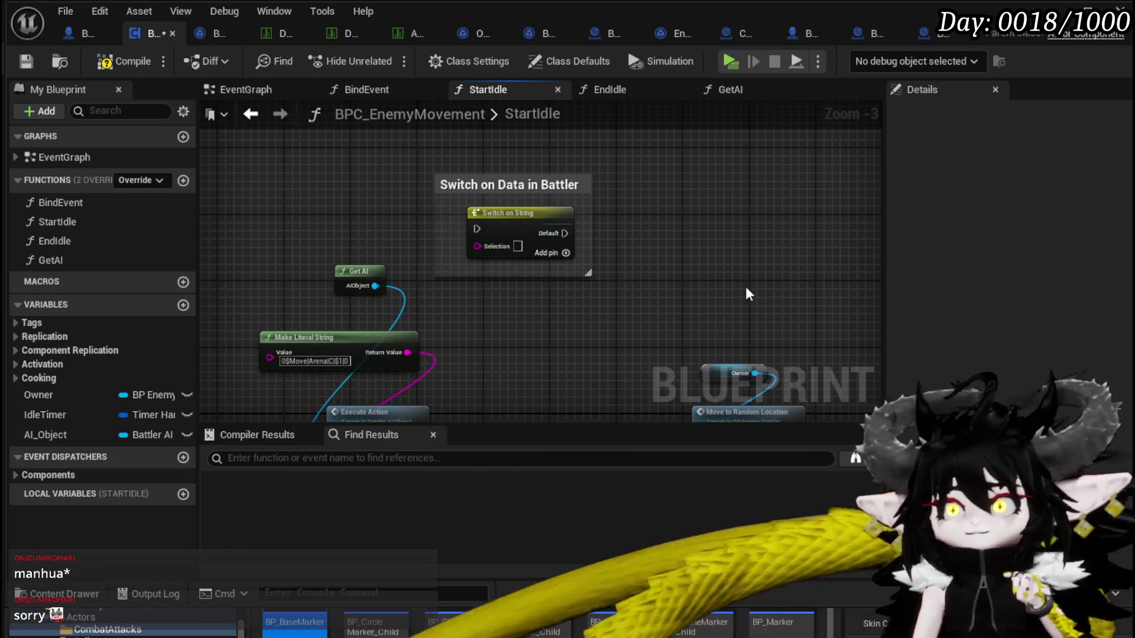
{"action": "left_click", "coordinate": [523, 237]}
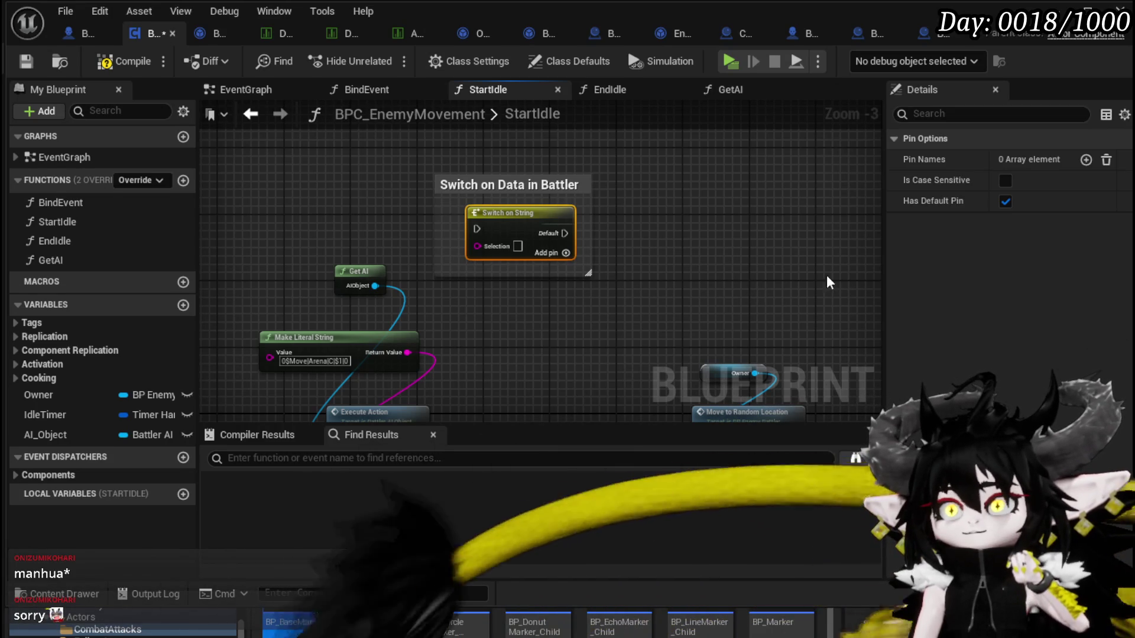
Add three case pins to the Switch on String and name the first 'Boss move to center'
{"action": "left_click", "coordinate": [1085, 159]}
{"action": "left_click", "coordinate": [1084, 160]}
{"action": "left_click", "coordinate": [1085, 159]}
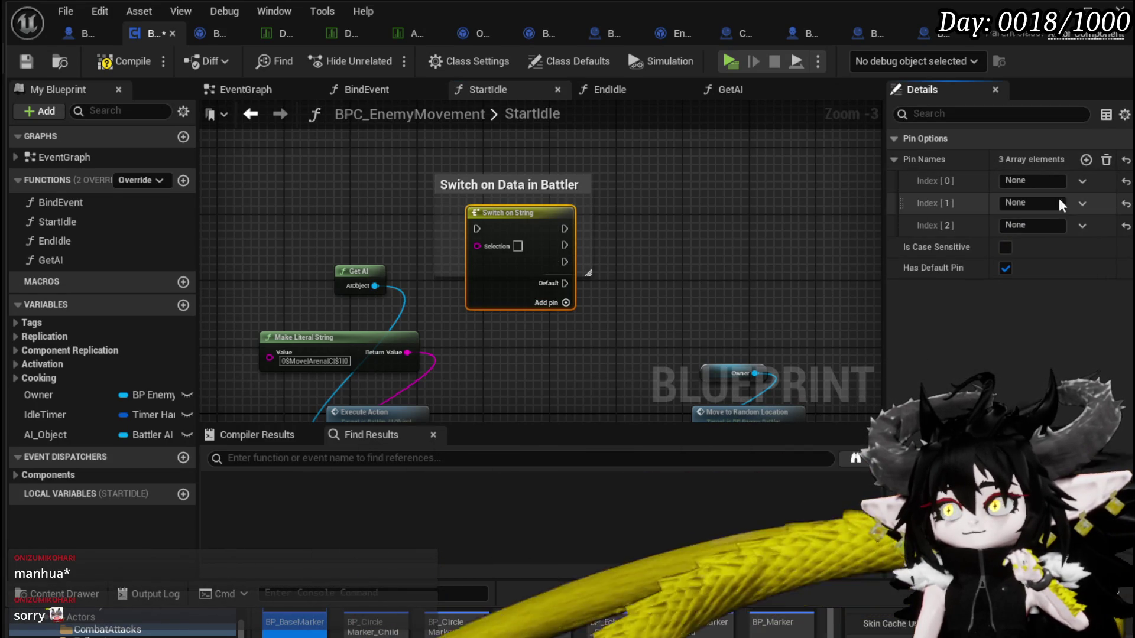
{"action": "left_click_drag", "start_coordinate": [589, 275], "coordinate": [611, 335]}
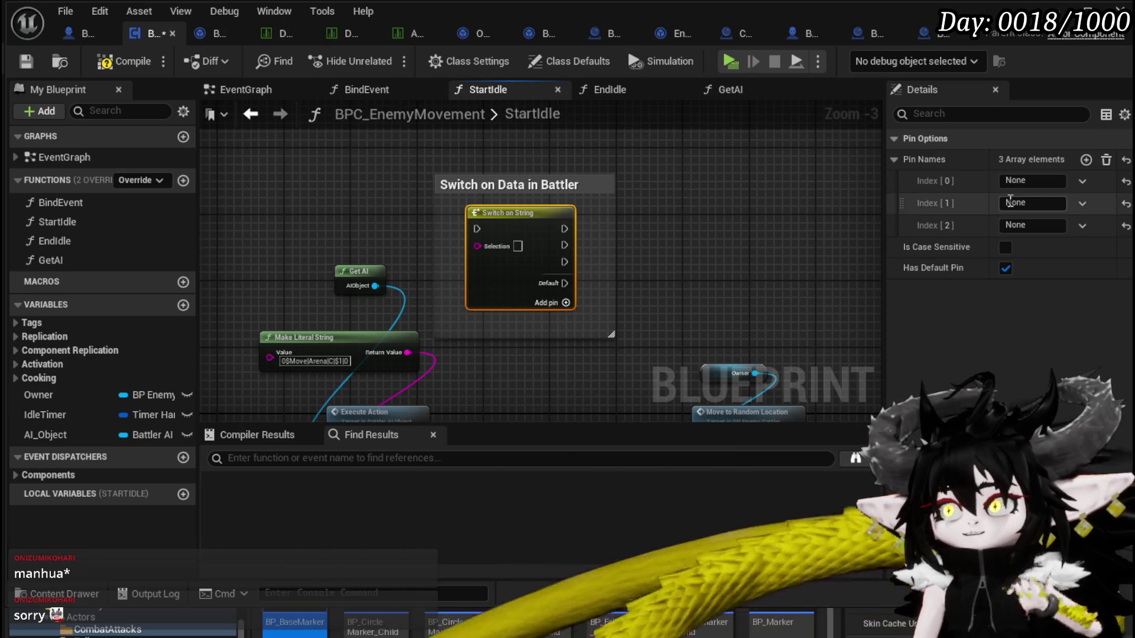
{"action": "left_click", "coordinate": [1031, 180]}
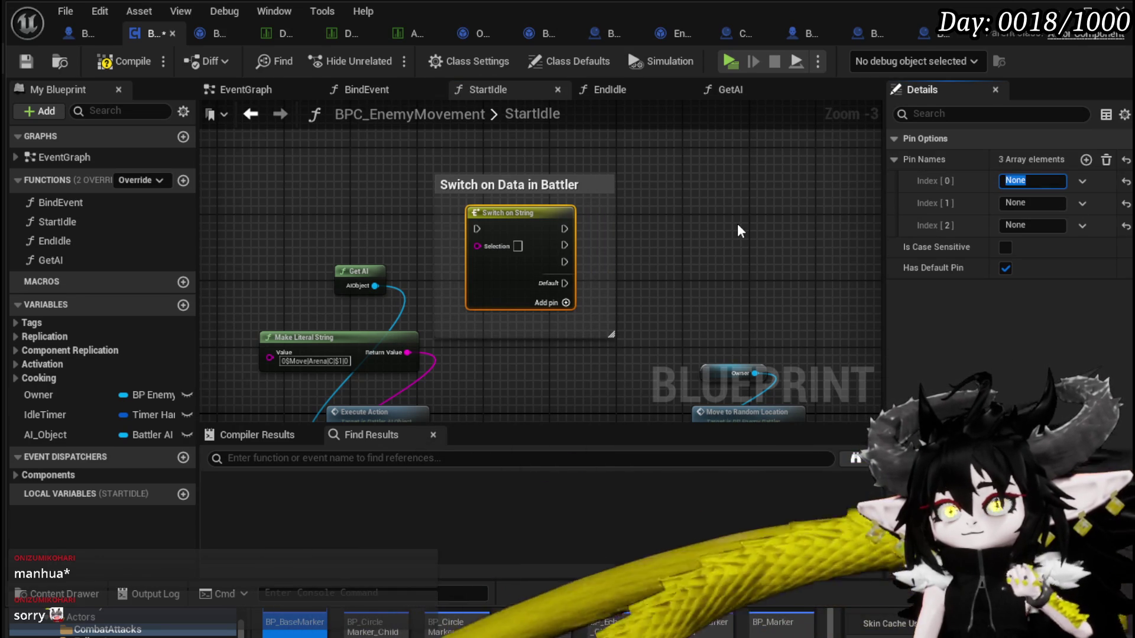
{"action": "type", "text": "Boss "}
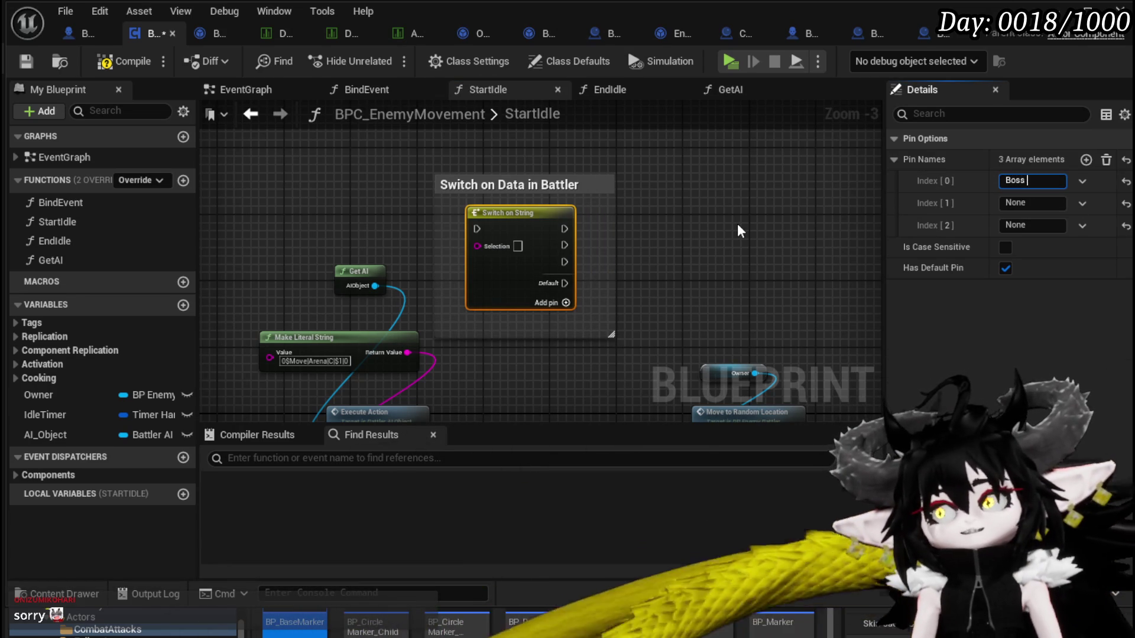
{"action": "type", "text": "move to center"}
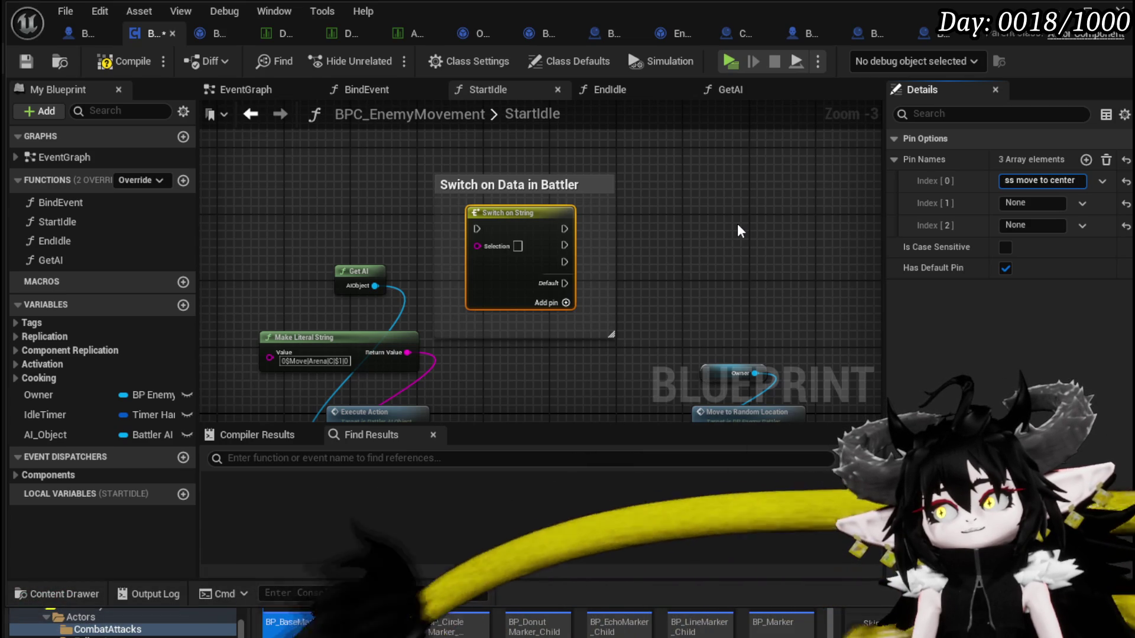
{"action": "key", "text": "Return"}
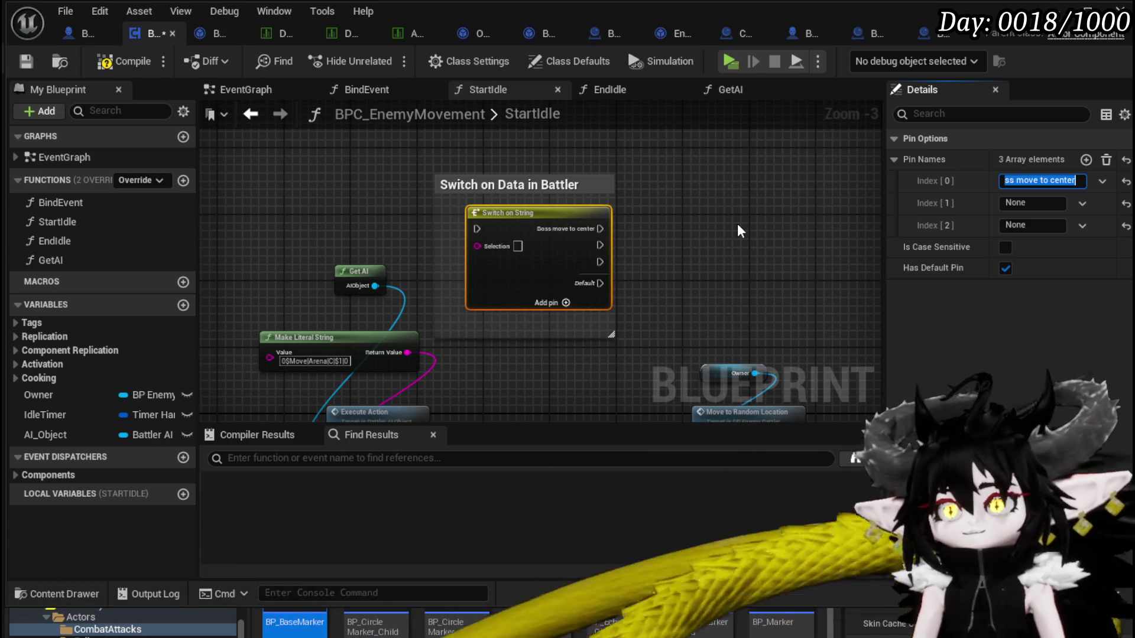
{"action": "left_click_drag", "start_coordinate": [540, 229], "coordinate": [554, 219]}
{"action": "left_click", "coordinate": [569, 233]}
Name the second and third cases 'Move Random' and 'Drift', then compile
{"action": "left_click", "coordinate": [1057, 202]}
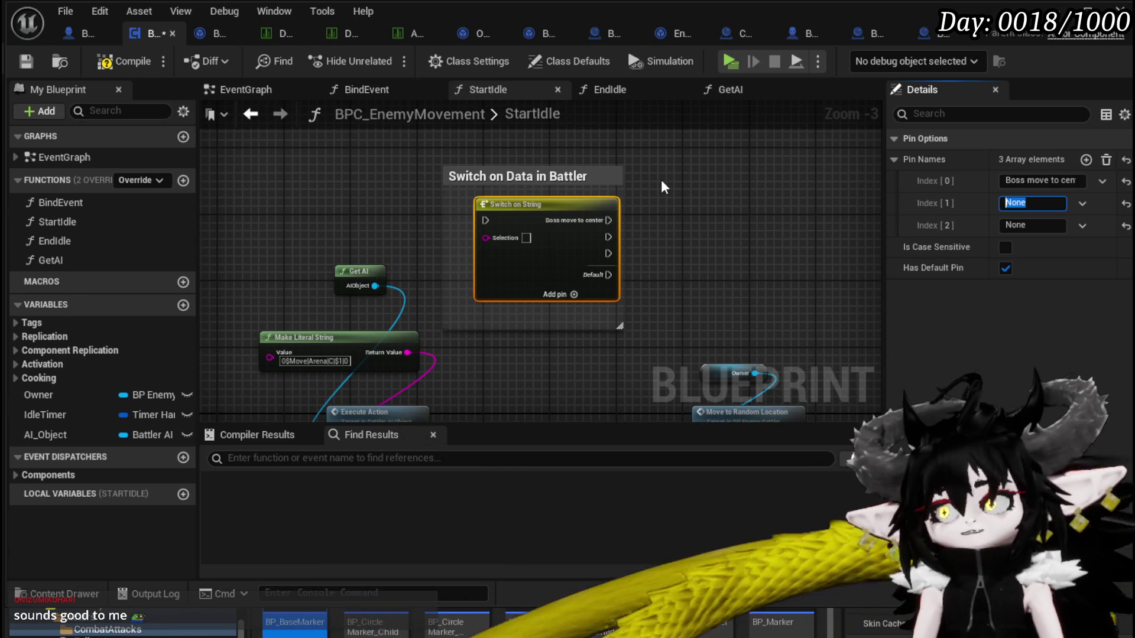
{"action": "type", "text": "Move Random"}
{"action": "key", "text": "Return"}
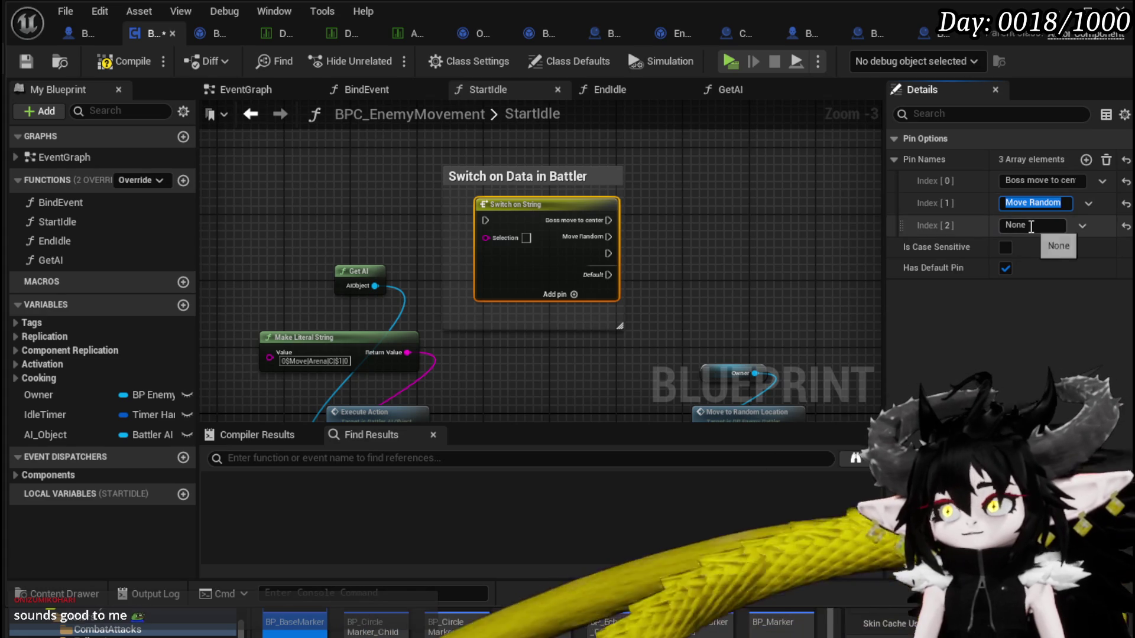
{"action": "left_click", "coordinate": [1031, 226]}
{"action": "type", "text": "Dr"}
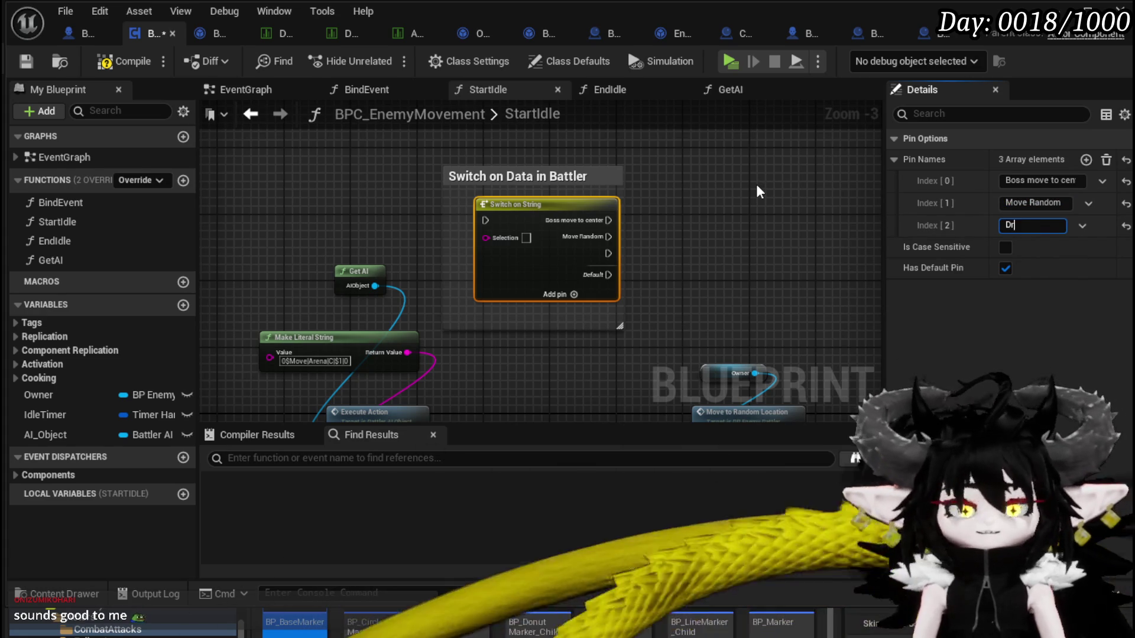
{"action": "type", "text": "ift"}
{"action": "key", "text": "Return"}
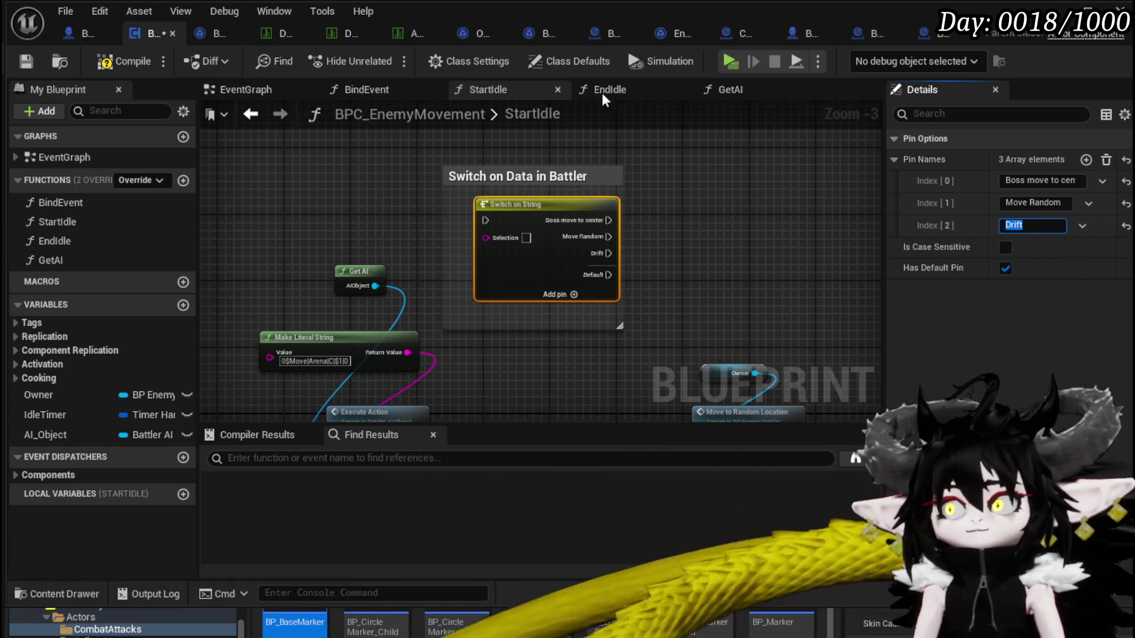
{"action": "left_click", "coordinate": [106, 61]}
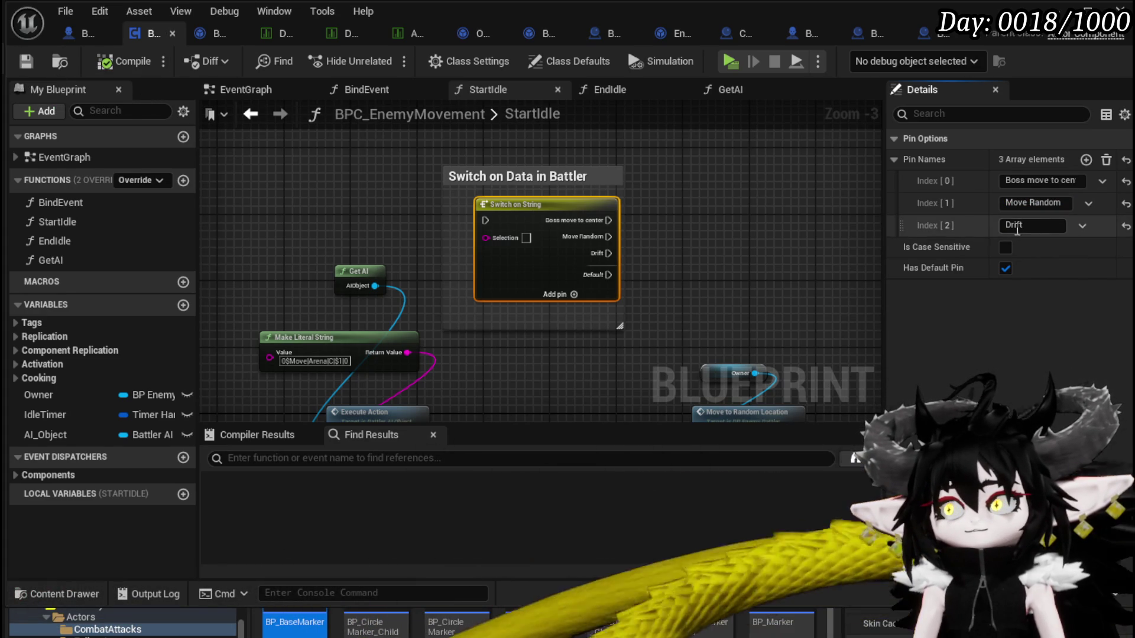
Add two more cases named 'Circle Player' and 'move to player'
{"action": "left_click", "coordinate": [1085, 159]}
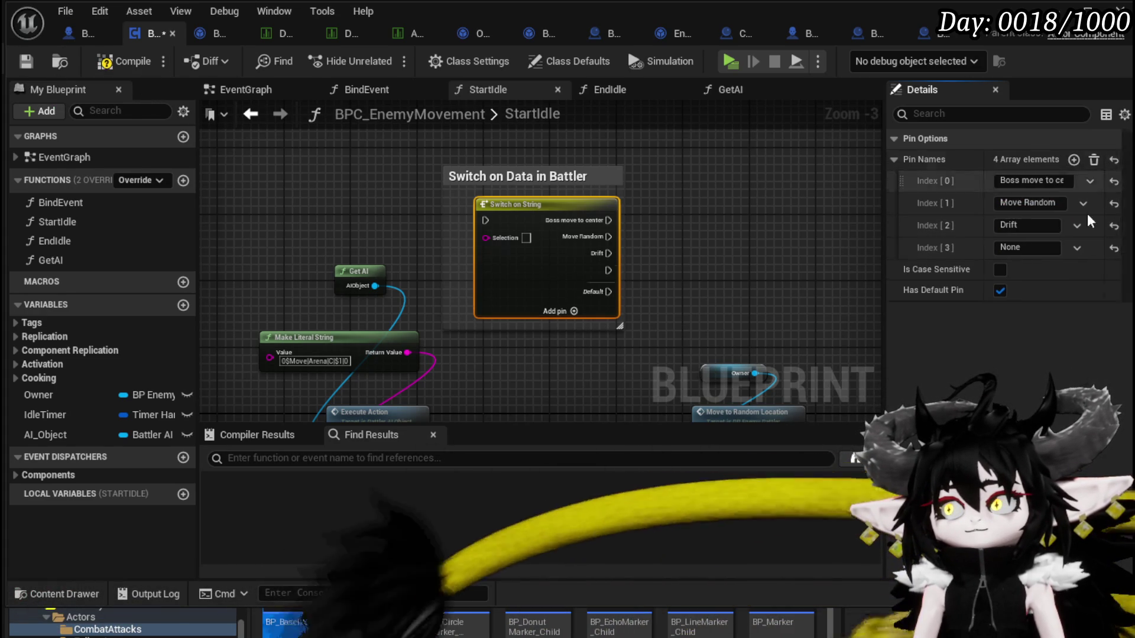
{"action": "left_click", "coordinate": [1035, 245]}
{"action": "type", "text": "Circle Play"}
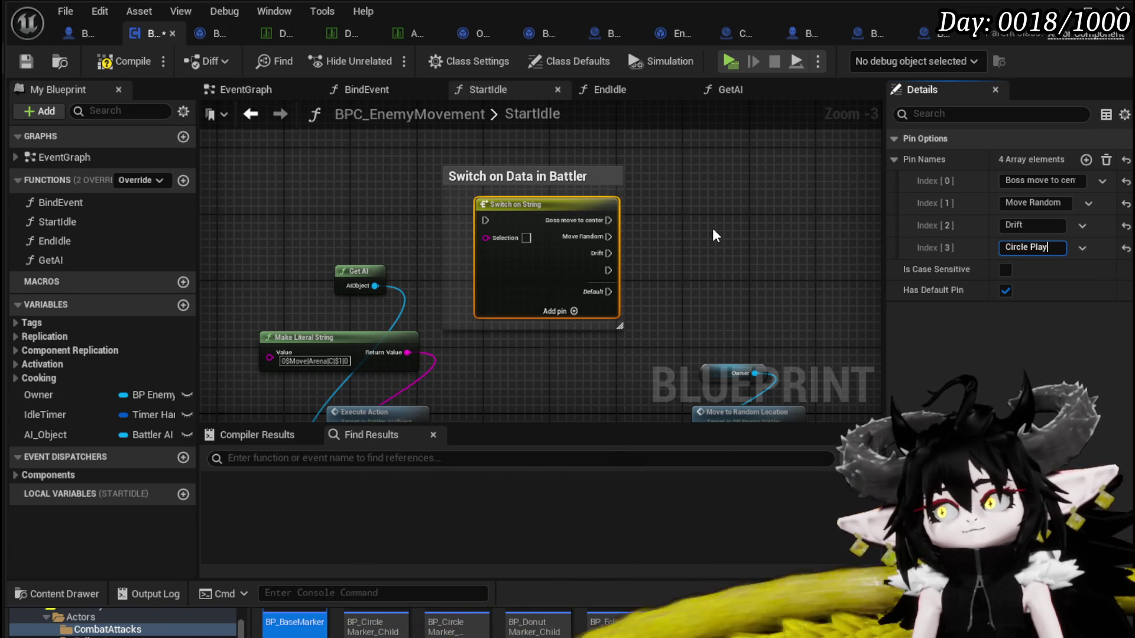
{"action": "type", "text": "er"}
{"action": "key", "text": "Return"}
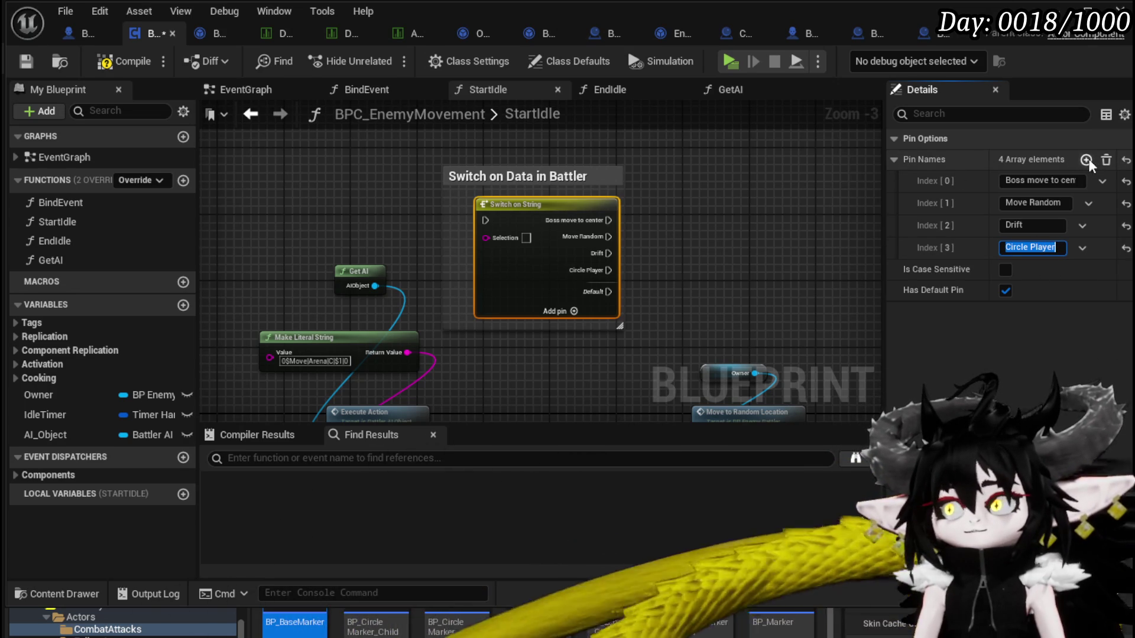
{"action": "left_click", "coordinate": [1086, 160]}
{"action": "left_click", "coordinate": [1031, 269]}
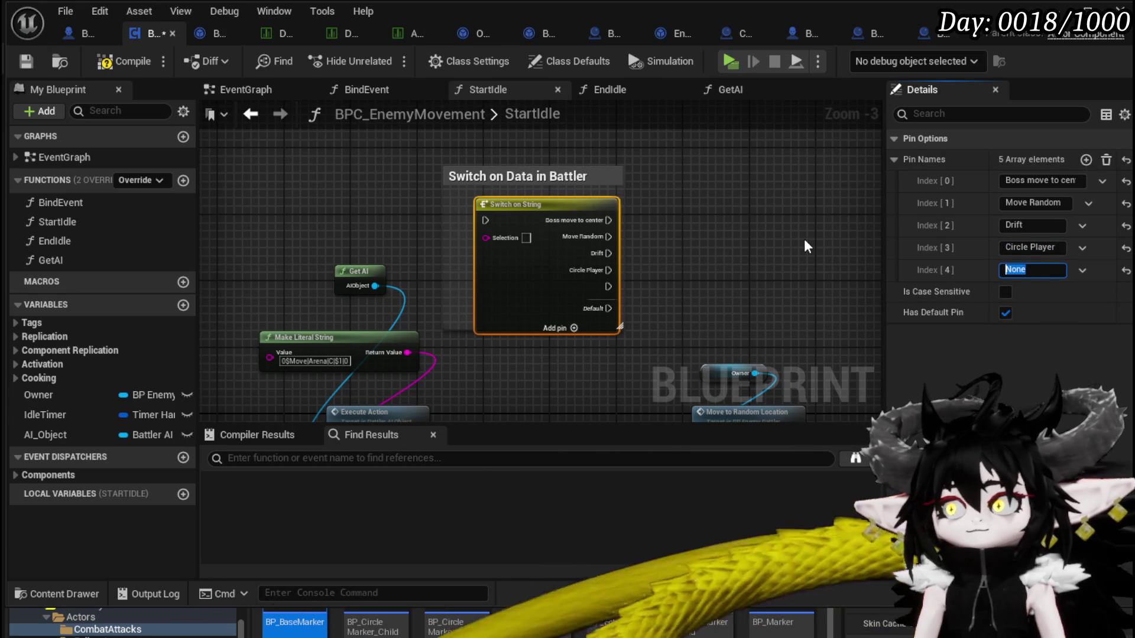
{"action": "type", "text": "h"}
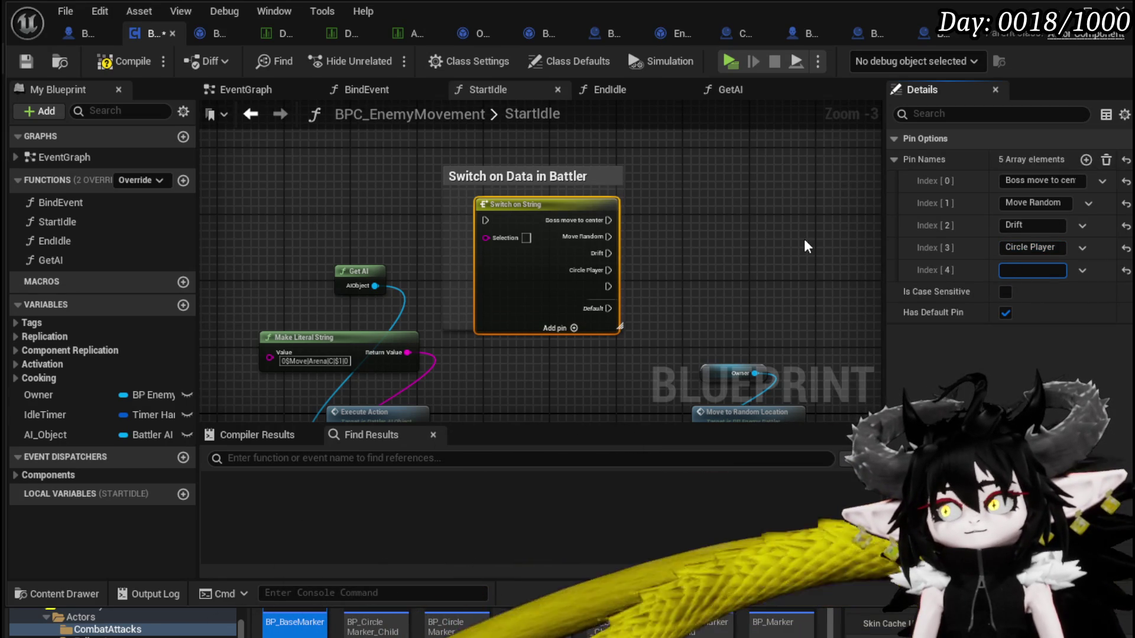
{"action": "type", "text": "ve to player"}
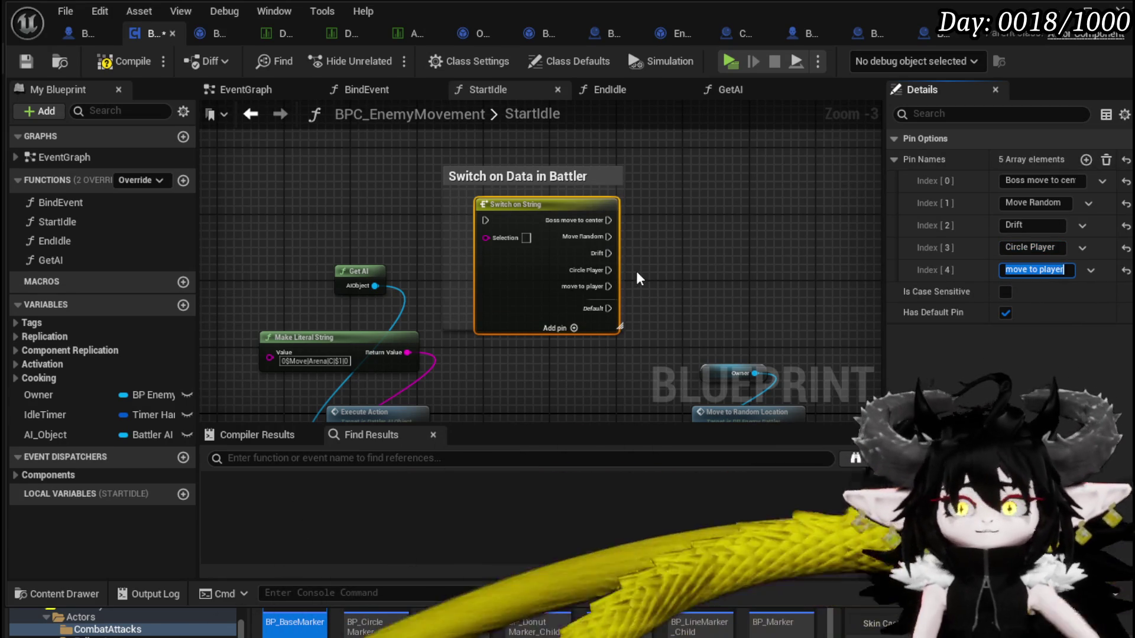
{"action": "left_click", "coordinate": [636, 273]}
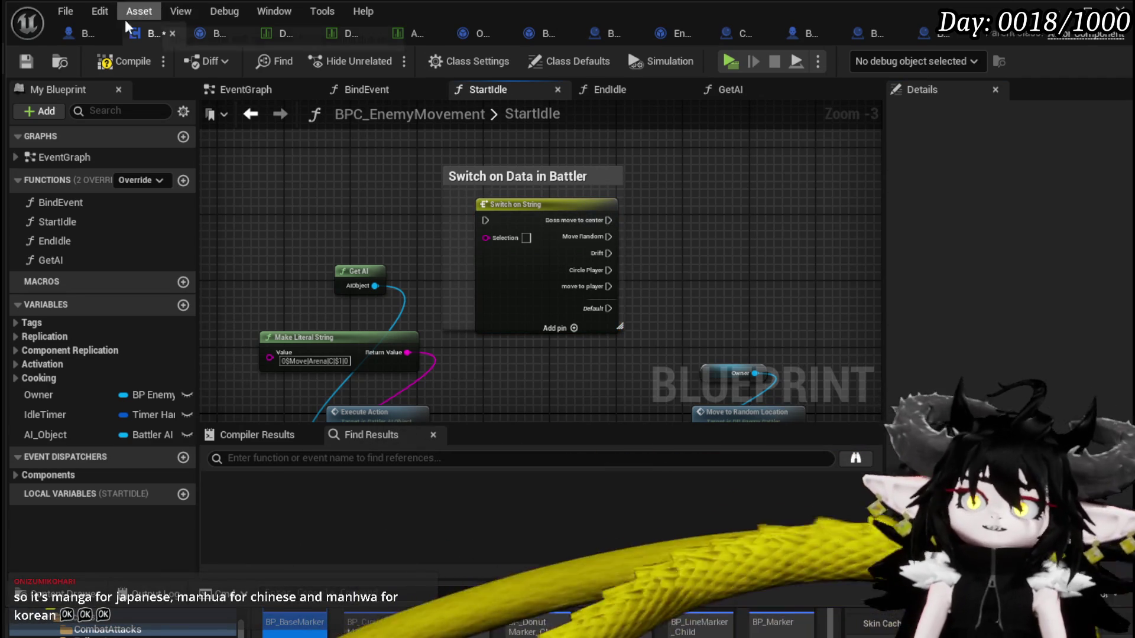
Compile, enlarge the 'Switch on Data in Battler' comment, and clear space above it
{"action": "left_click", "coordinate": [110, 65]}
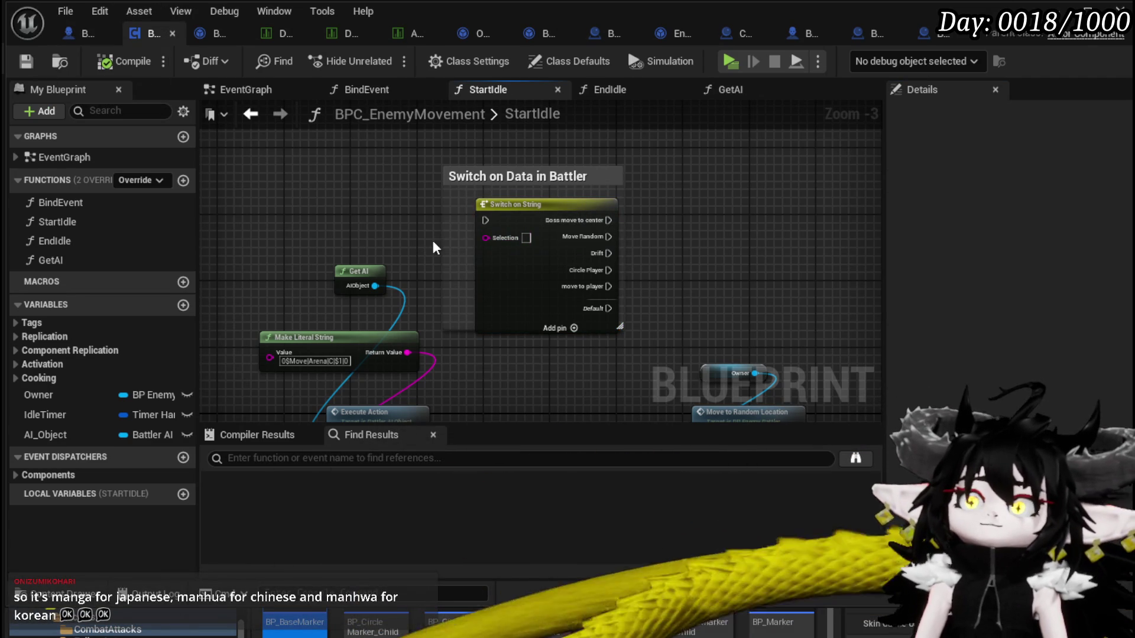
{"action": "left_click_drag", "start_coordinate": [620, 328], "coordinate": [657, 363]}
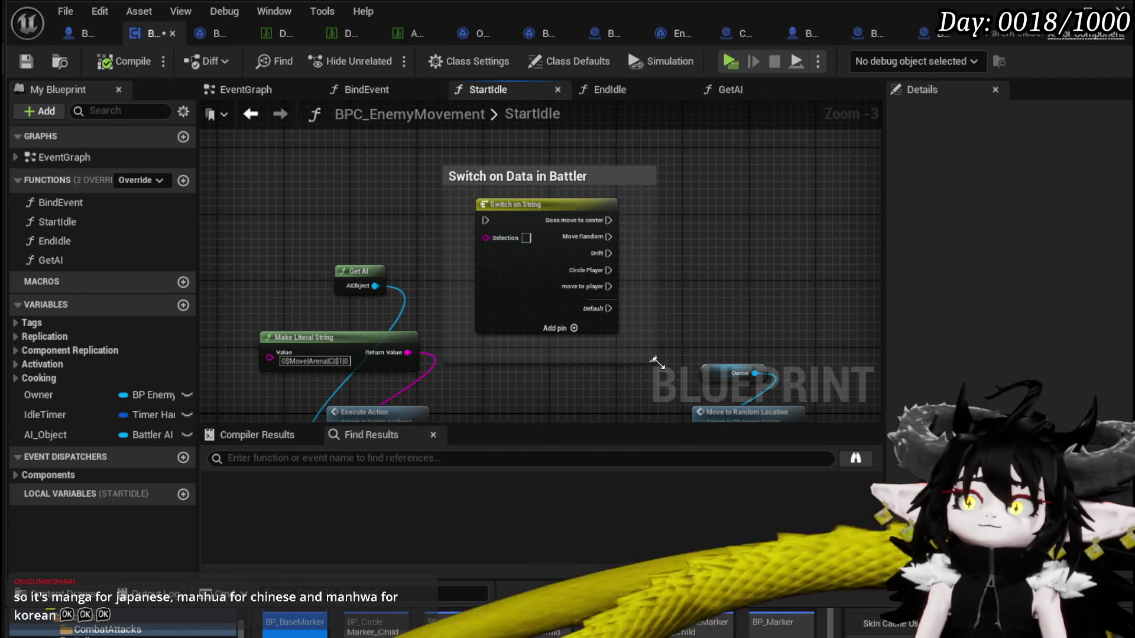
{"action": "scroll", "coordinate": [608, 291], "scroll_direction": "down", "scroll_amount": 2}
{"action": "left_click", "coordinate": [574, 215]}
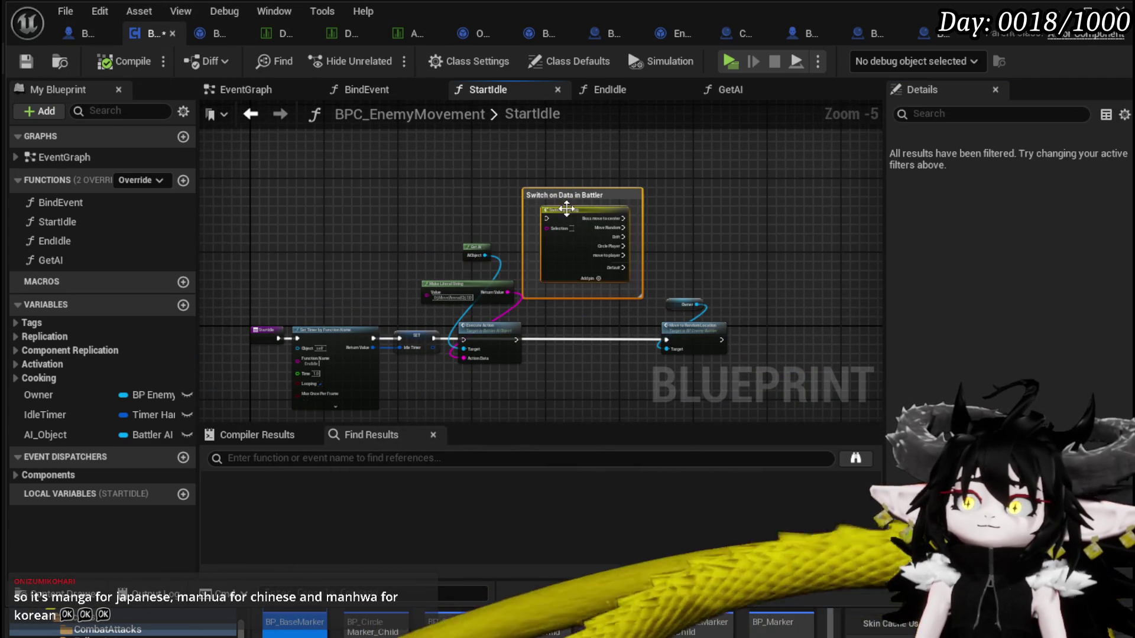
{"action": "mouse_move", "coordinate": [574, 227]}
{"action": "left_mouse_down"}
{"action": "mouse_move", "coordinate": [576, 328]}
{"action": "mouse_move", "coordinate": [577, 264]}
{"action": "left_mouse_up"}
{"action": "scroll", "coordinate": [579, 252], "scroll_direction": "up", "scroll_amount": 3}
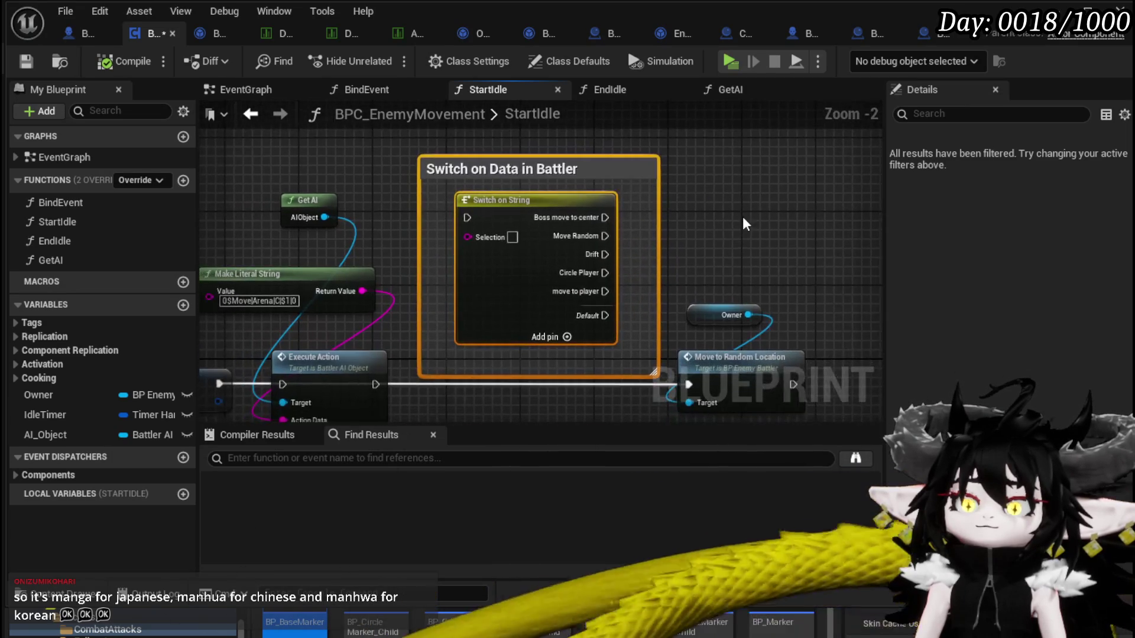
{"action": "mouse_move", "coordinate": [738, 248]}
{"action": "left_mouse_down"}
{"action": "mouse_move", "coordinate": [728, 221]}
{"action": "mouse_move", "coordinate": [766, 270]}
{"action": "mouse_move", "coordinate": [730, 293]}
{"action": "left_mouse_up"}
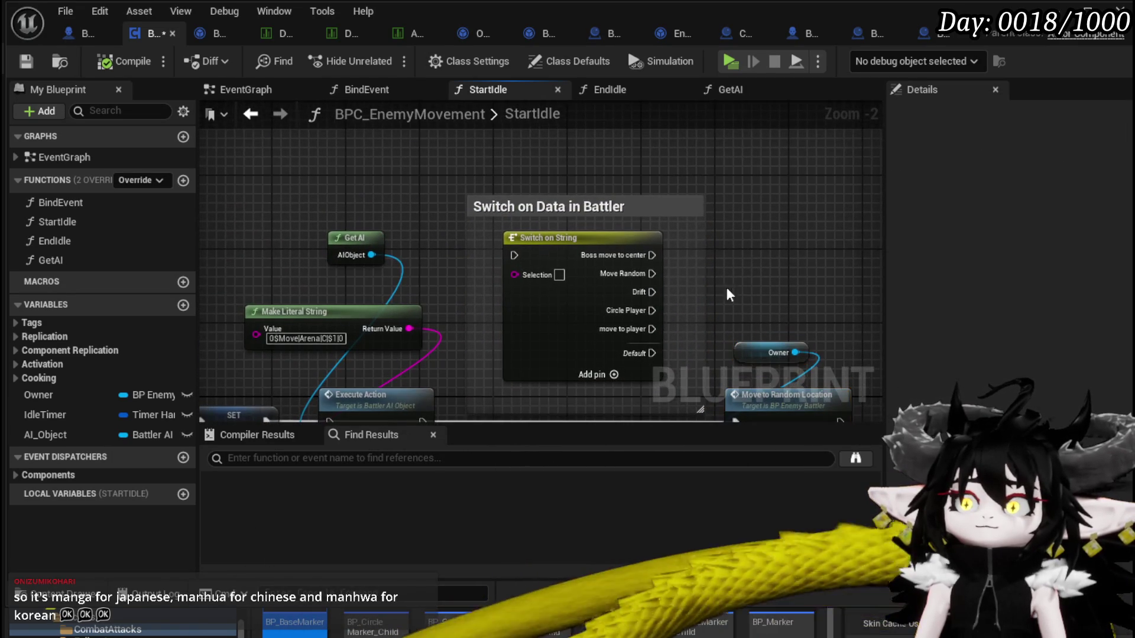
{"action": "mouse_move", "coordinate": [809, 236]}
{"action": "left_mouse_down"}
{"action": "mouse_move", "coordinate": [759, 267]}
{"action": "mouse_move", "coordinate": [839, 279]}
{"action": "left_mouse_up"}
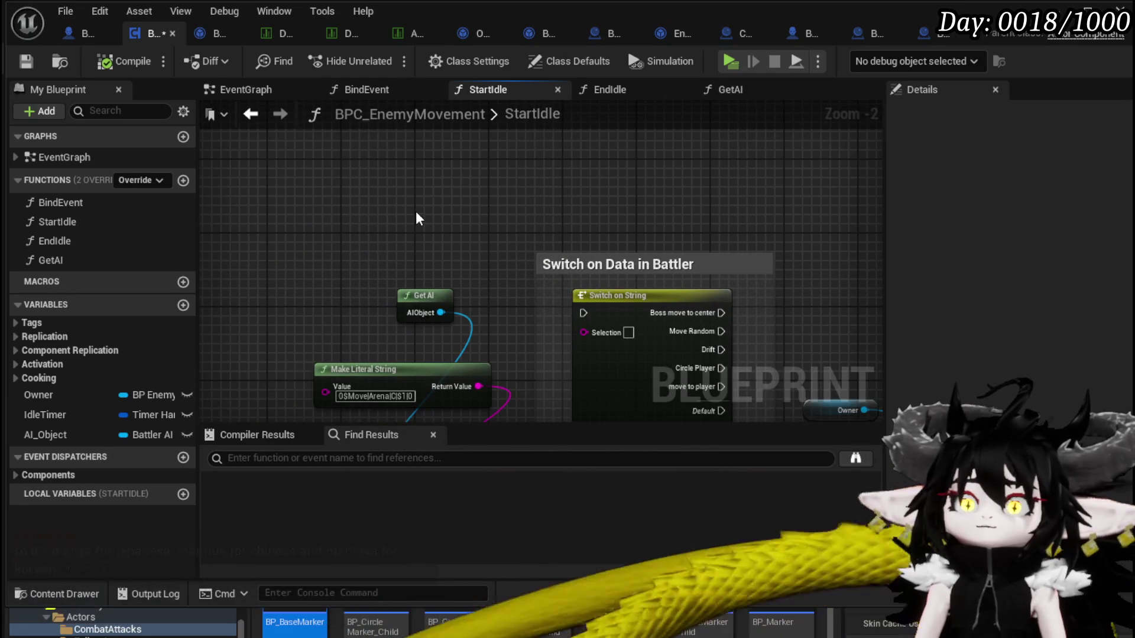
Add a Get Data Table Row node reading from DT_BattlerInfo
{"action": "right_click", "coordinate": [342, 190]}
{"action": "type", "text": "g"}
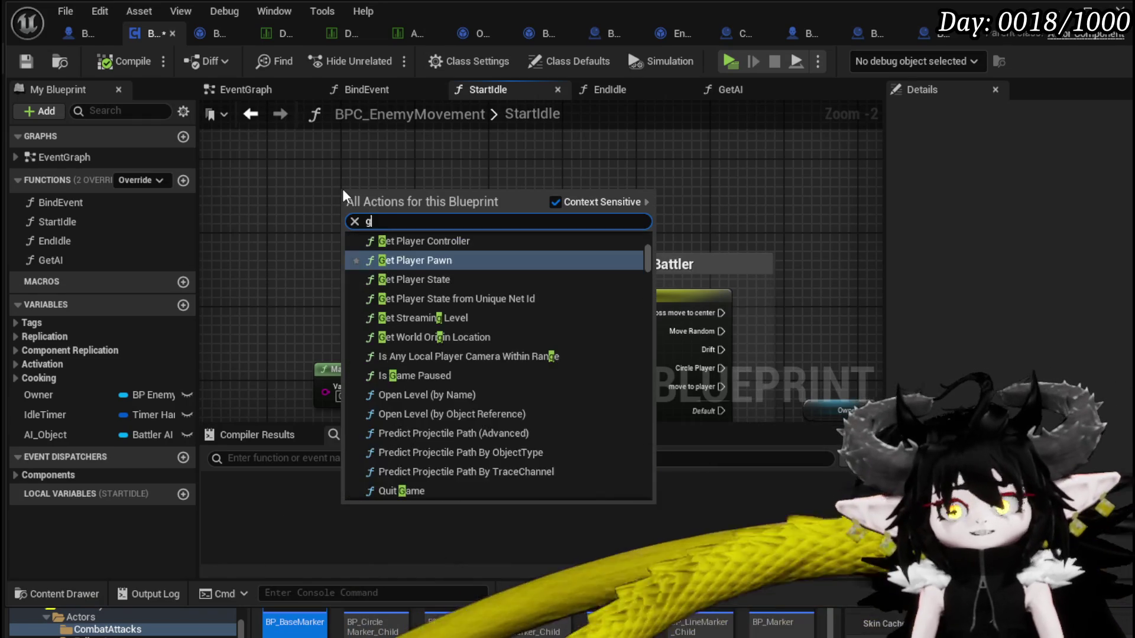
{"action": "type", "text": "et datata"}
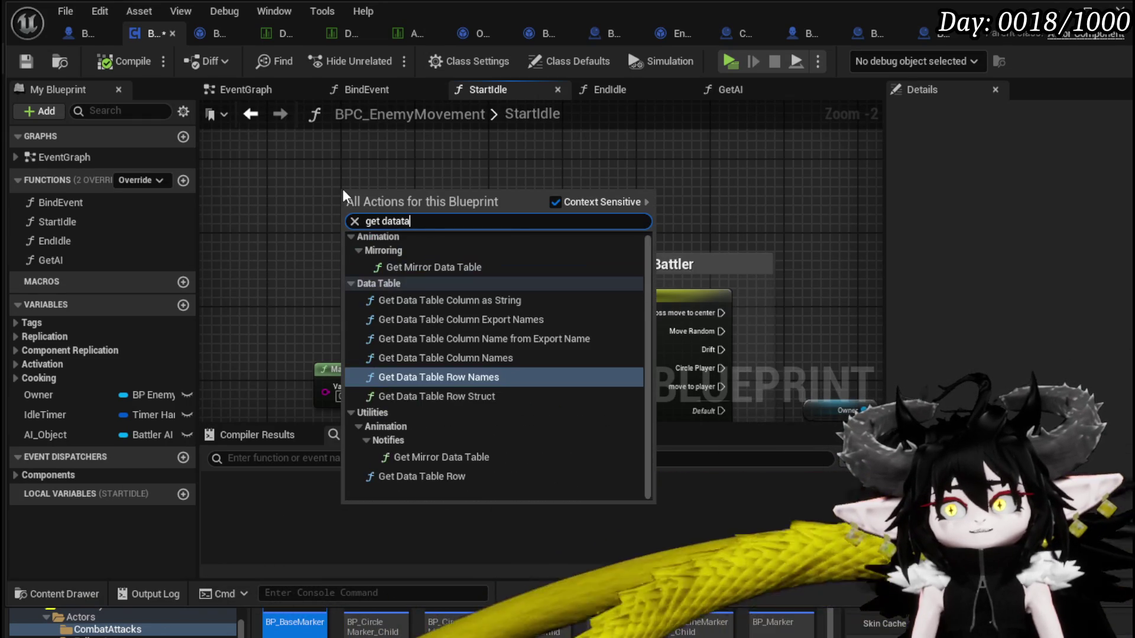
{"action": "type", "text": "ble row"}
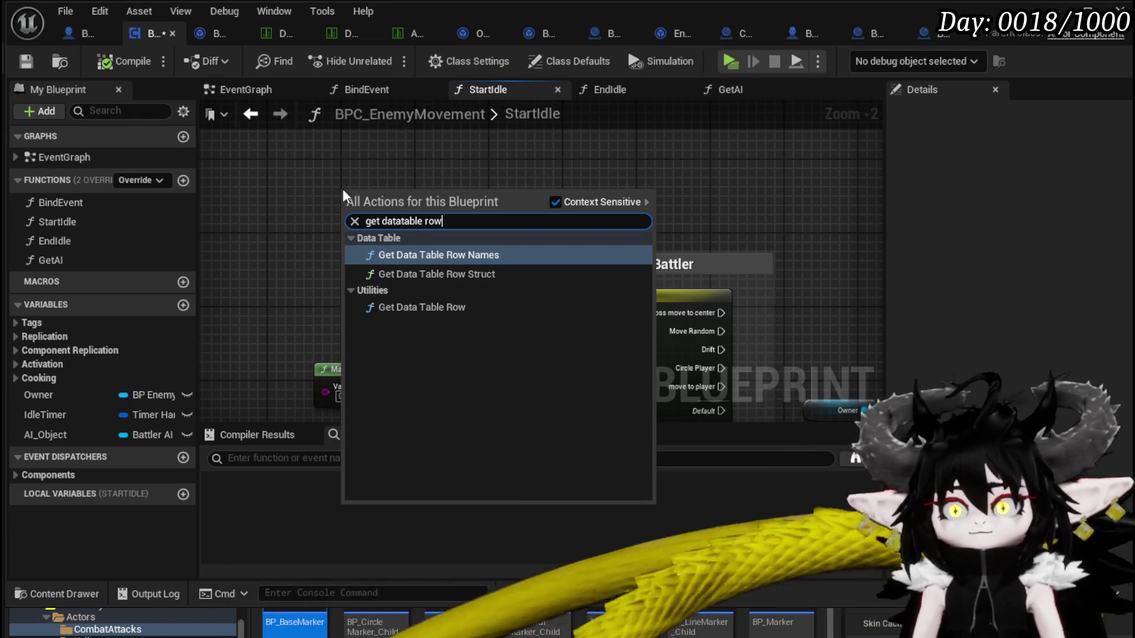
{"action": "left_click", "coordinate": [442, 308]}
{"action": "left_click_drag", "start_coordinate": [398, 194], "coordinate": [451, 224]}
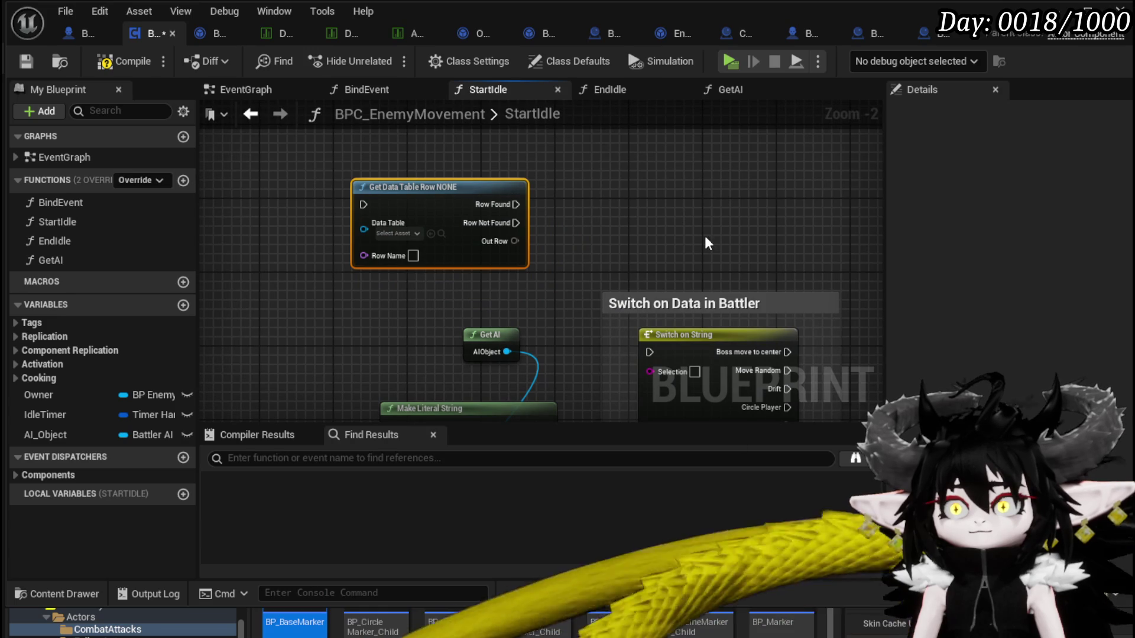
{"action": "left_click", "coordinate": [413, 233]}
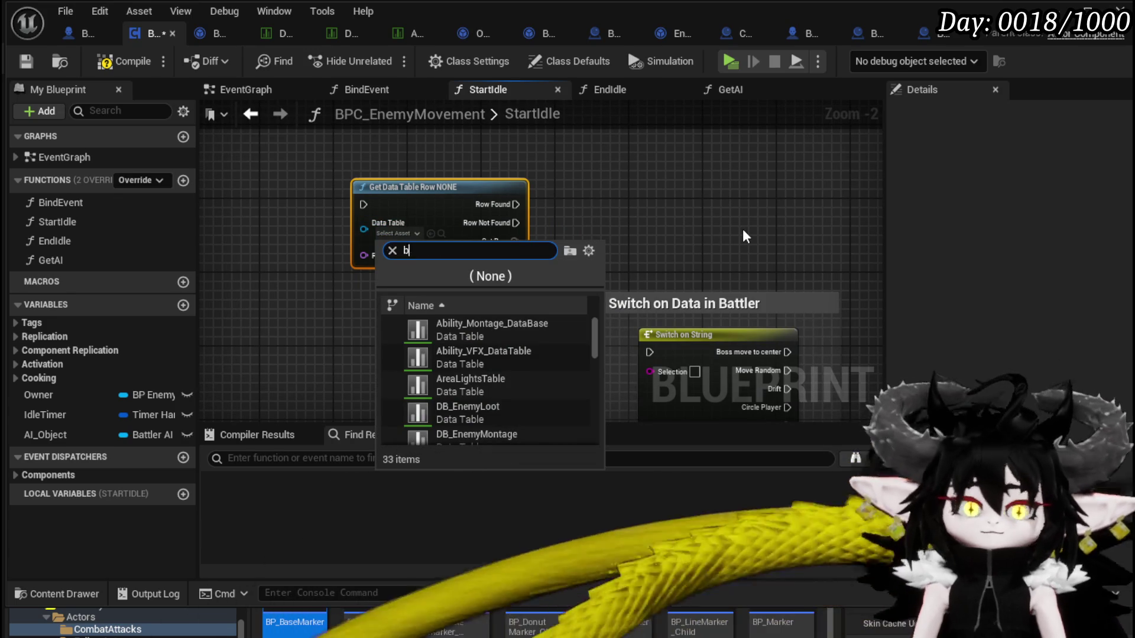
{"action": "type", "text": "battler"}
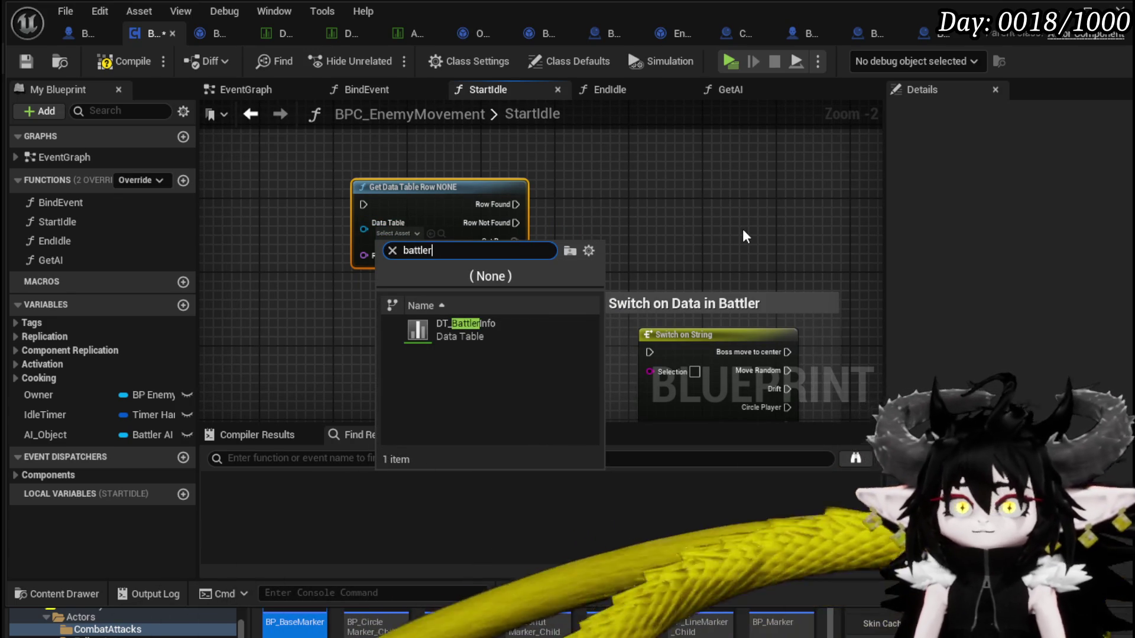
{"action": "left_click", "coordinate": [513, 322]}
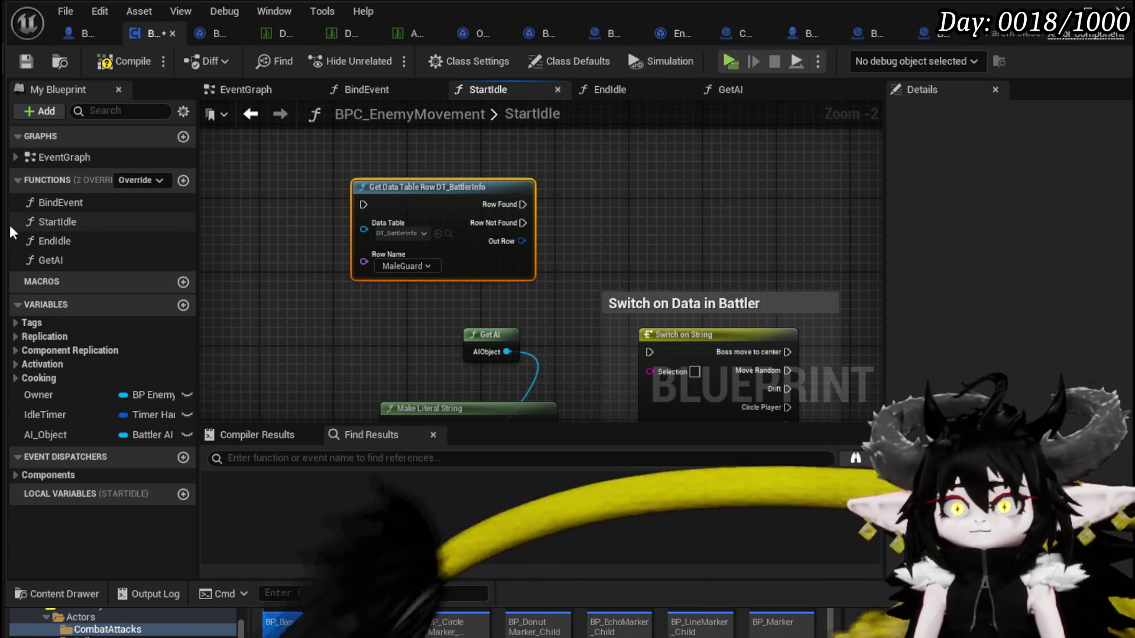
Break the Out Row into a Break S Battler Visual node, move it up, and expand its fields
{"action": "left_click_drag", "start_coordinate": [648, 249], "coordinate": [558, 248]}
{"action": "mouse_move", "coordinate": [432, 245]}
{"action": "left_mouse_down"}
{"action": "mouse_move", "coordinate": [562, 247]}
{"action": "mouse_move", "coordinate": [374, 299]}
{"action": "mouse_move", "coordinate": [384, 293]}
{"action": "left_mouse_up"}
{"action": "type", "text": "brea"}
{"action": "left_click", "coordinate": [600, 307]}
{"action": "left_click", "coordinate": [367, 254], "text": "ctrl"}
{"action": "left_click_drag", "start_coordinate": [367, 254], "coordinate": [375, 152]}
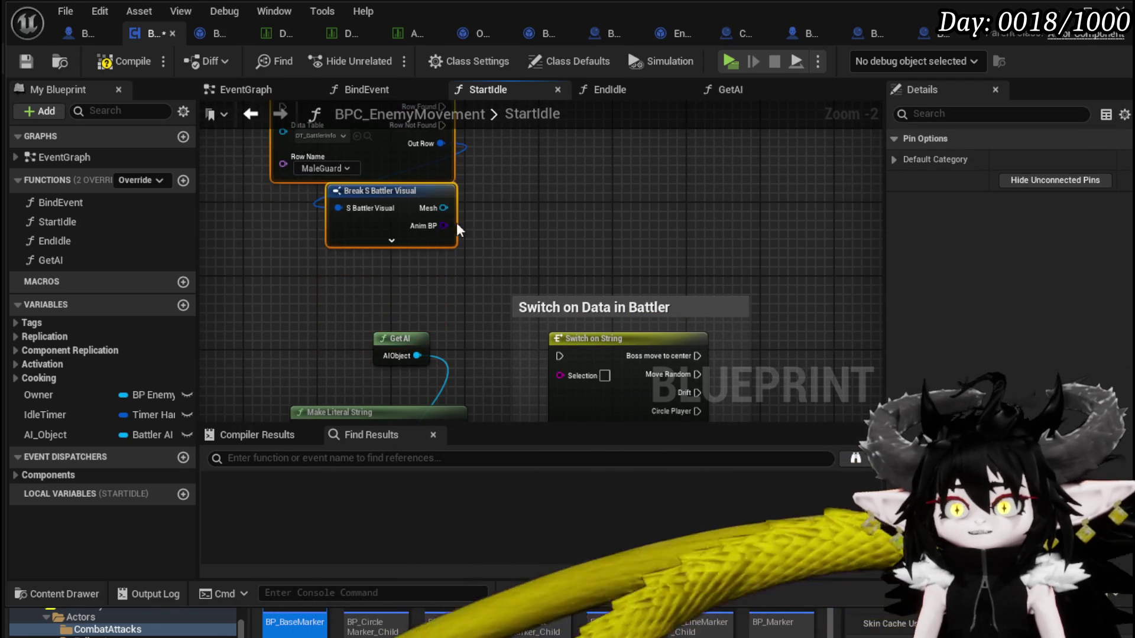
{"action": "left_click", "coordinate": [391, 247]}
{"action": "left_click", "coordinate": [392, 247]}
{"action": "mouse_move", "coordinate": [394, 367]}
{"action": "left_mouse_down"}
{"action": "mouse_move", "coordinate": [410, 288]}
{"action": "mouse_move", "coordinate": [343, 284]}
{"action": "left_mouse_up"}
Place the Get AI node below the break node and pull from the Abilities output
{"action": "mouse_move", "coordinate": [488, 271]}
{"action": "left_mouse_down"}
{"action": "mouse_move", "coordinate": [583, 271]}
{"action": "mouse_move", "coordinate": [585, 345]}
{"action": "left_mouse_up"}
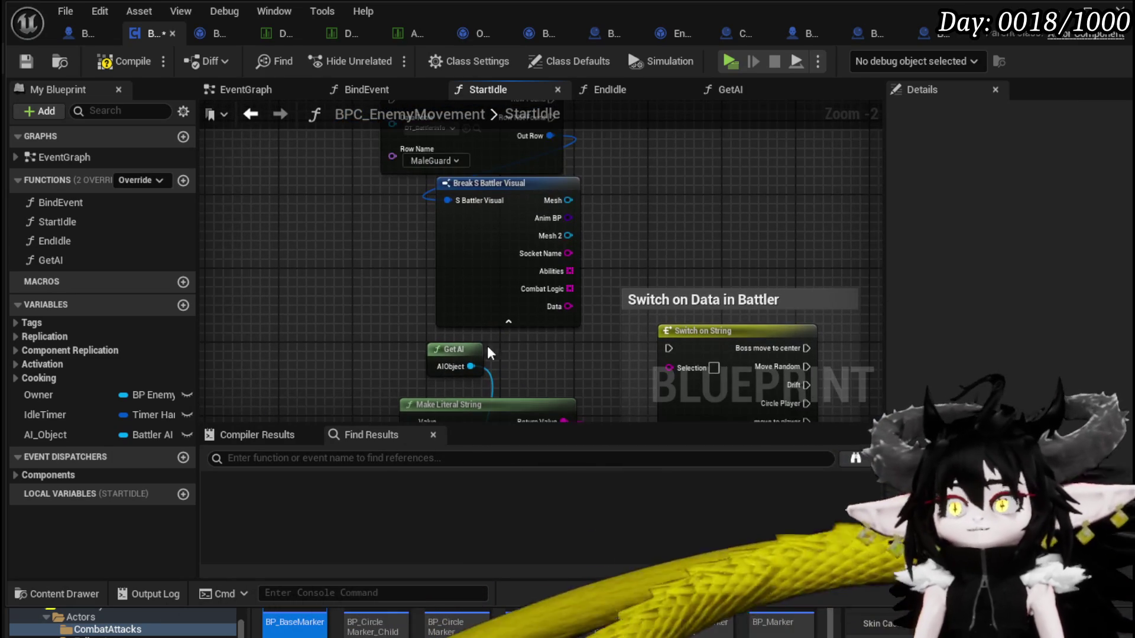
{"action": "left_click_drag", "start_coordinate": [455, 350], "coordinate": [362, 387]}
{"action": "scroll", "coordinate": [409, 342], "scroll_direction": "down", "scroll_amount": 1}
{"action": "left_click_drag", "start_coordinate": [518, 214], "coordinate": [500, 214]}
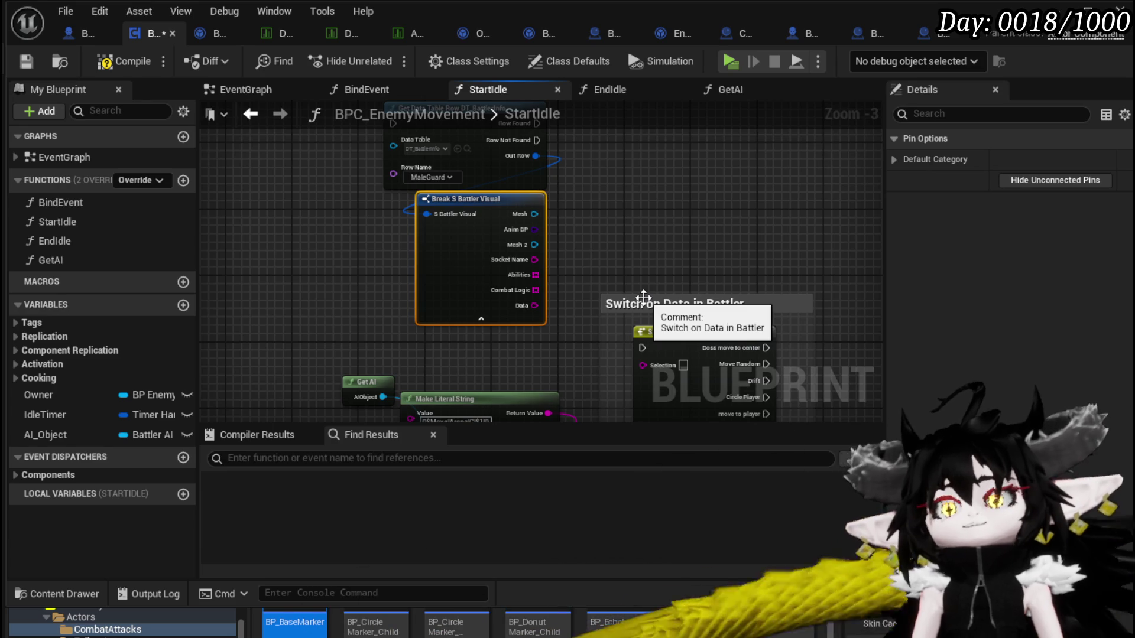
{"action": "left_click_drag", "start_coordinate": [474, 341], "coordinate": [601, 254]}
Add a For Each Loop over the Abilities array
{"action": "type", "text": "Loop"}
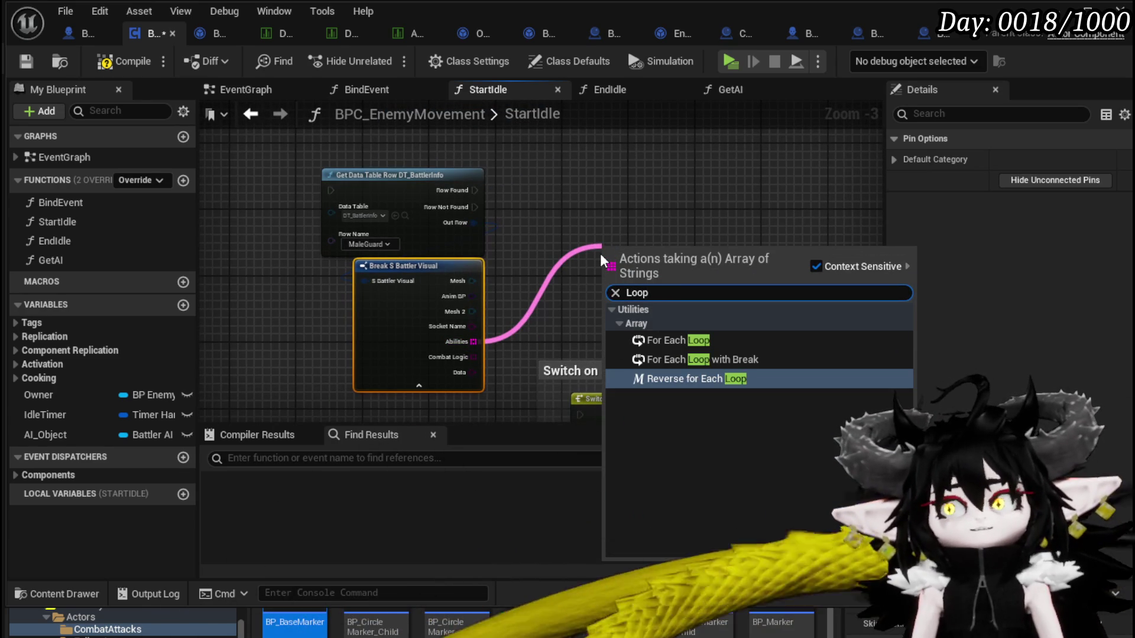
{"action": "left_click", "coordinate": [664, 339]}
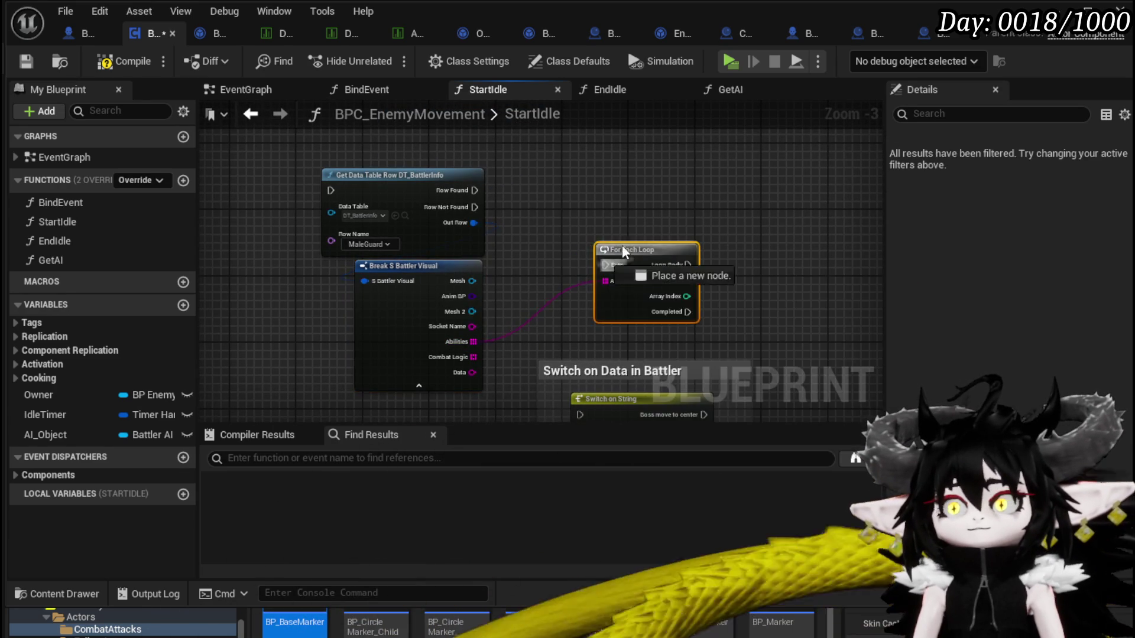
{"action": "mouse_move", "coordinate": [508, 181]}
{"action": "left_mouse_down"}
{"action": "mouse_move", "coordinate": [462, 186]}
{"action": "mouse_move", "coordinate": [554, 233]}
{"action": "mouse_move", "coordinate": [480, 186]}
{"action": "mouse_move", "coordinate": [431, 179]}
{"action": "mouse_move", "coordinate": [561, 271]}
{"action": "mouse_move", "coordinate": [548, 162]}
{"action": "mouse_move", "coordinate": [657, 216]}
{"action": "left_mouse_up"}
{"action": "left_click", "coordinate": [434, 196]}
Add a string Contains check with Substring 'Idle' under the loop and compile
{"action": "type", "text": "Cont"}
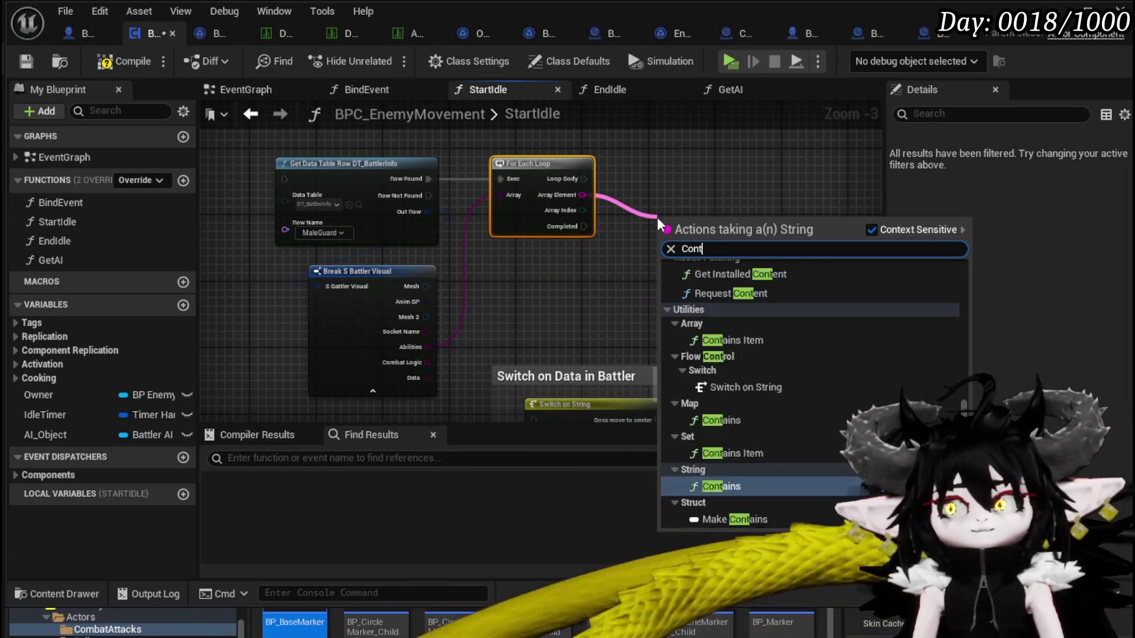
{"action": "type", "text": "ains"}
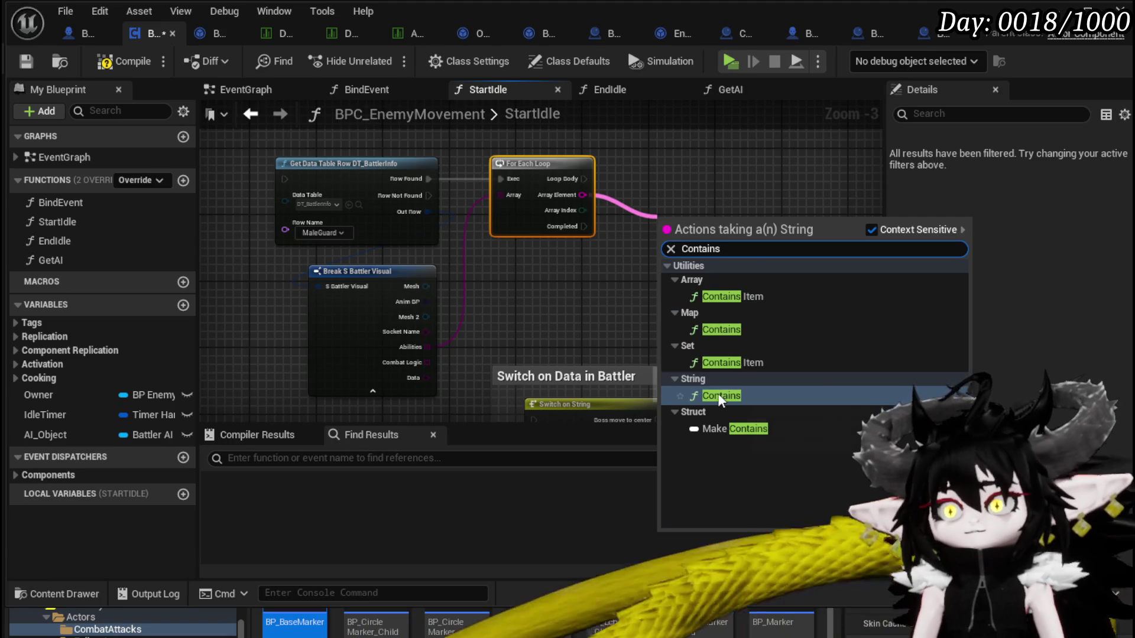
{"action": "left_click", "coordinate": [721, 396]}
{"action": "left_click_drag", "start_coordinate": [744, 238], "coordinate": [607, 260]}
{"action": "mouse_move", "coordinate": [525, 278]}
{"action": "left_mouse_down"}
{"action": "mouse_move", "coordinate": [577, 293]}
{"action": "mouse_move", "coordinate": [670, 289]}
{"action": "left_mouse_up"}
{"action": "left_click", "coordinate": [766, 281]}
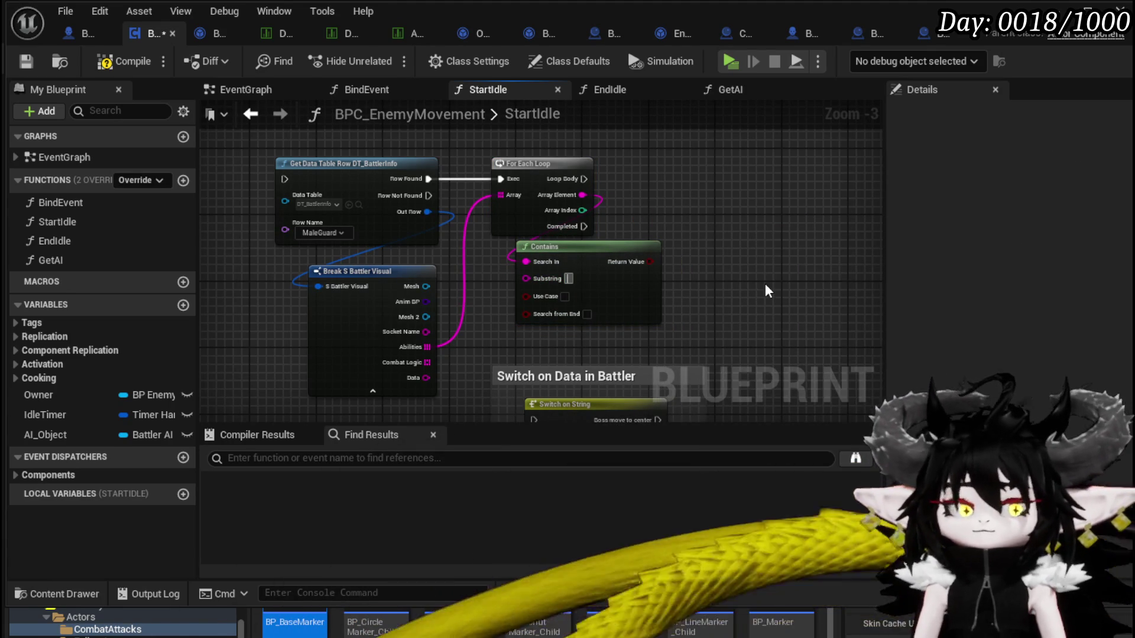
{"action": "type", "text": "Idle"}
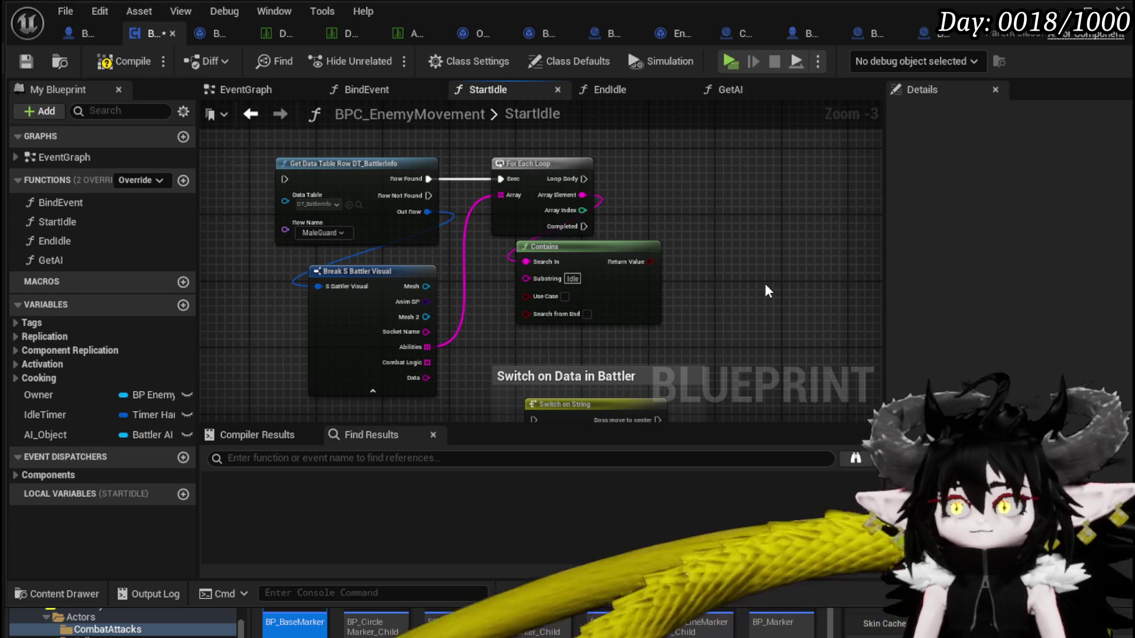
{"action": "left_click_drag", "start_coordinate": [577, 266], "coordinate": [553, 283]}
{"action": "left_click", "coordinate": [489, 242]}
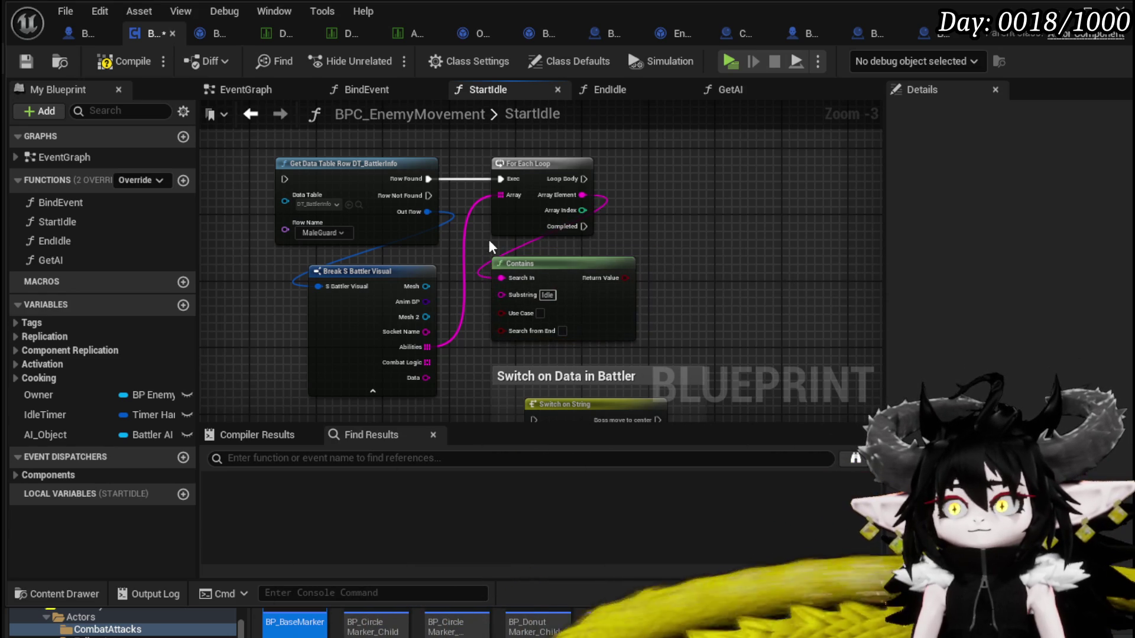
{"action": "left_click", "coordinate": [132, 62]}
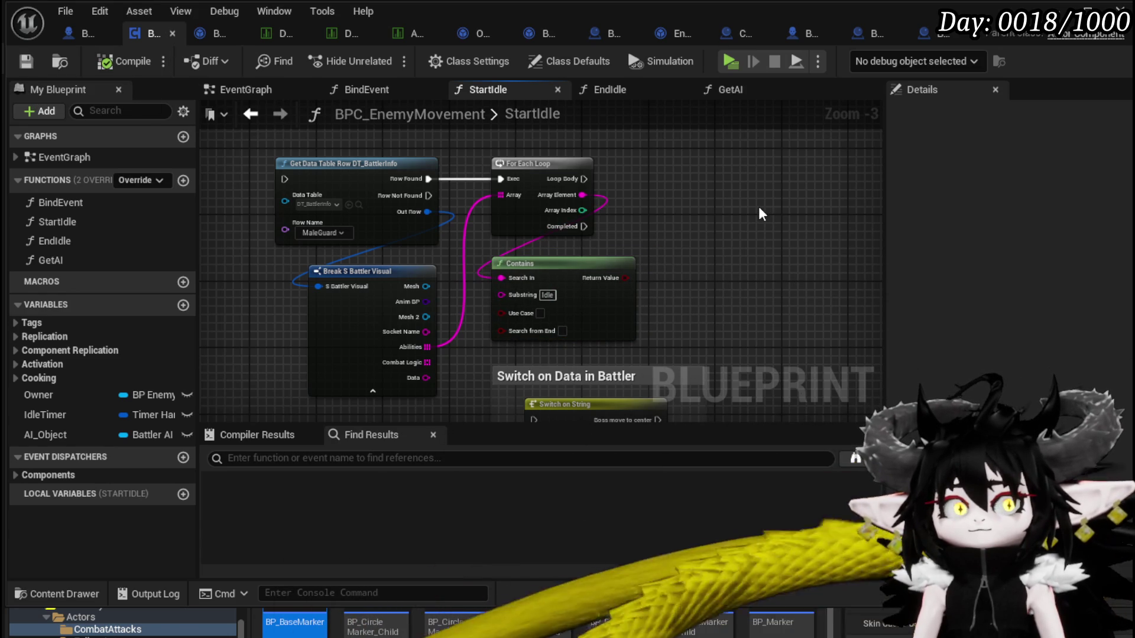
{"action": "mouse_move", "coordinate": [758, 207]}
{"action": "left_mouse_down"}
{"action": "mouse_move", "coordinate": [735, 170]}
{"action": "mouse_move", "coordinate": [703, 194]}
{"action": "left_mouse_up"}
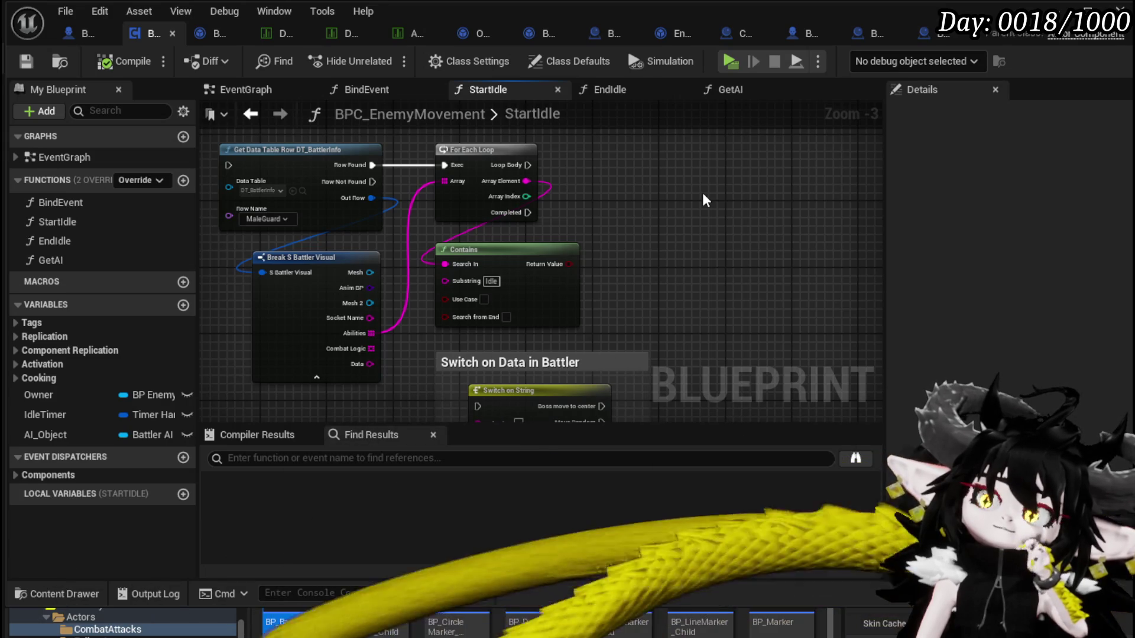
Move the 'Switch on Data in Battler' comment up beside the For Each Loop
{"action": "left_click_drag", "start_coordinate": [702, 192], "coordinate": [651, 175]}
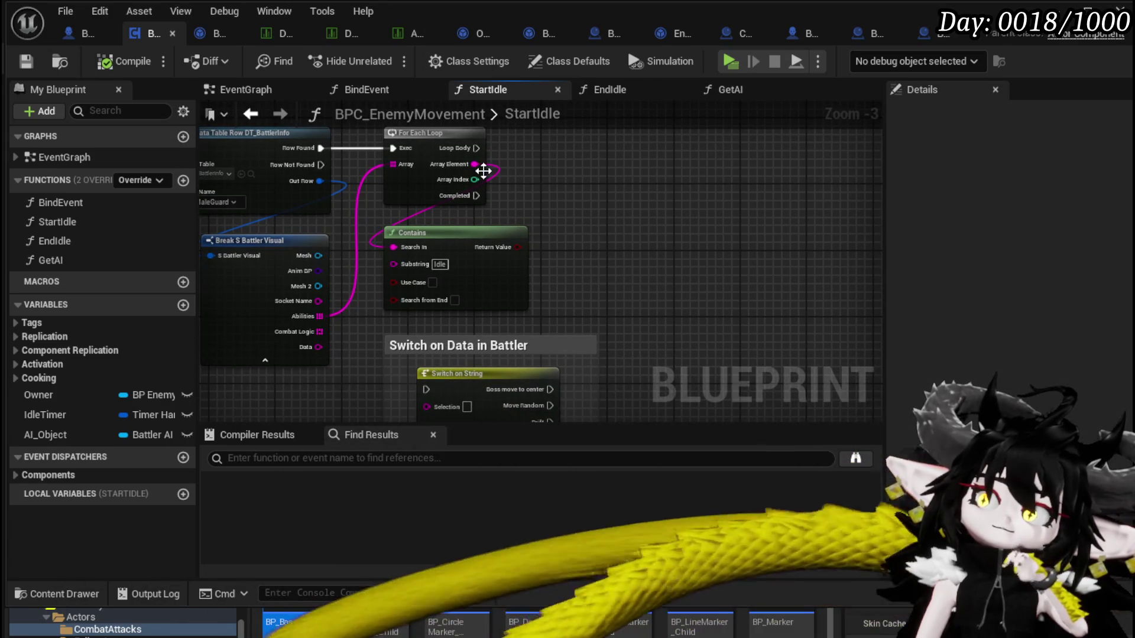
{"action": "left_click_drag", "start_coordinate": [615, 255], "coordinate": [522, 237]}
{"action": "left_click", "coordinate": [385, 326]}
{"action": "left_click_drag", "start_coordinate": [384, 326], "coordinate": [559, 129]}
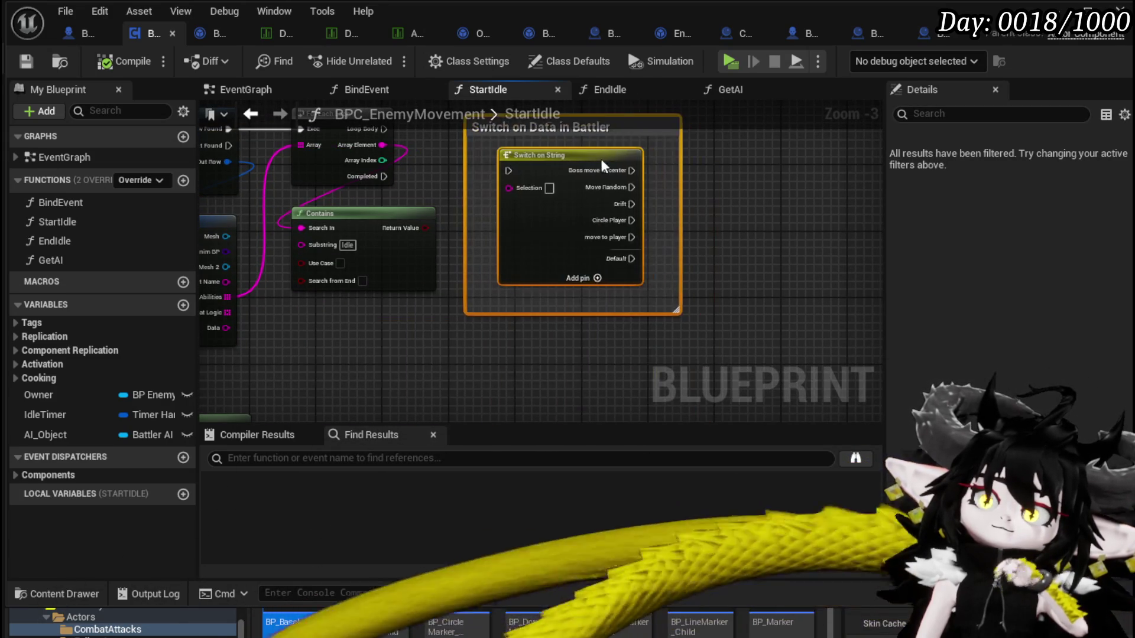
{"action": "mouse_move", "coordinate": [421, 199]}
{"action": "left_mouse_down"}
{"action": "mouse_move", "coordinate": [406, 253]}
{"action": "mouse_move", "coordinate": [507, 244]}
{"action": "left_mouse_up"}
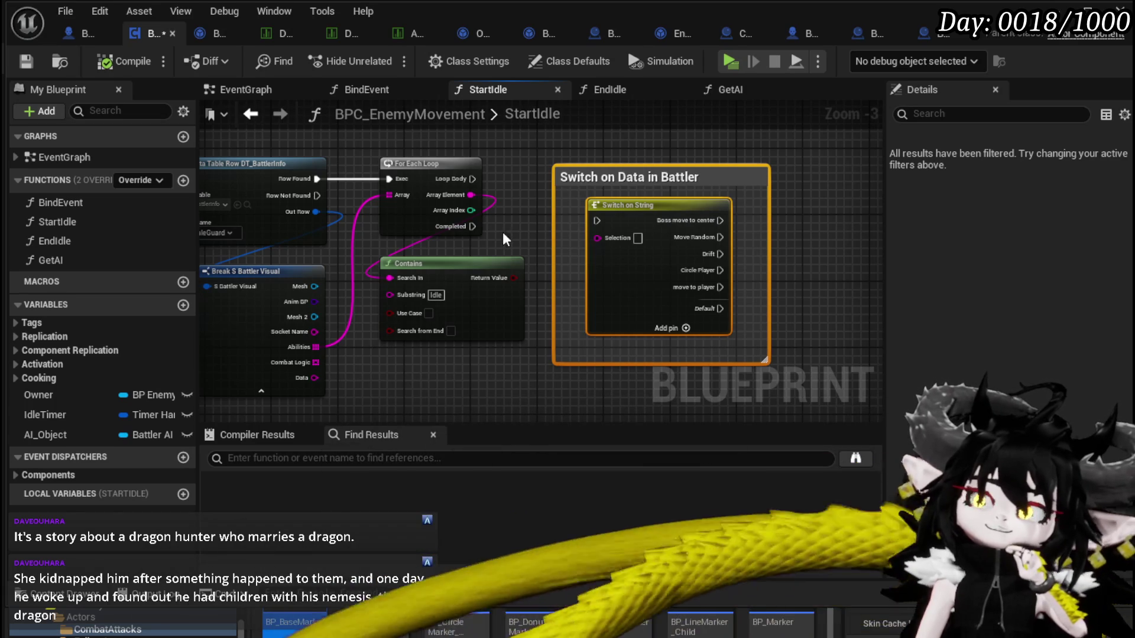
Feed Loop Body and each ability string into the Switch on String, place Contains beside it, and compile
{"action": "mouse_move", "coordinate": [473, 178]}
{"action": "left_mouse_down"}
{"action": "mouse_move", "coordinate": [587, 222]}
{"action": "mouse_move", "coordinate": [619, 208]}
{"action": "left_mouse_up"}
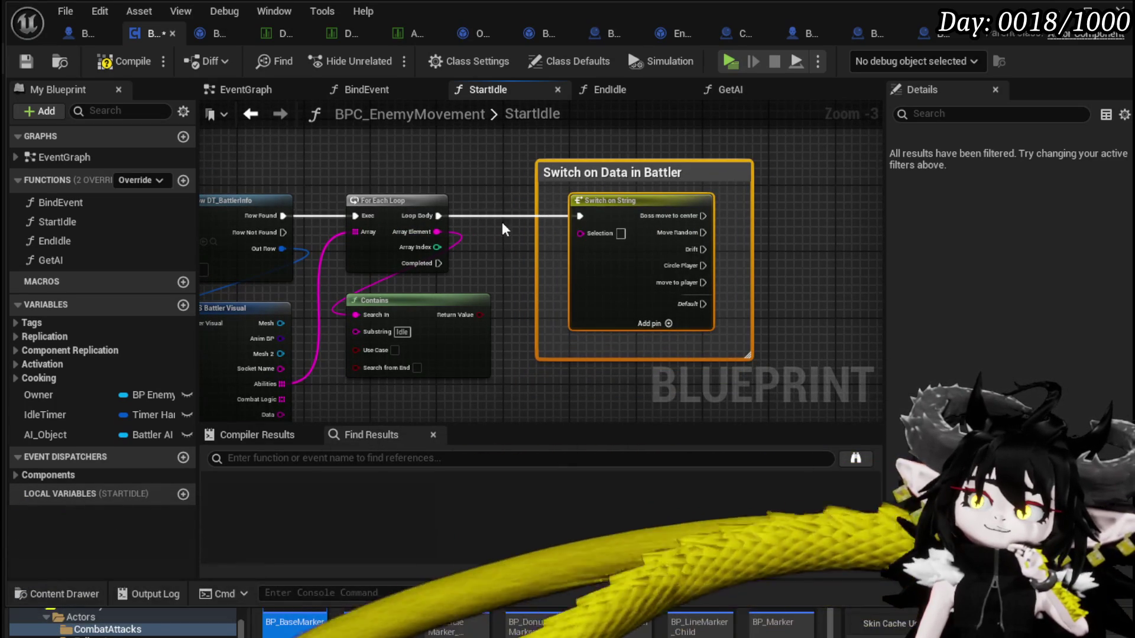
{"action": "left_click_drag", "start_coordinate": [429, 232], "coordinate": [608, 230]}
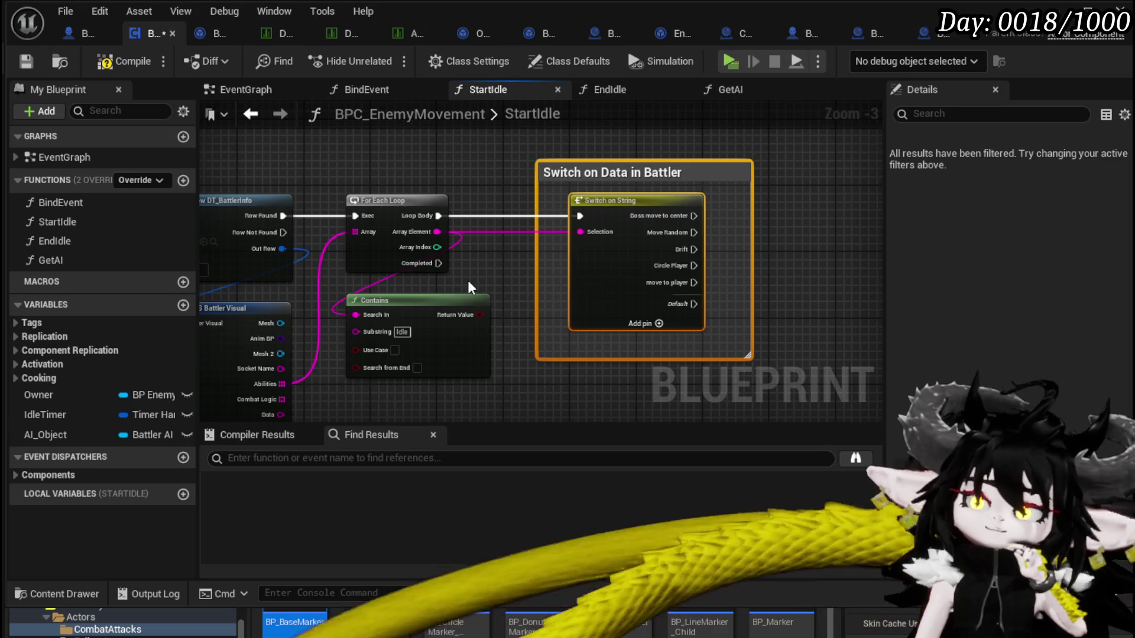
{"action": "left_click", "coordinate": [470, 280]}
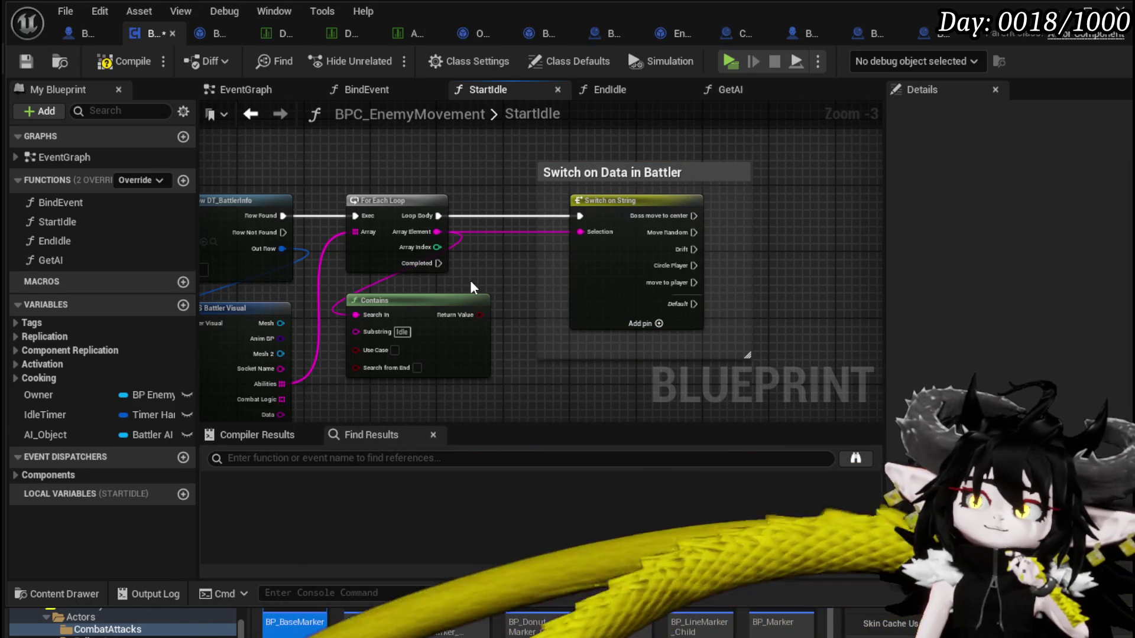
{"action": "mouse_move", "coordinate": [469, 280]}
{"action": "left_mouse_down"}
{"action": "mouse_move", "coordinate": [500, 327]}
{"action": "mouse_move", "coordinate": [488, 327]}
{"action": "mouse_move", "coordinate": [607, 385]}
{"action": "mouse_move", "coordinate": [662, 381]}
{"action": "mouse_move", "coordinate": [427, 321]}
{"action": "left_mouse_up"}
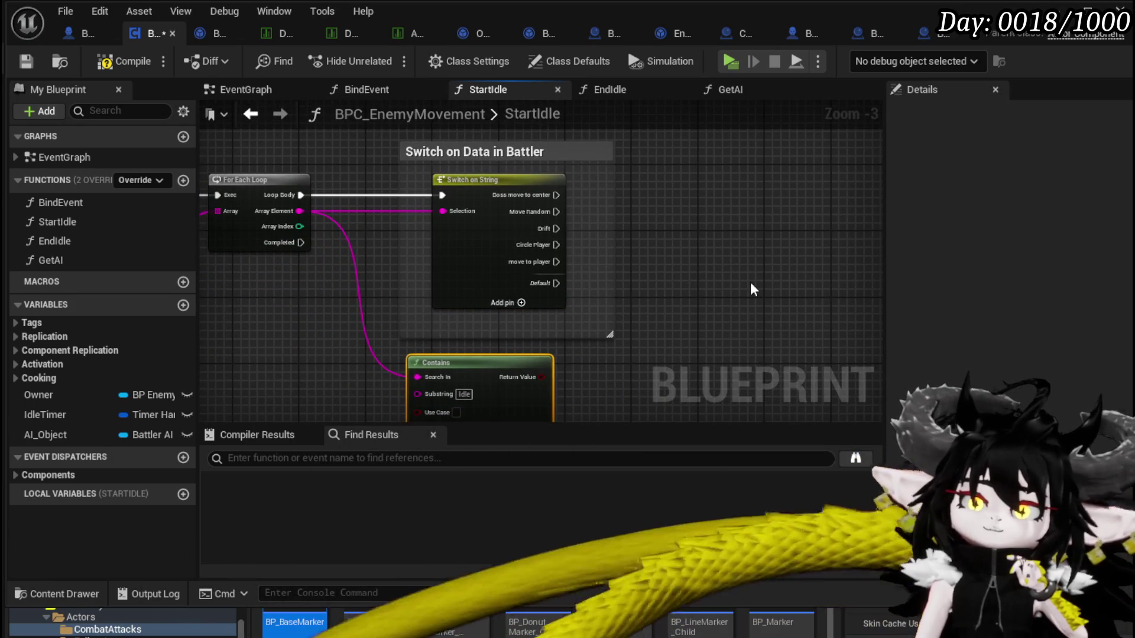
{"action": "left_click_drag", "start_coordinate": [634, 268], "coordinate": [684, 274]}
{"action": "left_click_drag", "start_coordinate": [343, 305], "coordinate": [449, 309]}
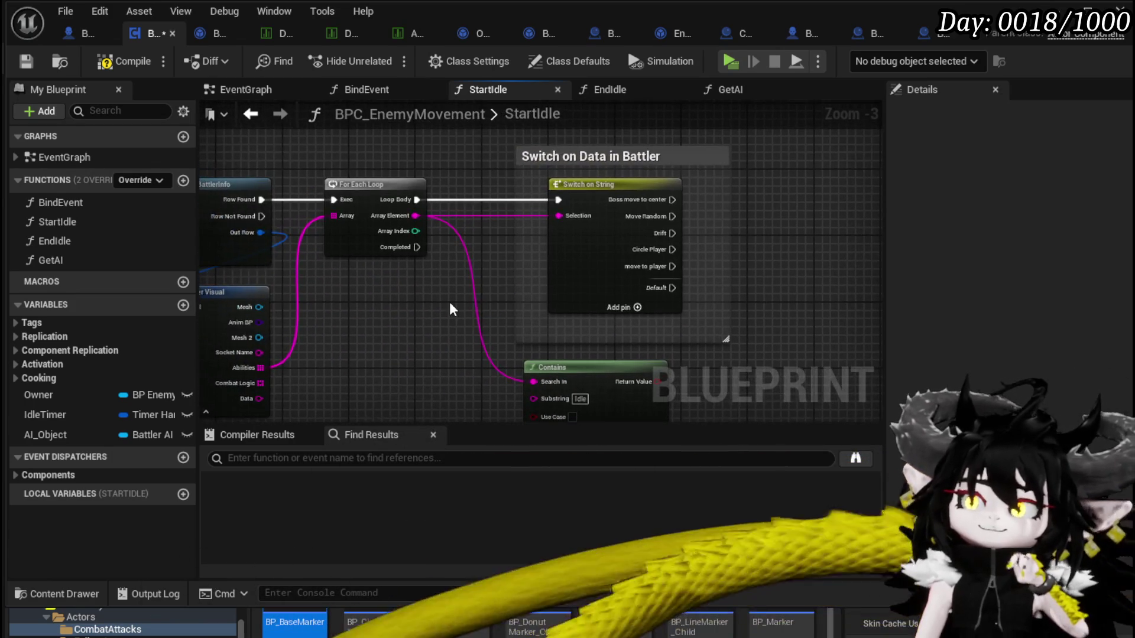
{"action": "left_click", "coordinate": [124, 61]}
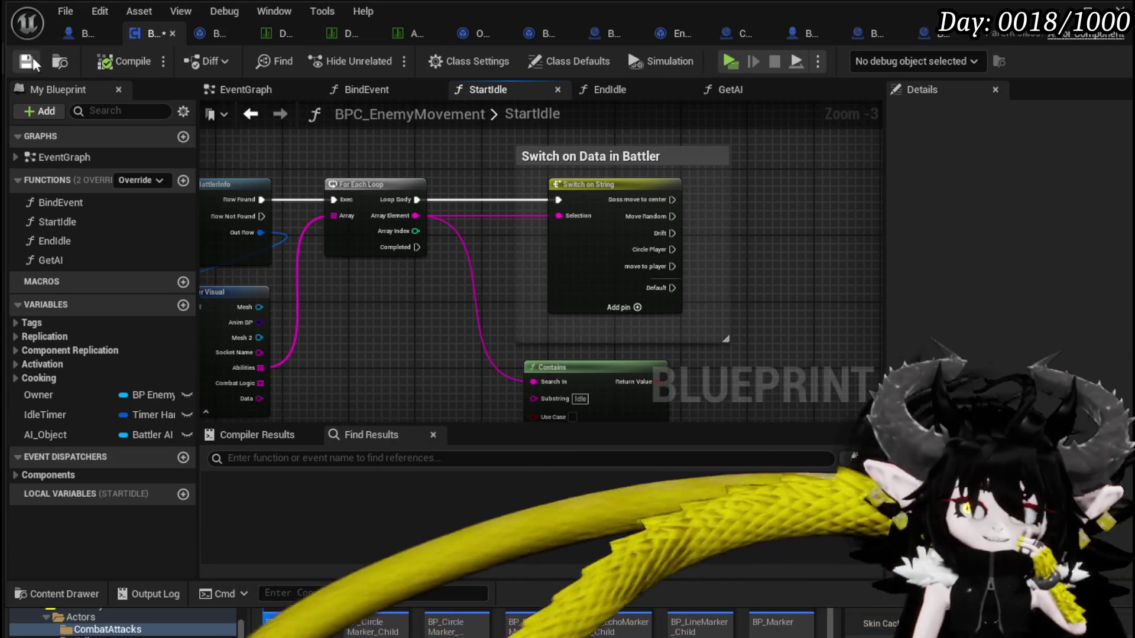
{"action": "mouse_move", "coordinate": [439, 278]}
{"action": "left_mouse_down"}
{"action": "mouse_move", "coordinate": [709, 223]}
{"action": "mouse_move", "coordinate": [758, 195]}
{"action": "mouse_move", "coordinate": [712, 273]}
{"action": "mouse_move", "coordinate": [643, 283]}
{"action": "left_mouse_up"}
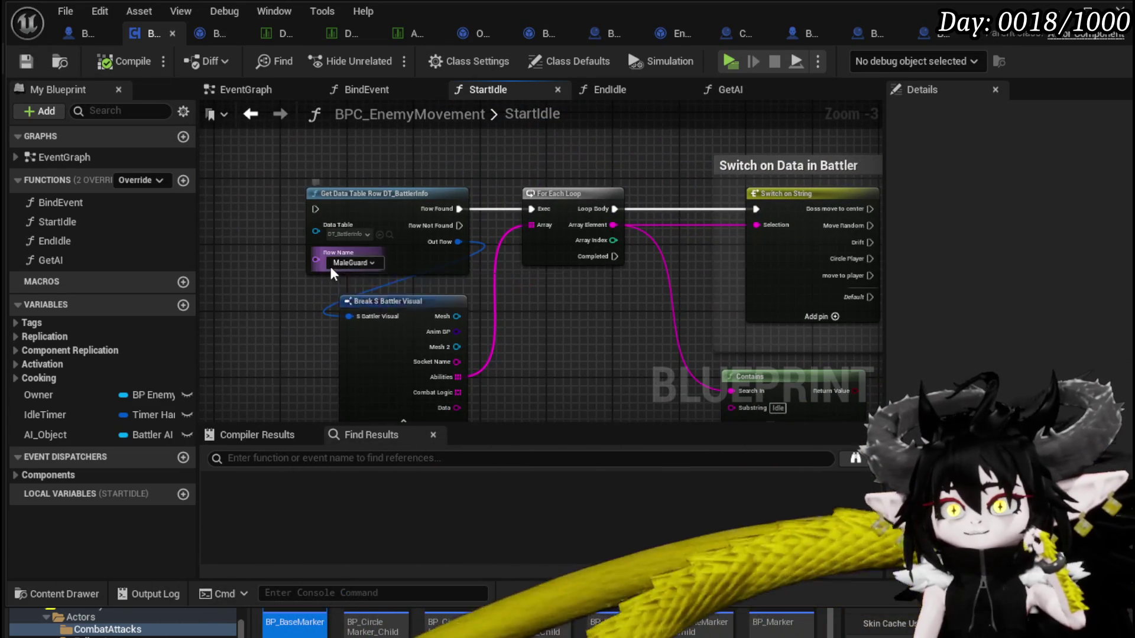
Insert a Branch between Loop Body and the Switch on String, with True driving the switch
{"action": "left_click", "coordinate": [331, 263]}
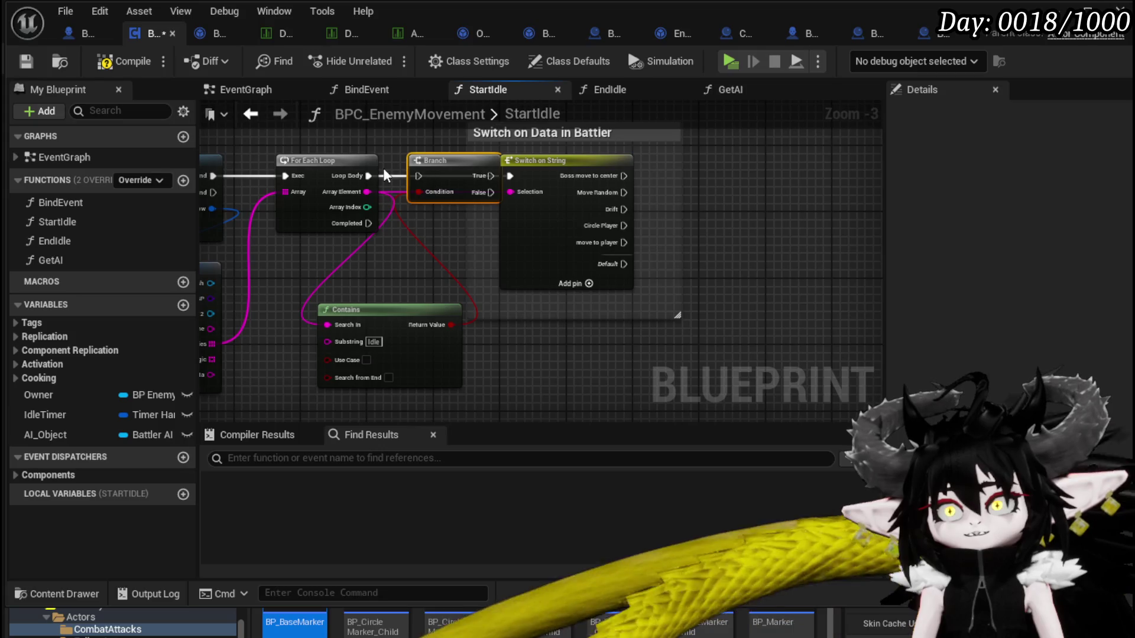
{"action": "left_click_drag", "start_coordinate": [372, 178], "coordinate": [420, 179]}
{"action": "mouse_move", "coordinate": [598, 168]}
{"action": "left_mouse_down"}
{"action": "mouse_move", "coordinate": [516, 214]}
{"action": "mouse_move", "coordinate": [574, 214]}
{"action": "left_mouse_up"}
{"action": "left_click", "coordinate": [517, 214]}
{"action": "left_click_drag", "start_coordinate": [403, 222], "coordinate": [483, 221]}
{"action": "left_click_drag", "start_coordinate": [402, 347], "coordinate": [458, 269]}
{"action": "left_click", "coordinate": [336, 359]}
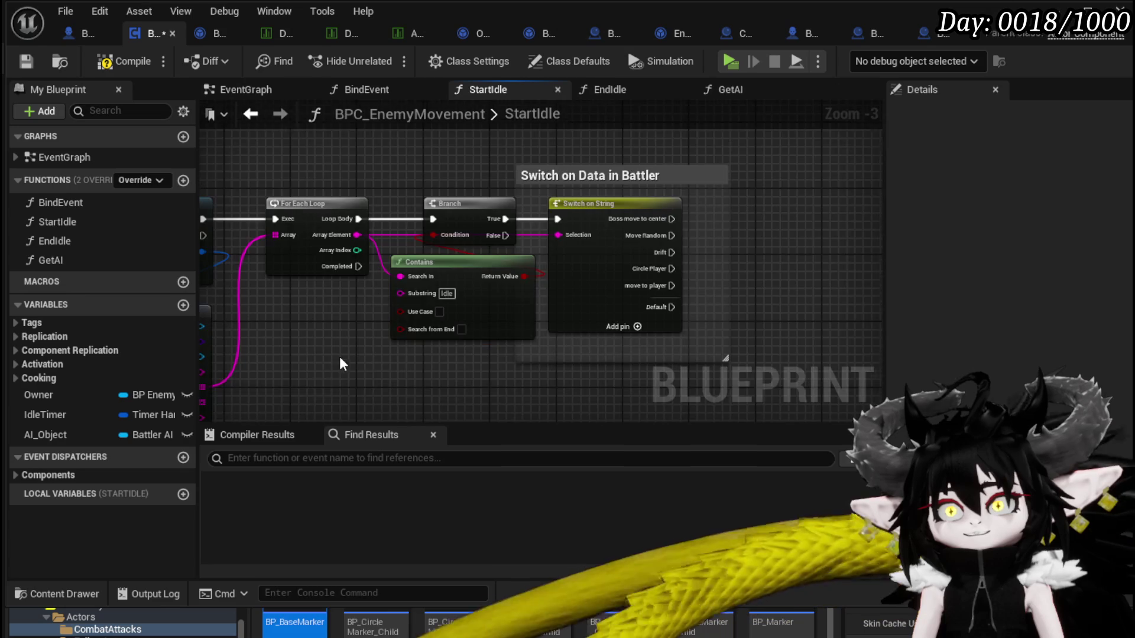
Rearrange the upper StartIdle nodes, shifting Make Literal String and Execute Action right
{"action": "scroll", "coordinate": [444, 315], "scroll_direction": "down", "scroll_amount": 2}
{"action": "left_click_drag", "start_coordinate": [279, 228], "coordinate": [643, 349]}
{"action": "left_click_drag", "start_coordinate": [540, 344], "coordinate": [561, 218]}
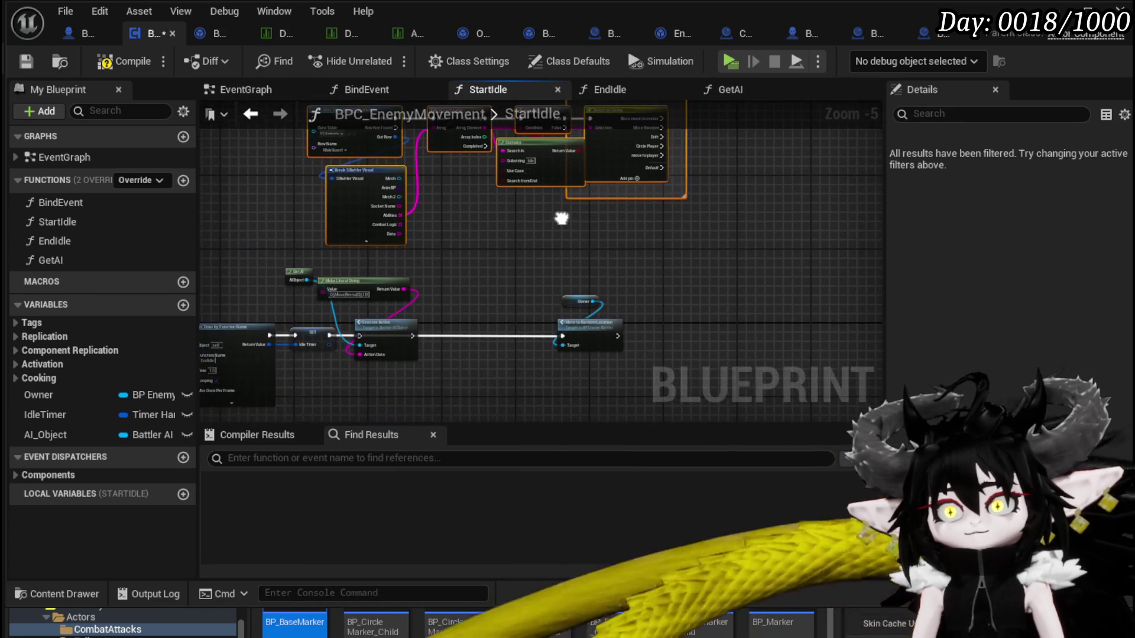
{"action": "mouse_move", "coordinate": [354, 176]}
{"action": "left_mouse_down"}
{"action": "mouse_move", "coordinate": [449, 297]}
{"action": "mouse_move", "coordinate": [362, 355]}
{"action": "mouse_move", "coordinate": [398, 316]}
{"action": "mouse_move", "coordinate": [388, 346]}
{"action": "mouse_move", "coordinate": [400, 342]}
{"action": "mouse_move", "coordinate": [400, 362]}
{"action": "left_mouse_up"}
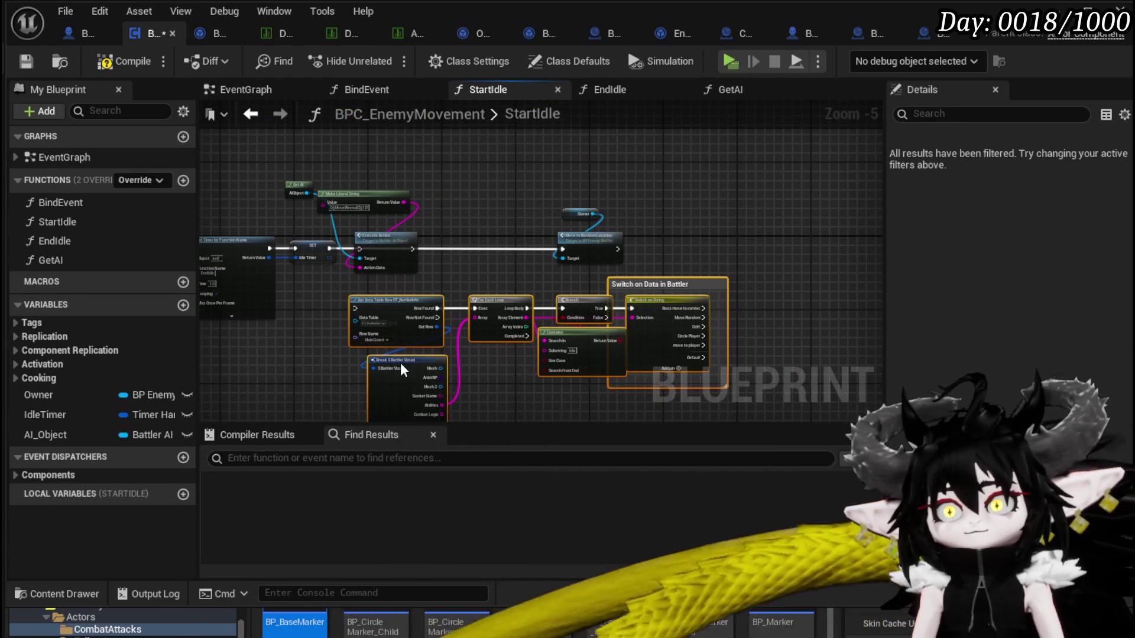
{"action": "left_click", "coordinate": [435, 259]}
{"action": "scroll", "coordinate": [414, 248], "scroll_direction": "up", "scroll_amount": 3}
{"action": "mouse_move", "coordinate": [431, 254]}
{"action": "left_mouse_down"}
{"action": "mouse_move", "coordinate": [509, 312]}
{"action": "mouse_move", "coordinate": [476, 314]}
{"action": "mouse_move", "coordinate": [572, 326]}
{"action": "left_mouse_up"}
{"action": "left_click_drag", "start_coordinate": [404, 191], "coordinate": [469, 203]}
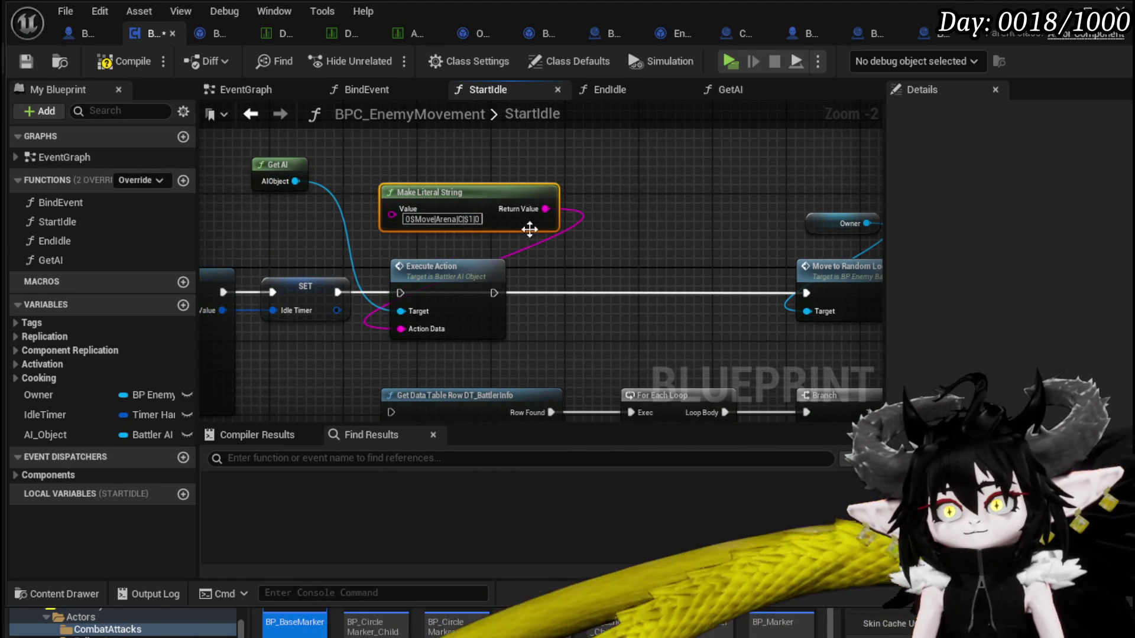
{"action": "left_click", "coordinate": [457, 284], "text": "ctrl"}
{"action": "left_click_drag", "start_coordinate": [457, 284], "coordinate": [640, 284]}
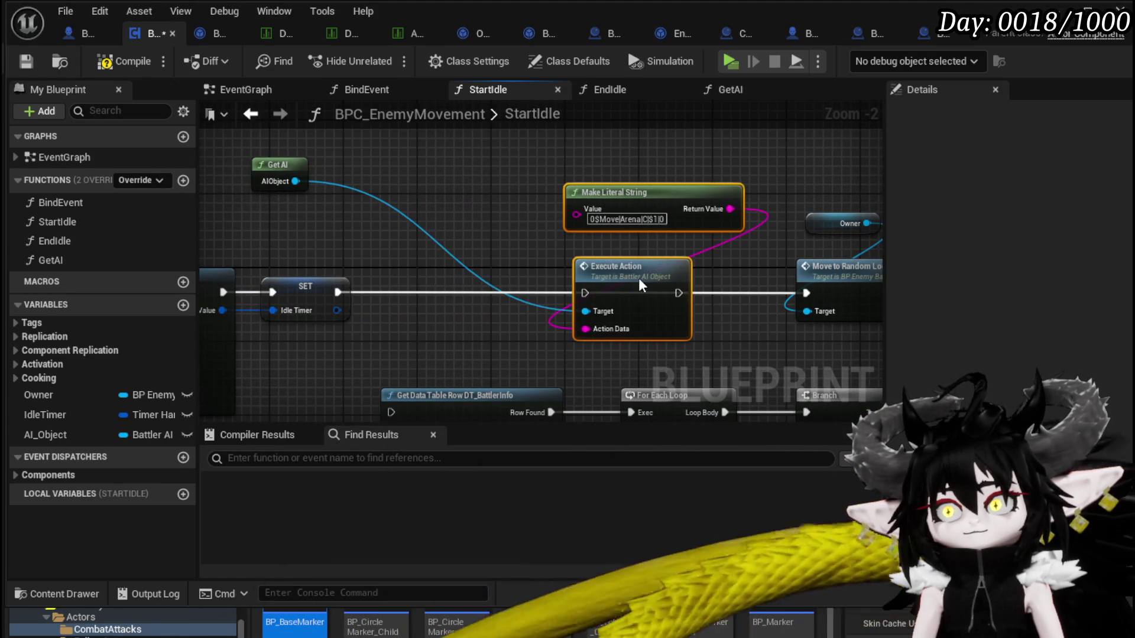
Move Get AI beside Execute Action, then compile and save StartIdle
{"action": "left_click", "coordinate": [270, 168]}
{"action": "mouse_move", "coordinate": [270, 167]}
{"action": "left_mouse_down"}
{"action": "mouse_move", "coordinate": [473, 233]}
{"action": "mouse_move", "coordinate": [432, 199]}
{"action": "mouse_move", "coordinate": [416, 207]}
{"action": "mouse_move", "coordinate": [441, 221]}
{"action": "mouse_move", "coordinate": [282, 319]}
{"action": "mouse_move", "coordinate": [284, 331]}
{"action": "left_mouse_up"}
{"action": "left_click", "coordinate": [427, 218]}
{"action": "mouse_move", "coordinate": [425, 274]}
{"action": "left_mouse_down"}
{"action": "mouse_move", "coordinate": [427, 217]}
{"action": "mouse_move", "coordinate": [491, 217]}
{"action": "left_mouse_up"}
{"action": "left_click", "coordinate": [293, 237]}
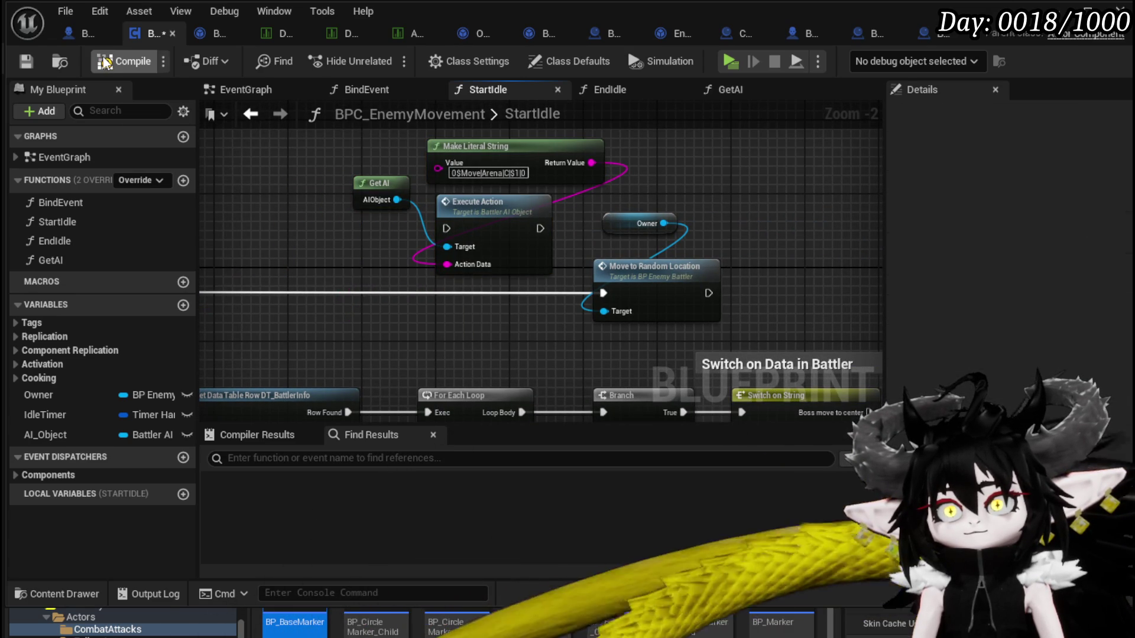
{"action": "left_click", "coordinate": [26, 60]}
{"action": "left_click_drag", "start_coordinate": [324, 253], "coordinate": [460, 241]}
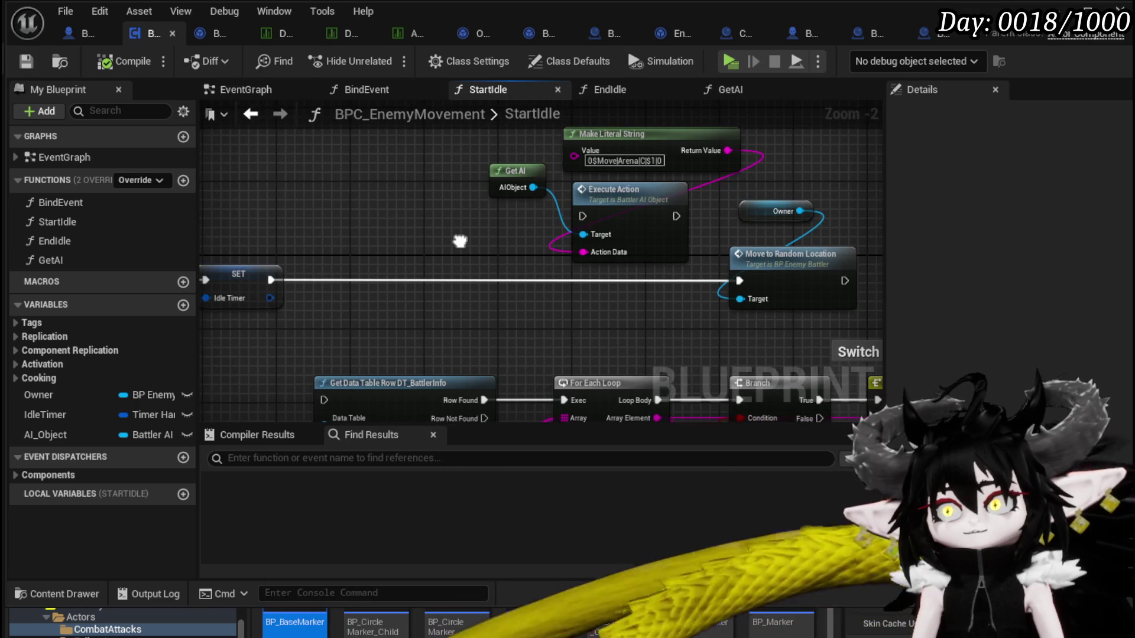
{"action": "scroll", "coordinate": [449, 214], "scroll_direction": "down", "scroll_amount": 2}
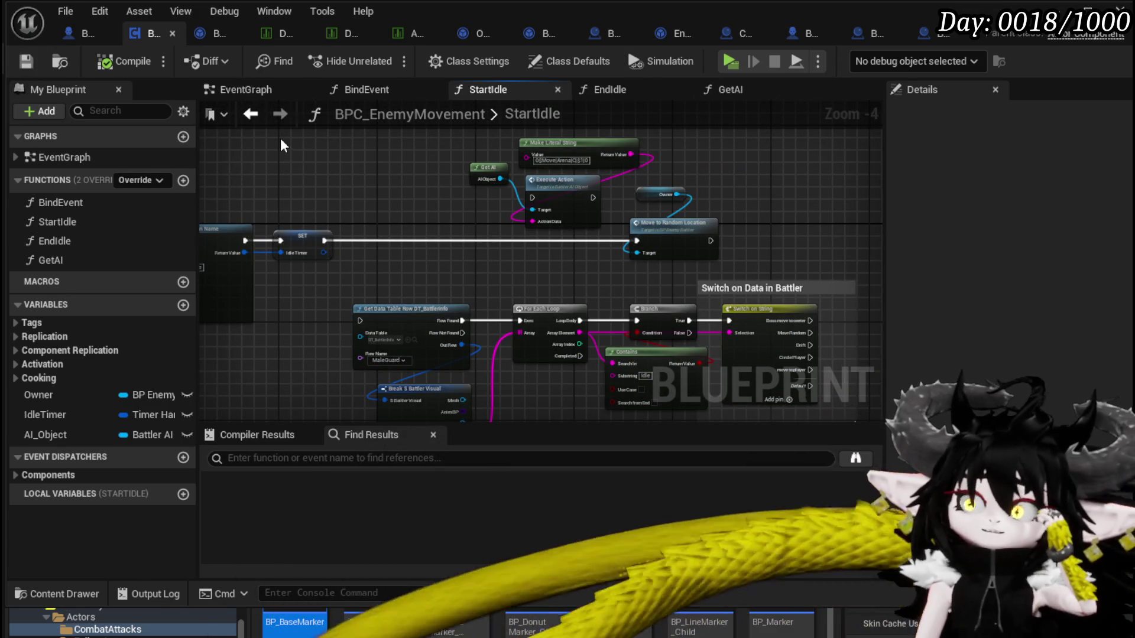
Review BattlerAI_Object's SetActionElite/Normal graph, nudging the Branch node up and right
{"action": "left_click", "coordinate": [208, 33]}
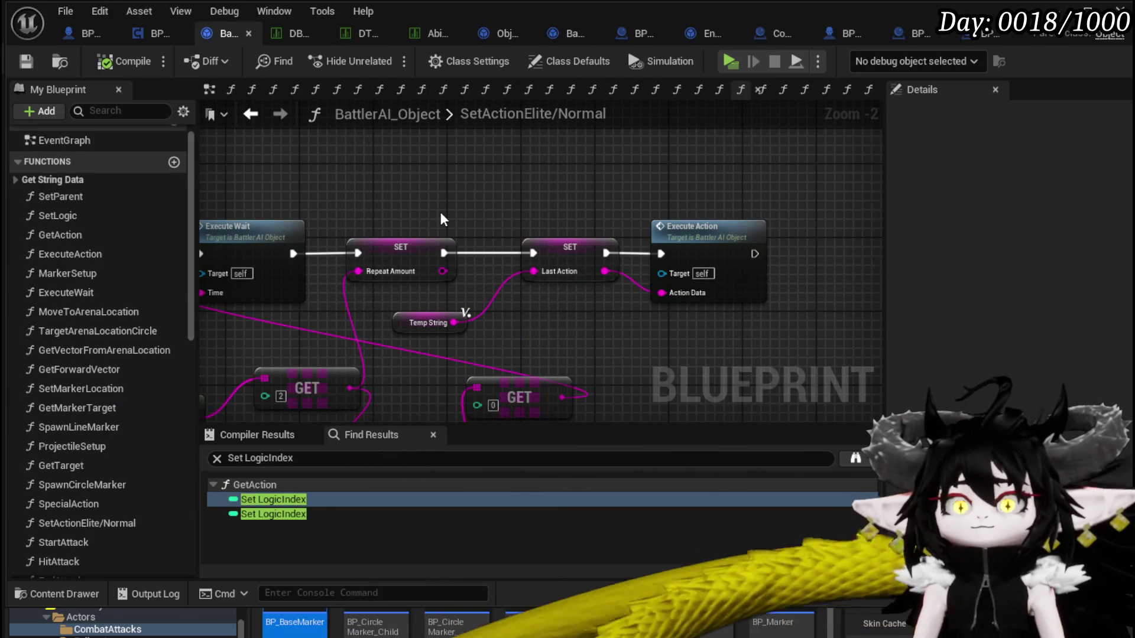
{"action": "scroll", "coordinate": [441, 220], "scroll_direction": "down", "scroll_amount": 1}
{"action": "mouse_move", "coordinate": [458, 214]}
{"action": "left_mouse_down"}
{"action": "mouse_move", "coordinate": [699, 217]}
{"action": "mouse_move", "coordinate": [688, 243]}
{"action": "left_mouse_up"}
{"action": "scroll", "coordinate": [658, 246], "scroll_direction": "down", "scroll_amount": 1}
{"action": "left_click_drag", "start_coordinate": [604, 235], "coordinate": [820, 206]}
{"action": "left_click_drag", "start_coordinate": [487, 235], "coordinate": [565, 252]}
{"action": "left_click_drag", "start_coordinate": [401, 255], "coordinate": [442, 249]}
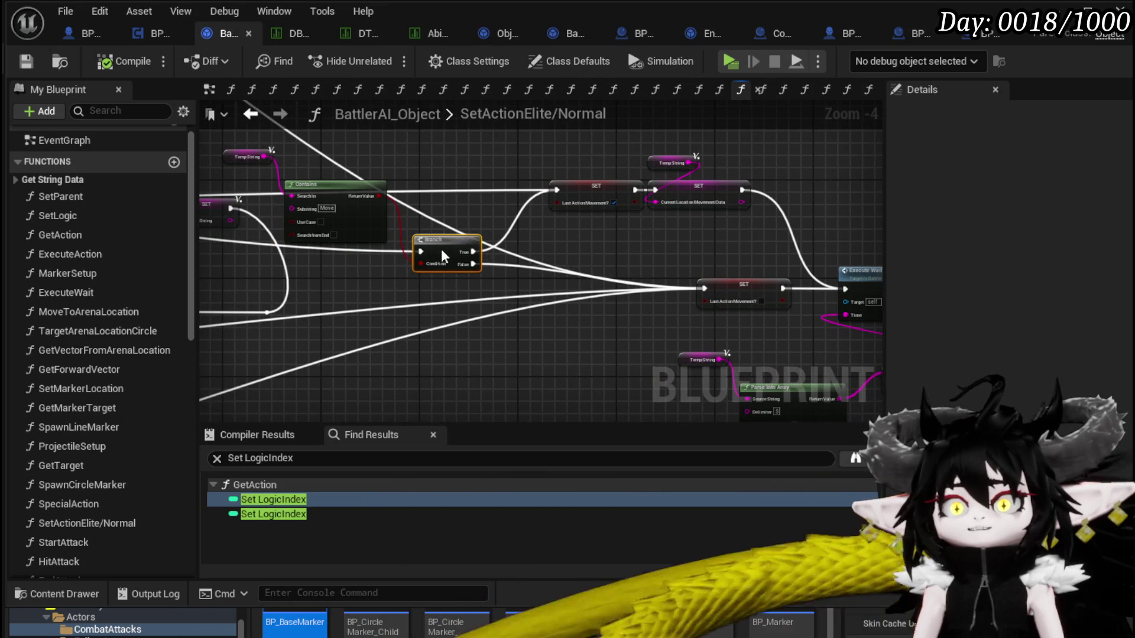
{"action": "left_click_drag", "start_coordinate": [584, 238], "coordinate": [403, 250]}
{"action": "mouse_move", "coordinate": [633, 232]}
{"action": "left_mouse_down"}
{"action": "mouse_move", "coordinate": [314, 222]}
{"action": "mouse_move", "coordinate": [349, 162]}
{"action": "left_mouse_up"}
Move the Parse Into Array and GET nodes left in SetActionElite/Normal
{"action": "left_click_drag", "start_coordinate": [287, 312], "coordinate": [494, 253]}
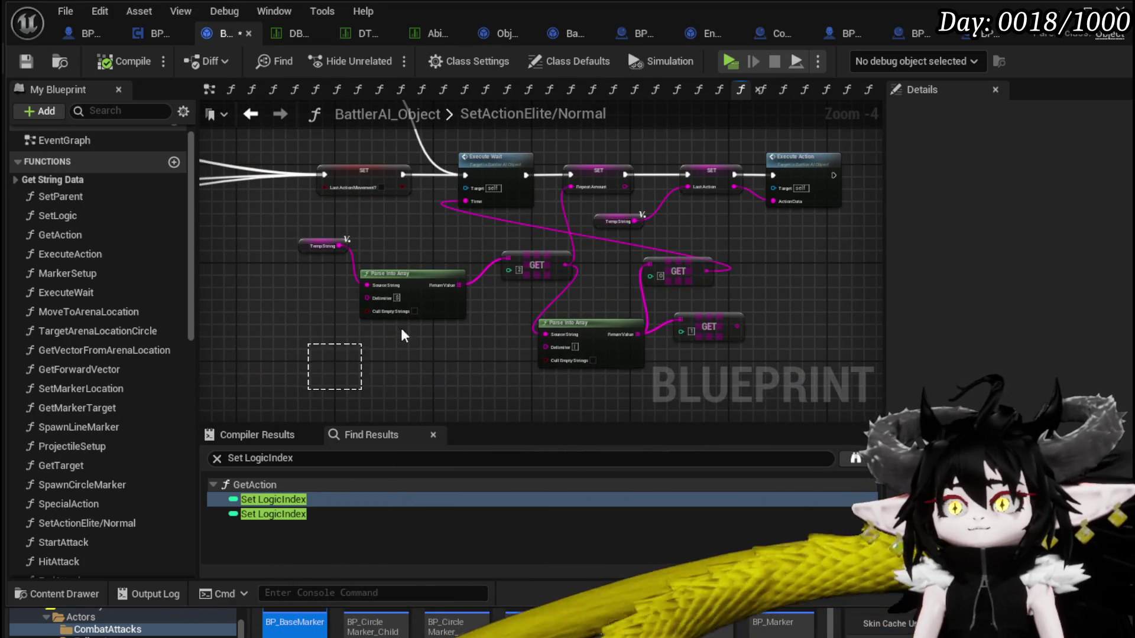
{"action": "left_click_drag", "start_coordinate": [346, 360], "coordinate": [797, 243]}
{"action": "mouse_move", "coordinate": [689, 265]}
{"action": "left_mouse_down"}
{"action": "mouse_move", "coordinate": [548, 261]}
{"action": "mouse_move", "coordinate": [568, 263]}
{"action": "left_mouse_up"}
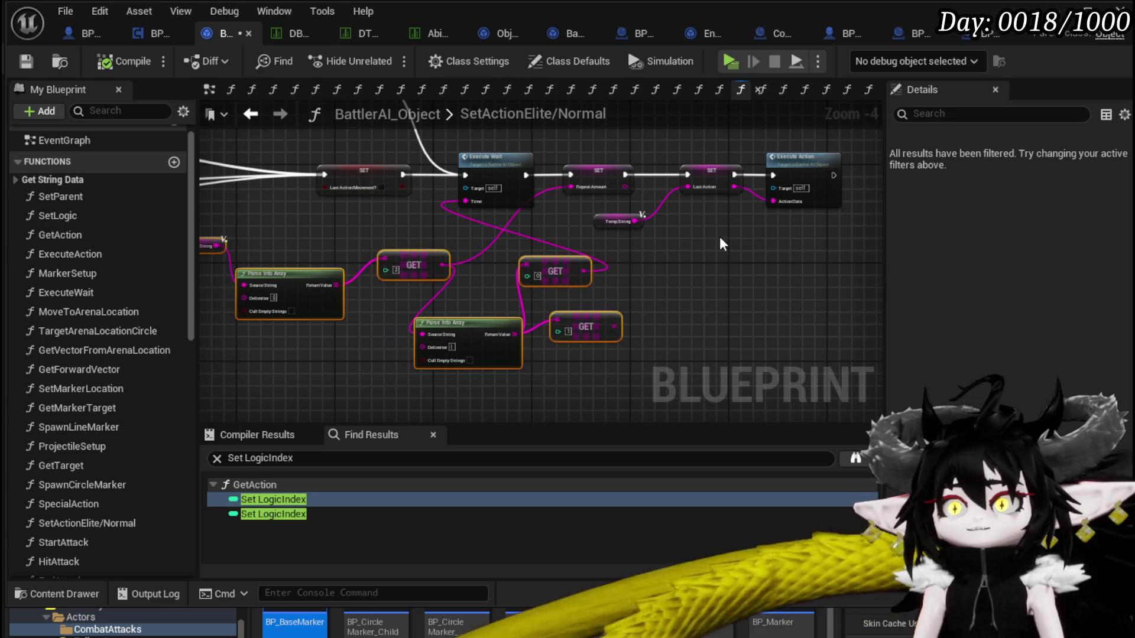
{"action": "left_click", "coordinate": [611, 222]}
{"action": "left_click_drag", "start_coordinate": [659, 210], "coordinate": [555, 245]}
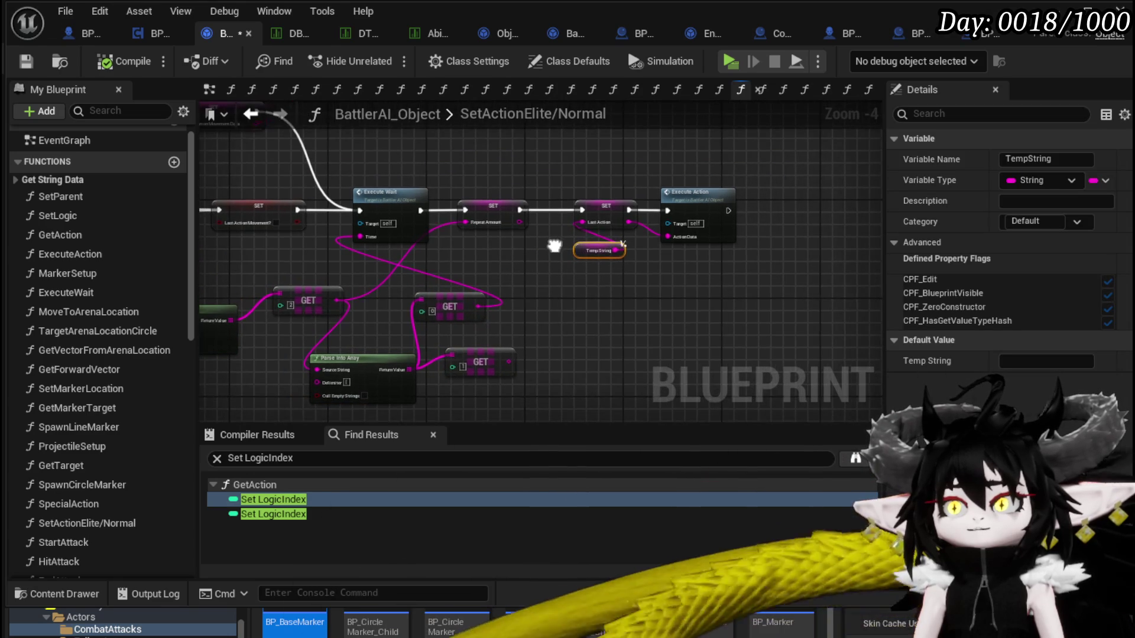
{"action": "left_click", "coordinate": [555, 246]}
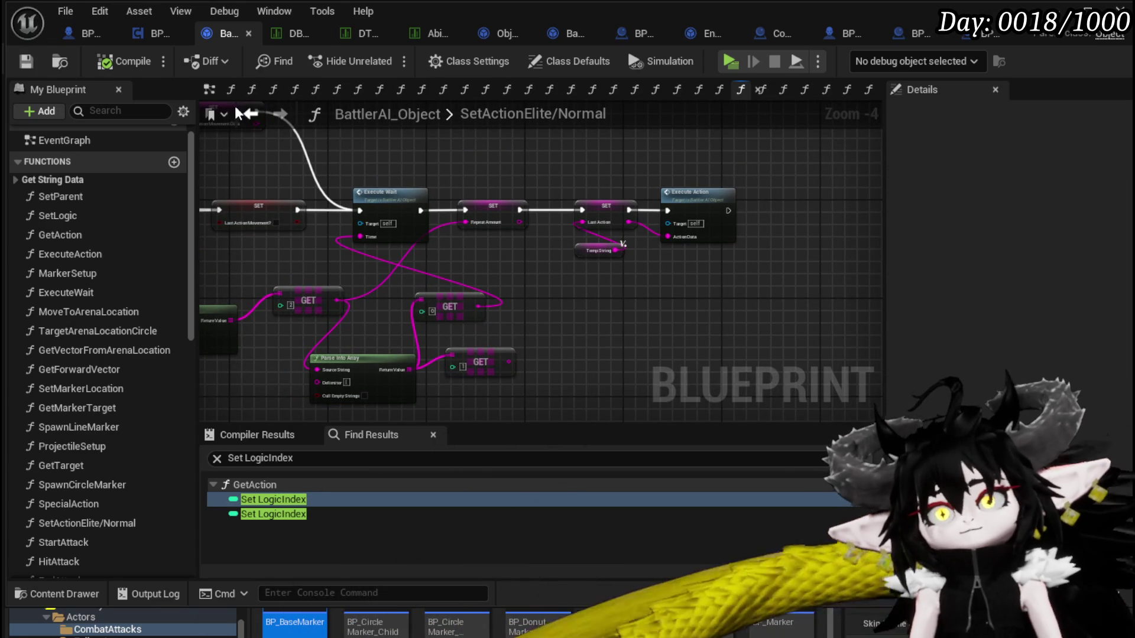
Inspect the ability timer and montage nodes in BP_EnemyBattler's EventGraph
{"action": "left_click", "coordinate": [131, 34]}
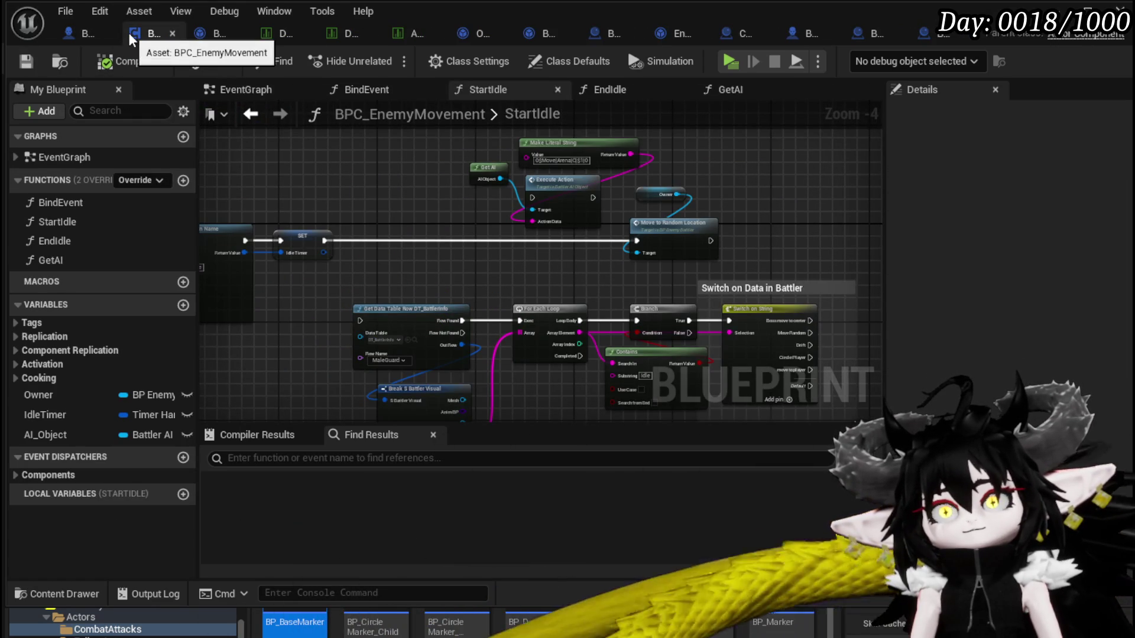
{"action": "left_click", "coordinate": [89, 34]}
{"action": "mouse_move", "coordinate": [516, 252]}
{"action": "left_mouse_down"}
{"action": "mouse_move", "coordinate": [380, 255]}
{"action": "mouse_move", "coordinate": [399, 158]}
{"action": "left_mouse_up"}
{"action": "scroll", "coordinate": [532, 183], "scroll_direction": "down", "scroll_amount": 3}
{"action": "scroll", "coordinate": [551, 183], "scroll_direction": "up", "scroll_amount": 1}
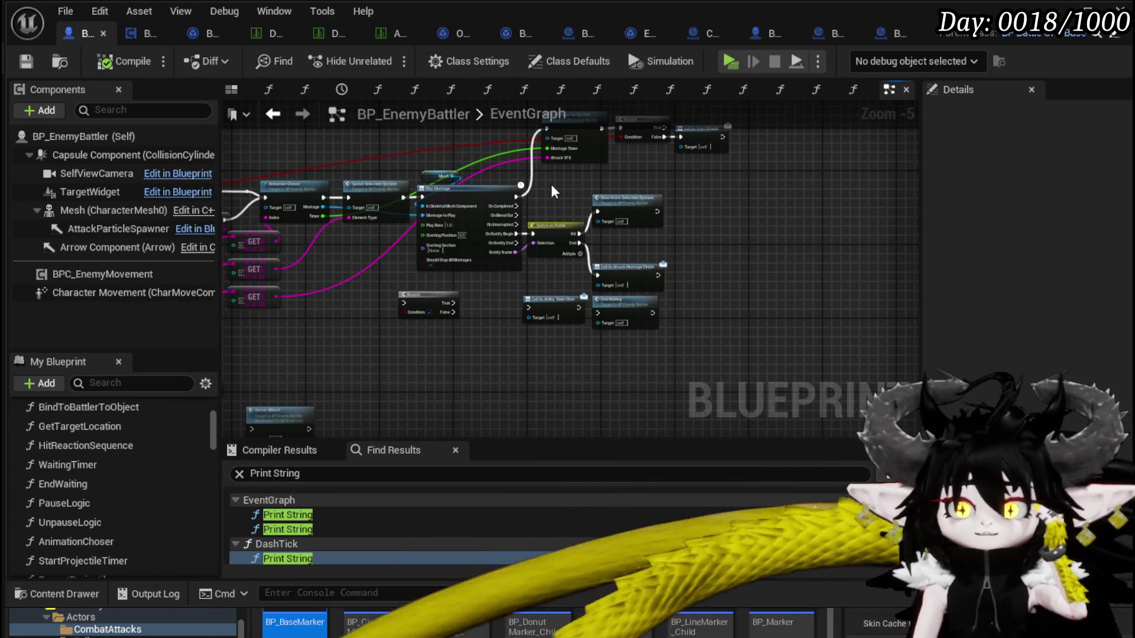
{"action": "mouse_move", "coordinate": [551, 191]}
{"action": "left_mouse_down"}
{"action": "mouse_move", "coordinate": [520, 236]}
{"action": "mouse_move", "coordinate": [662, 219]}
{"action": "mouse_move", "coordinate": [725, 189]}
{"action": "mouse_move", "coordinate": [570, 184]}
{"action": "left_mouse_up"}
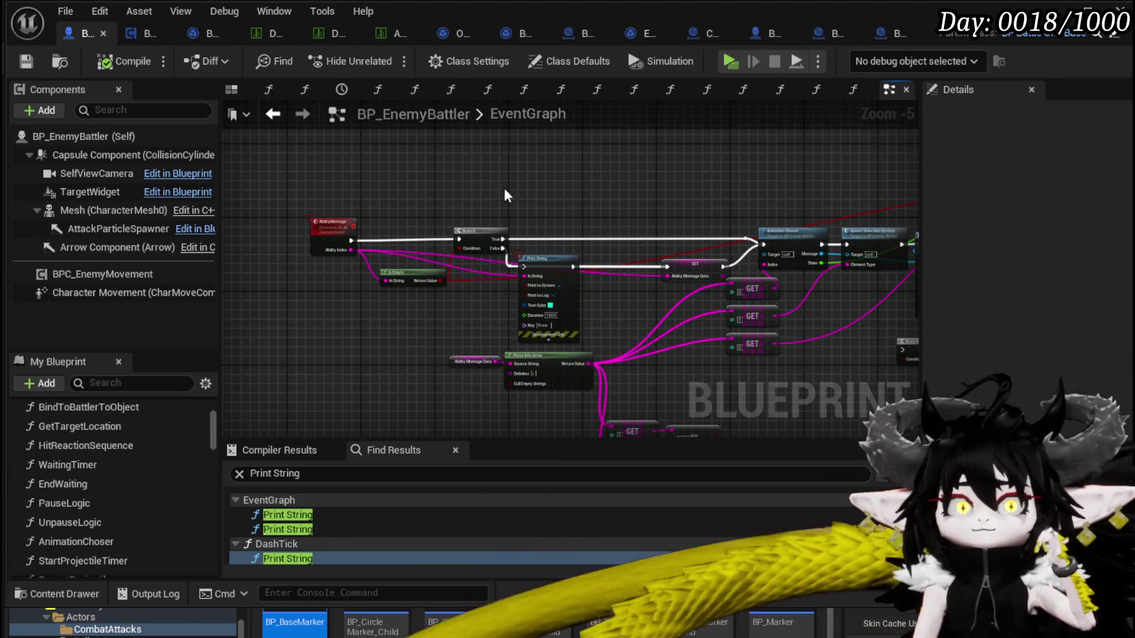
{"action": "mouse_move", "coordinate": [434, 159]}
{"action": "left_mouse_down"}
{"action": "mouse_move", "coordinate": [616, 165]}
{"action": "mouse_move", "coordinate": [419, 157]}
{"action": "mouse_move", "coordinate": [353, 171]}
{"action": "mouse_move", "coordinate": [378, 155]}
{"action": "mouse_move", "coordinate": [480, 152]}
{"action": "mouse_move", "coordinate": [280, 141]}
{"action": "left_mouse_up"}
Glance at StartIdle and the Switch/SET nodes, then bring up the animation montage data table
{"action": "left_click", "coordinate": [128, 40]}
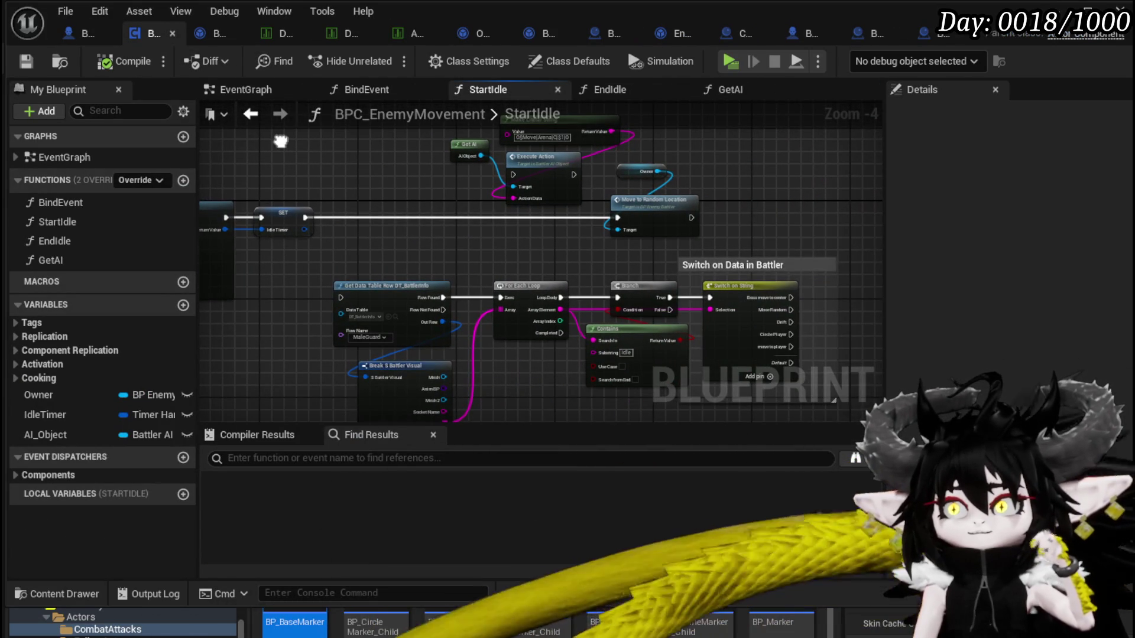
{"action": "left_click", "coordinate": [216, 38]}
{"action": "mouse_move", "coordinate": [225, 177]}
{"action": "left_mouse_down"}
{"action": "mouse_move", "coordinate": [408, 195]}
{"action": "mouse_move", "coordinate": [331, 224]}
{"action": "mouse_move", "coordinate": [406, 205]}
{"action": "mouse_move", "coordinate": [378, 204]}
{"action": "left_mouse_up"}
{"action": "left_click", "coordinate": [298, 34]}
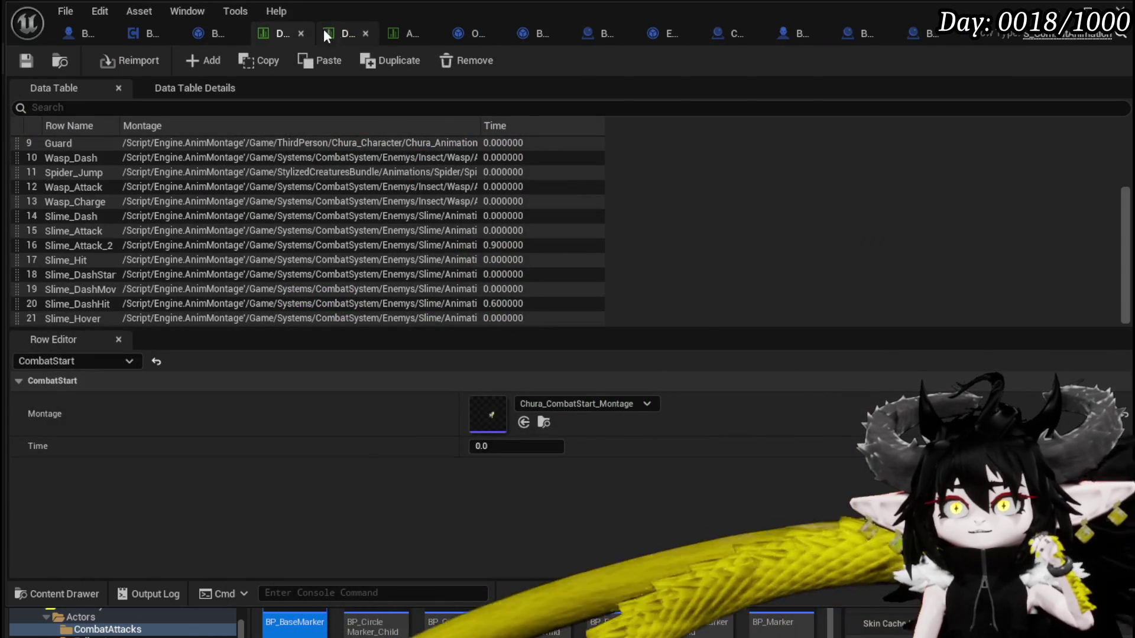
Inspect Slime_Fire|Elite's CombatLogic Index [4] entry ending $4|3|1 and save the battler data table
{"action": "left_click", "coordinate": [331, 33]}
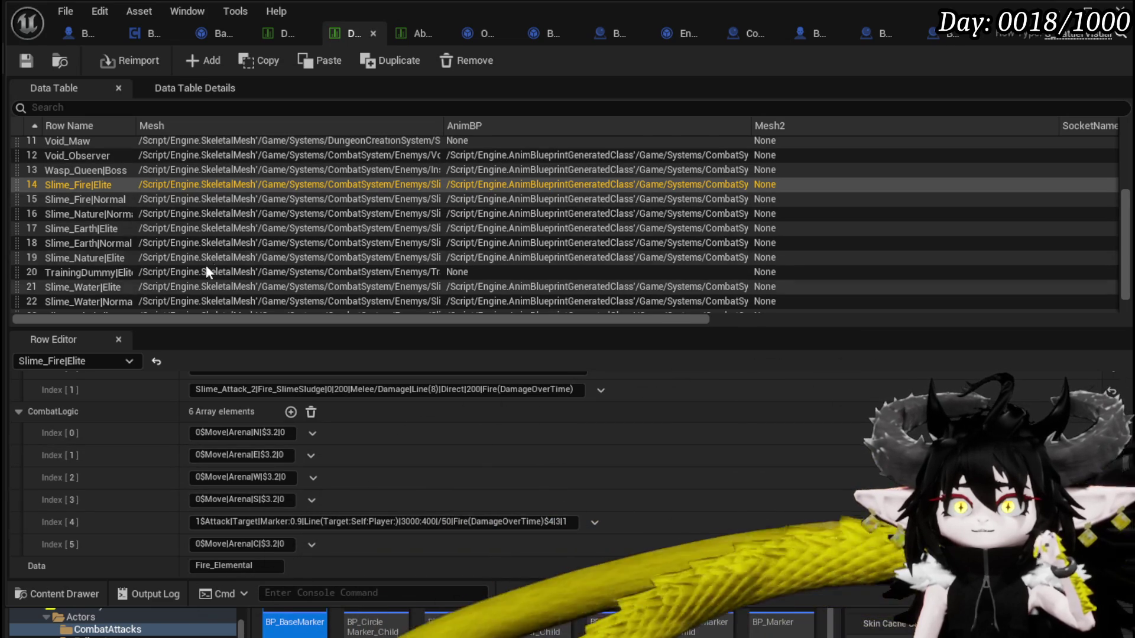
{"action": "scroll", "coordinate": [214, 260], "scroll_direction": "down", "scroll_amount": 1}
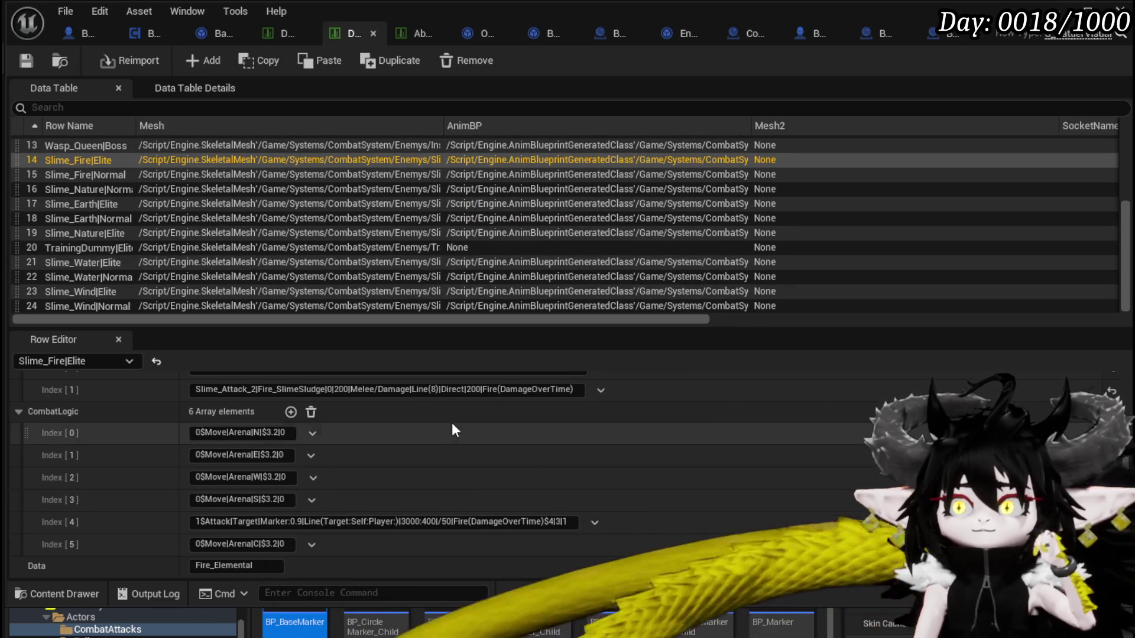
{"action": "left_click_drag", "start_coordinate": [543, 521], "coordinate": [554, 523]}
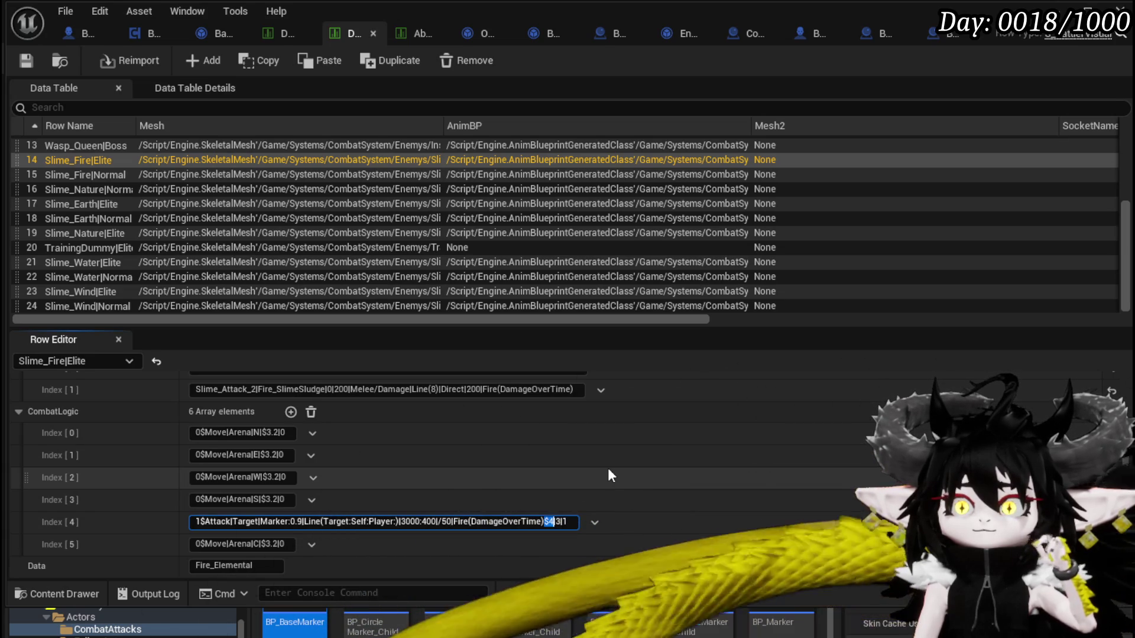
{"action": "key", "text": "Return"}
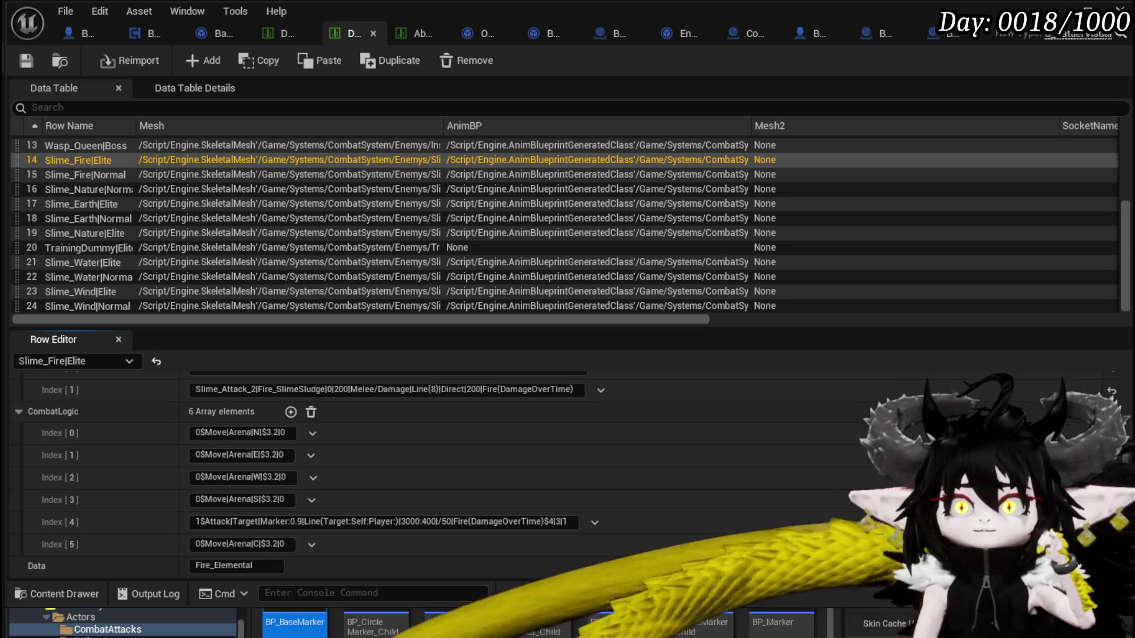
{"action": "left_click", "coordinate": [28, 61]}
Launch a Play preview of the game and bring up the in-game menu
{"action": "key", "text": "alt+Tab"}
{"action": "left_click", "coordinate": [382, 58]}
{"action": "key", "text": "Tab"}
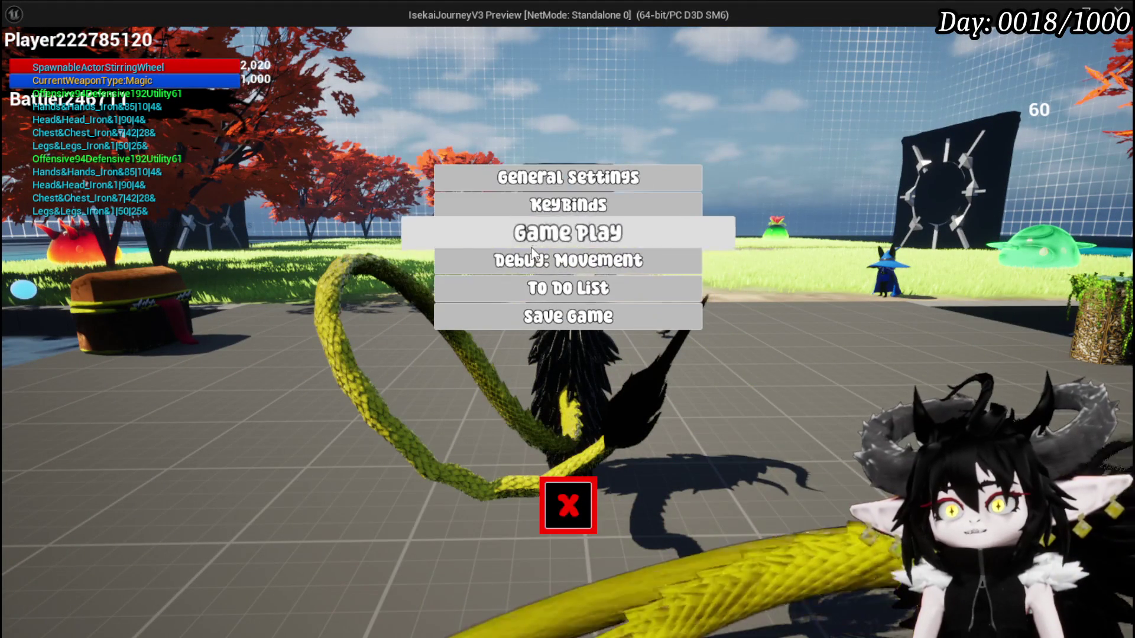
Open the in-game To Do List and print its entries on screen
{"action": "left_click", "coordinate": [567, 287]}
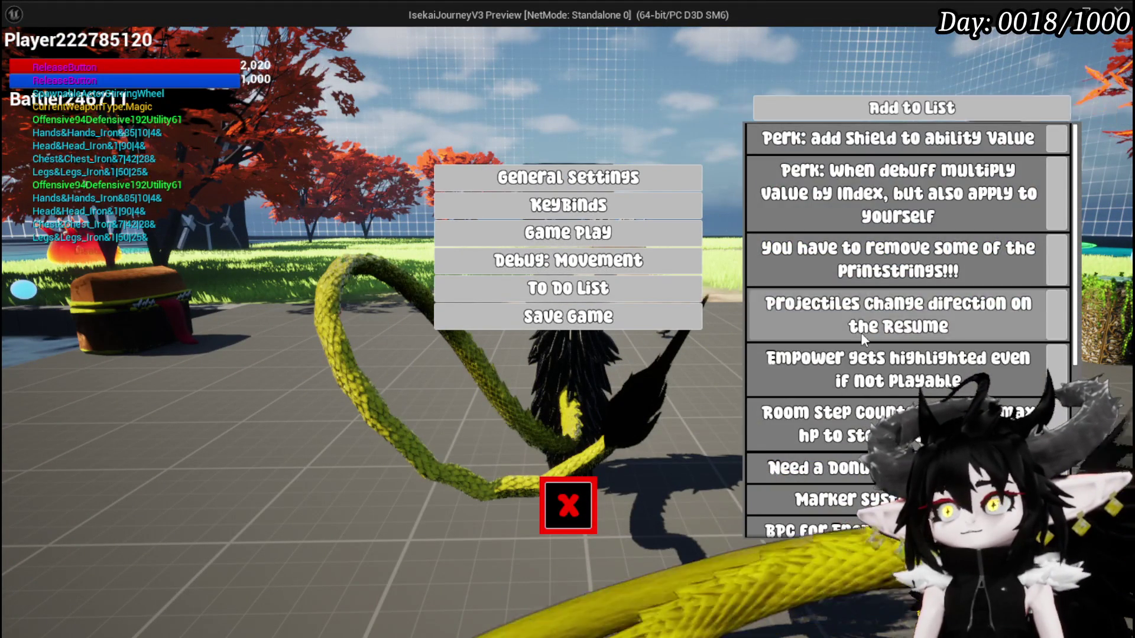
{"action": "scroll", "coordinate": [853, 333], "scroll_direction": "down", "scroll_amount": 5}
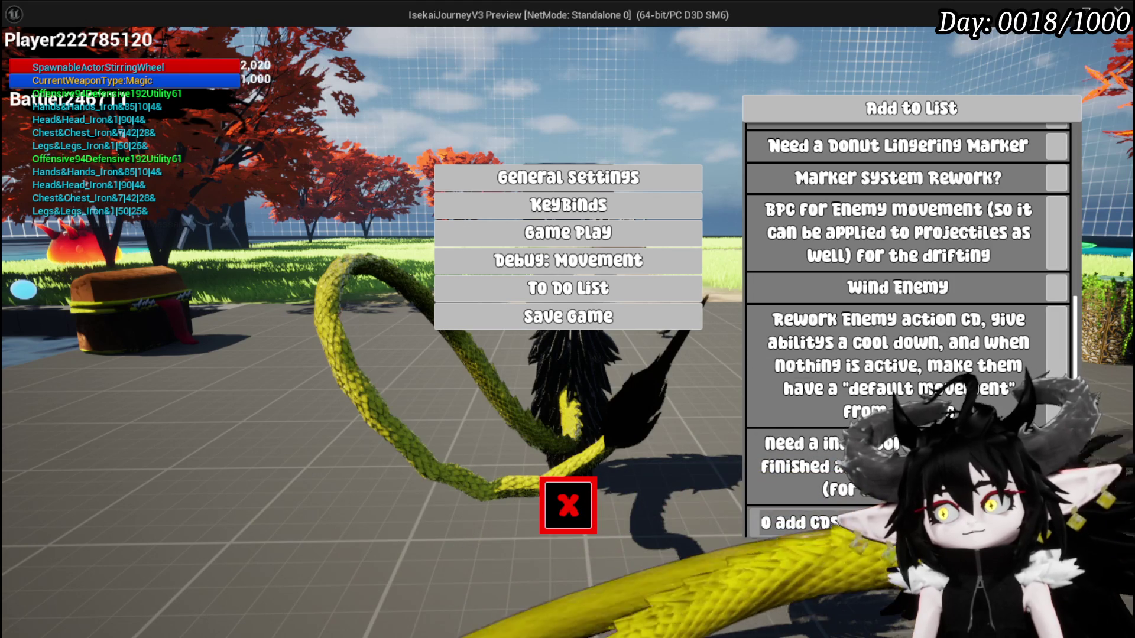
{"action": "left_click", "coordinate": [979, 311]}
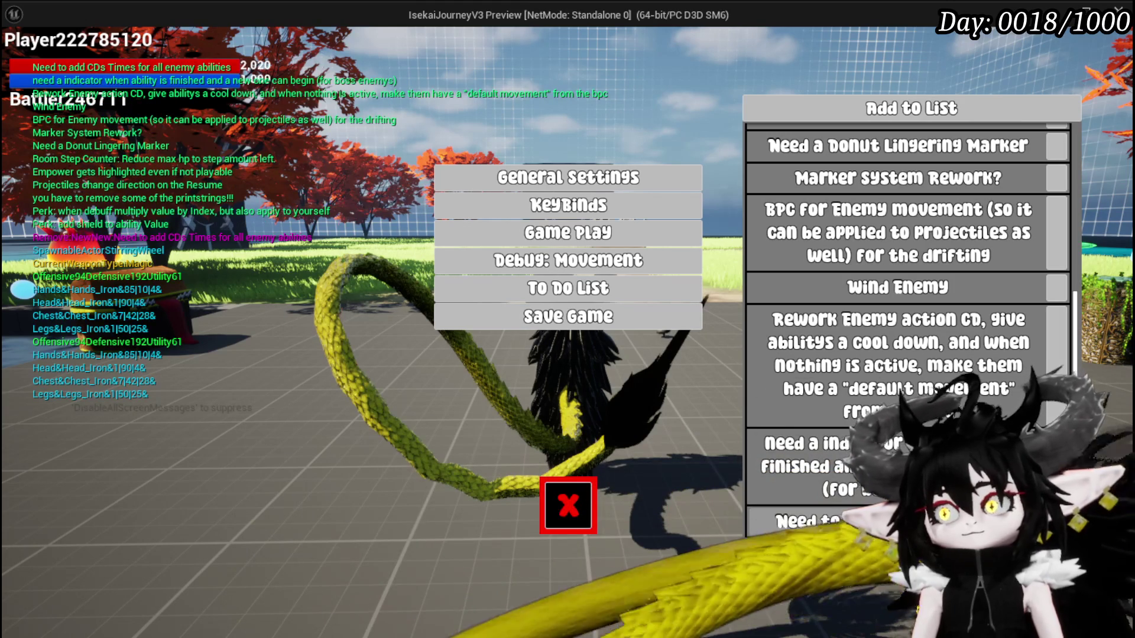
Delete the 'Rework Enemy action CD' task and close the menu to resume play
{"action": "scroll", "coordinate": [979, 311], "scroll_direction": "down", "scroll_amount": 1}
{"action": "scroll", "coordinate": [979, 312], "scroll_direction": "up", "scroll_amount": 2}
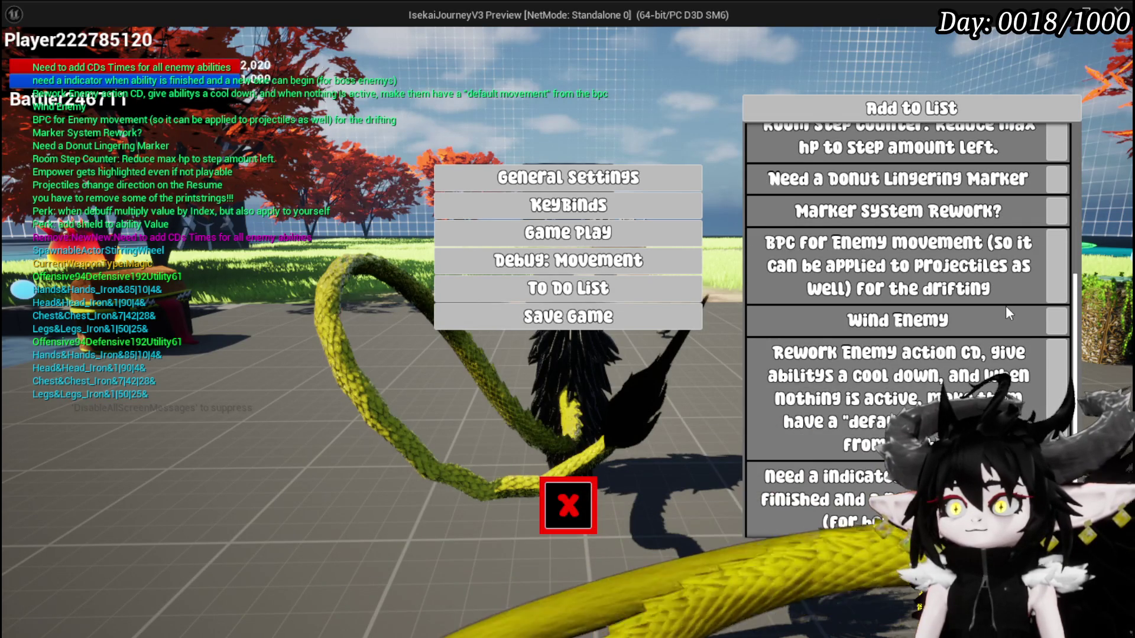
{"action": "scroll", "coordinate": [1005, 306], "scroll_direction": "up", "scroll_amount": 2}
{"action": "scroll", "coordinate": [1006, 306], "scroll_direction": "up", "scroll_amount": 1}
{"action": "scroll", "coordinate": [1006, 307], "scroll_direction": "down", "scroll_amount": 3}
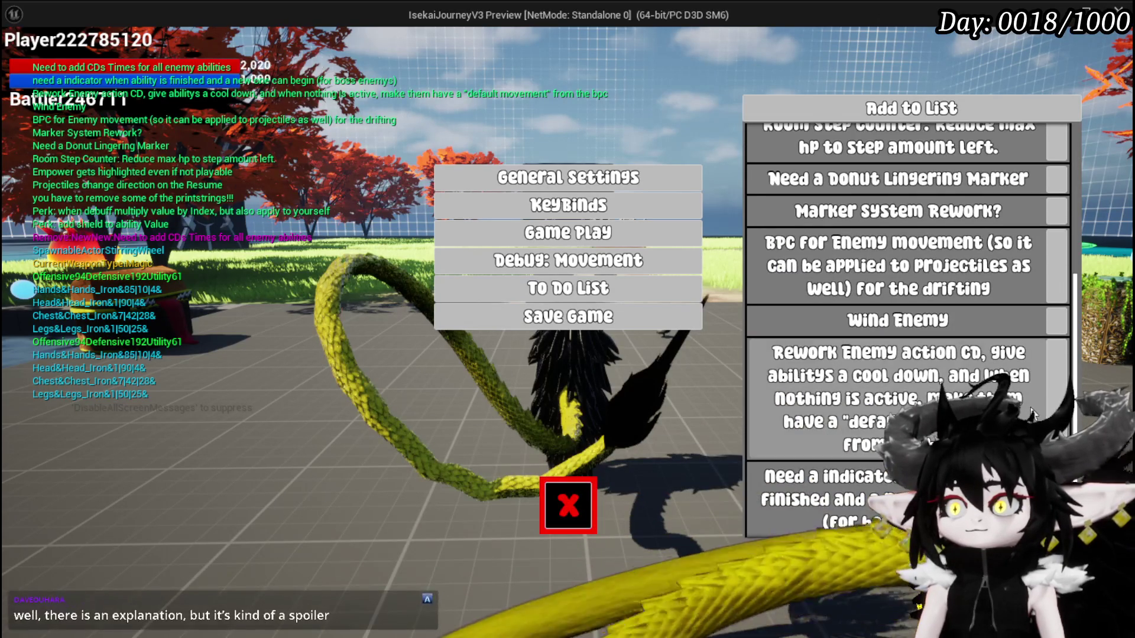
{"action": "left_click", "coordinate": [1051, 379]}
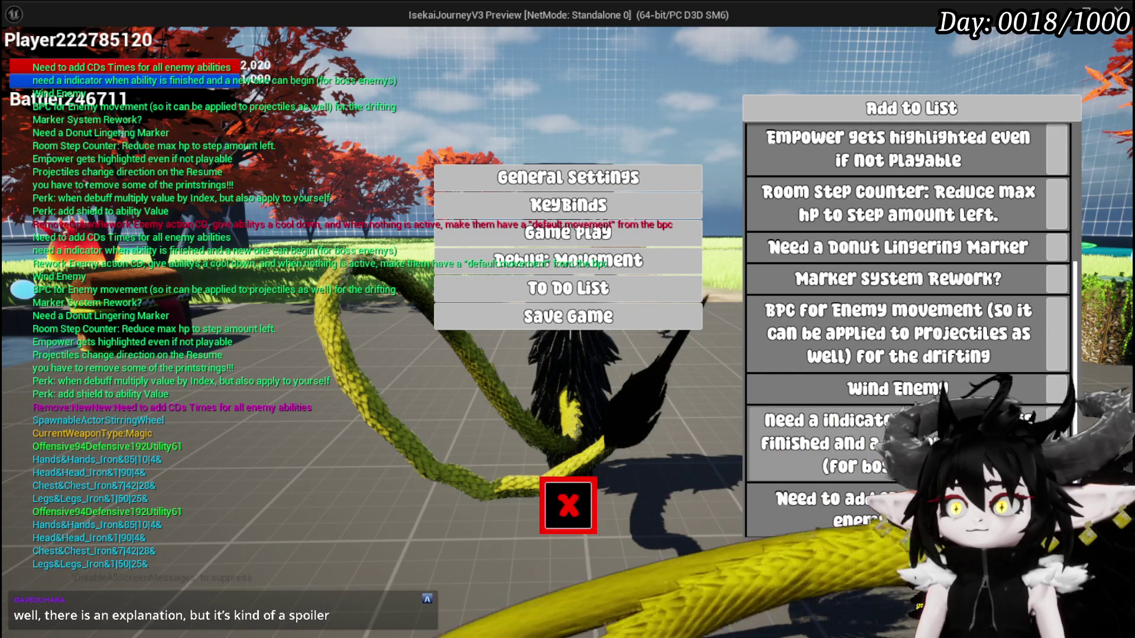
{"action": "scroll", "coordinate": [978, 364], "scroll_direction": "up", "scroll_amount": 1}
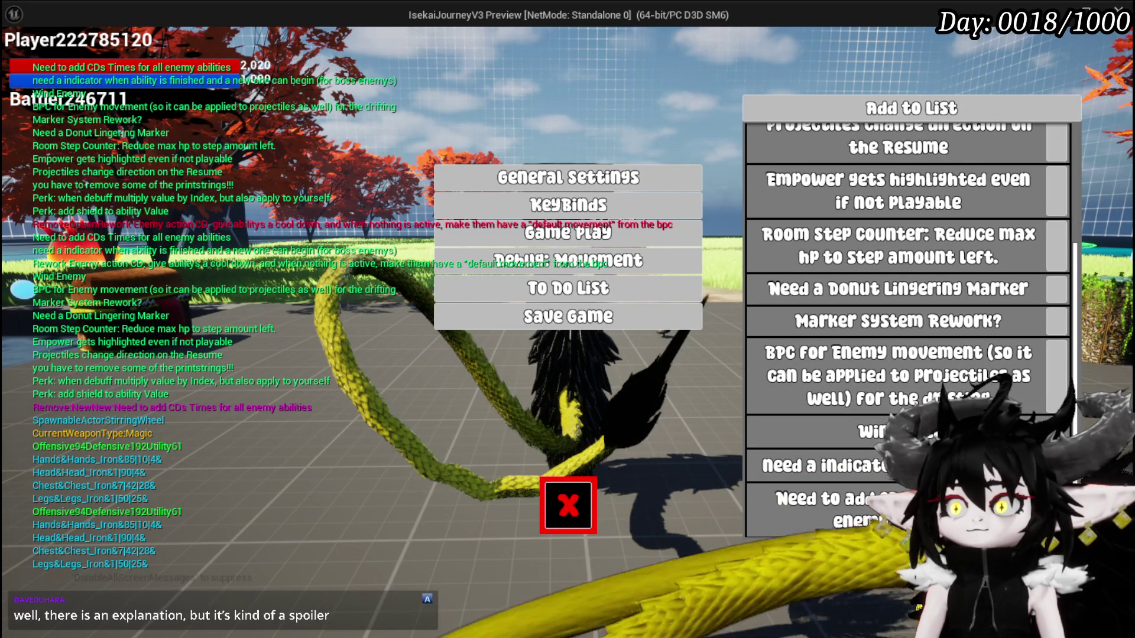
{"action": "left_click", "coordinate": [568, 505]}
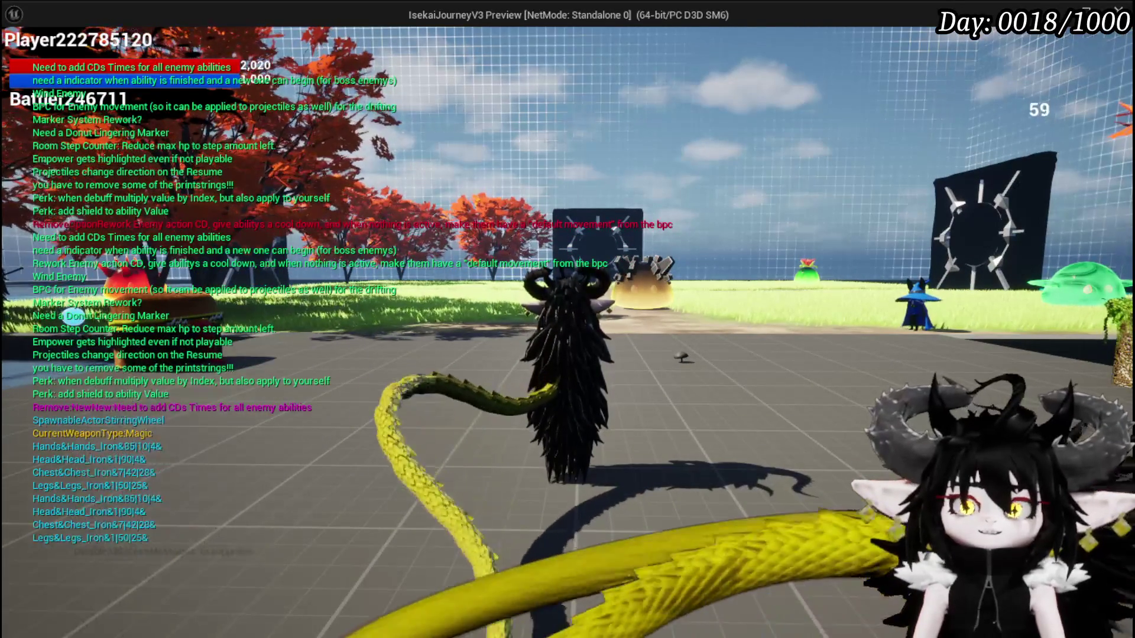
Walk the character forward past the gates onto the grass toward the water, jumping over the wall
{"action": "key", "text": "w"}
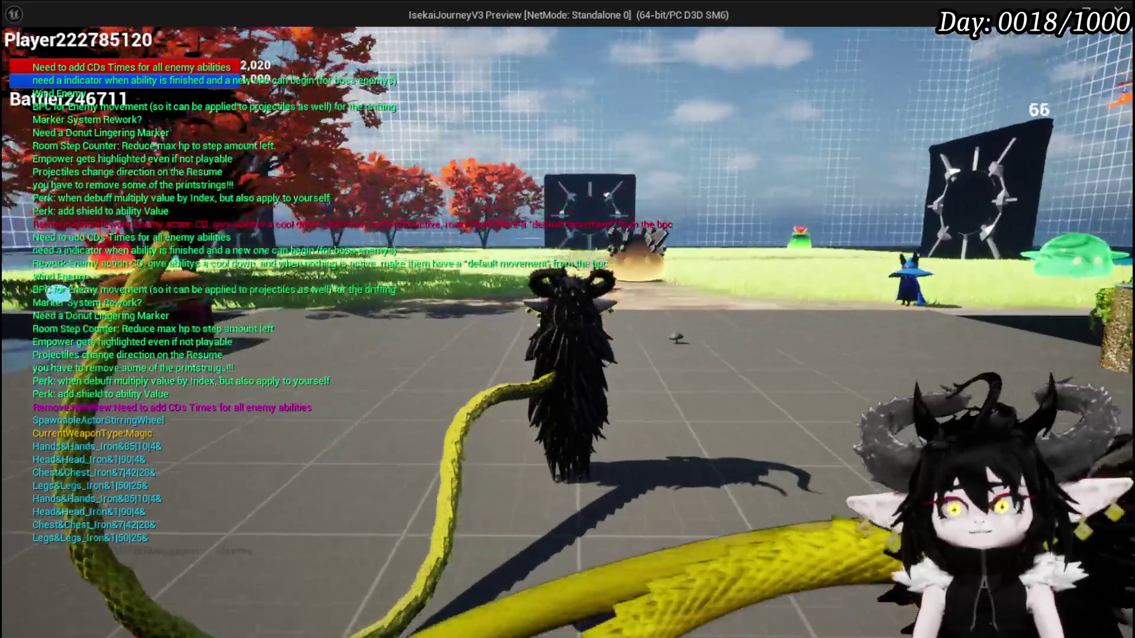
{"action": "key", "text": "w"}
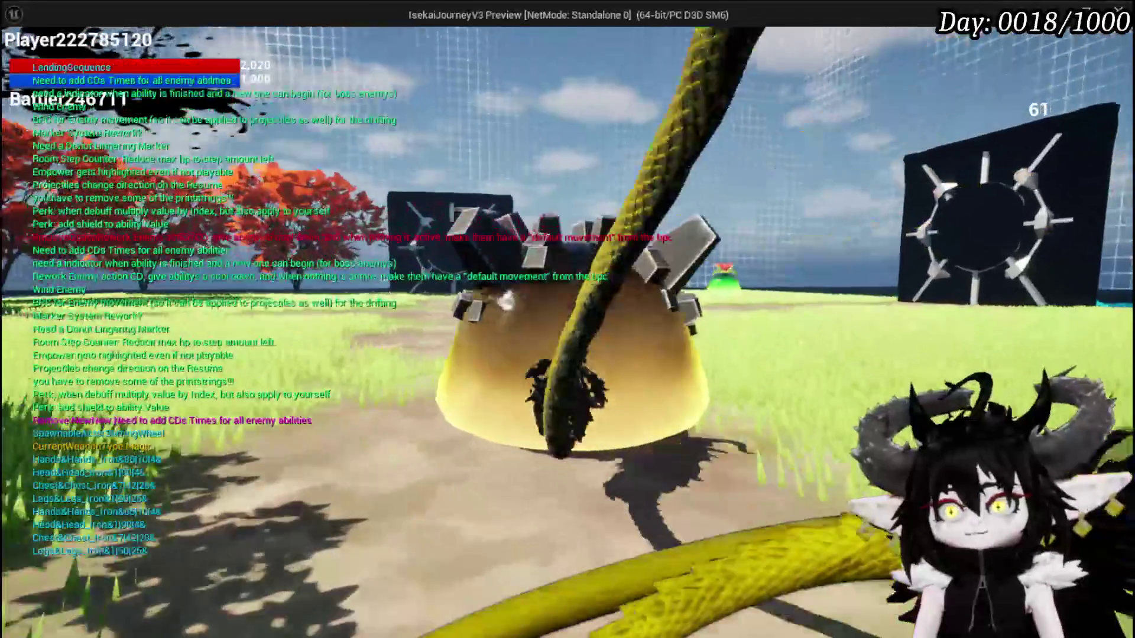
{"action": "key", "text": "w"}
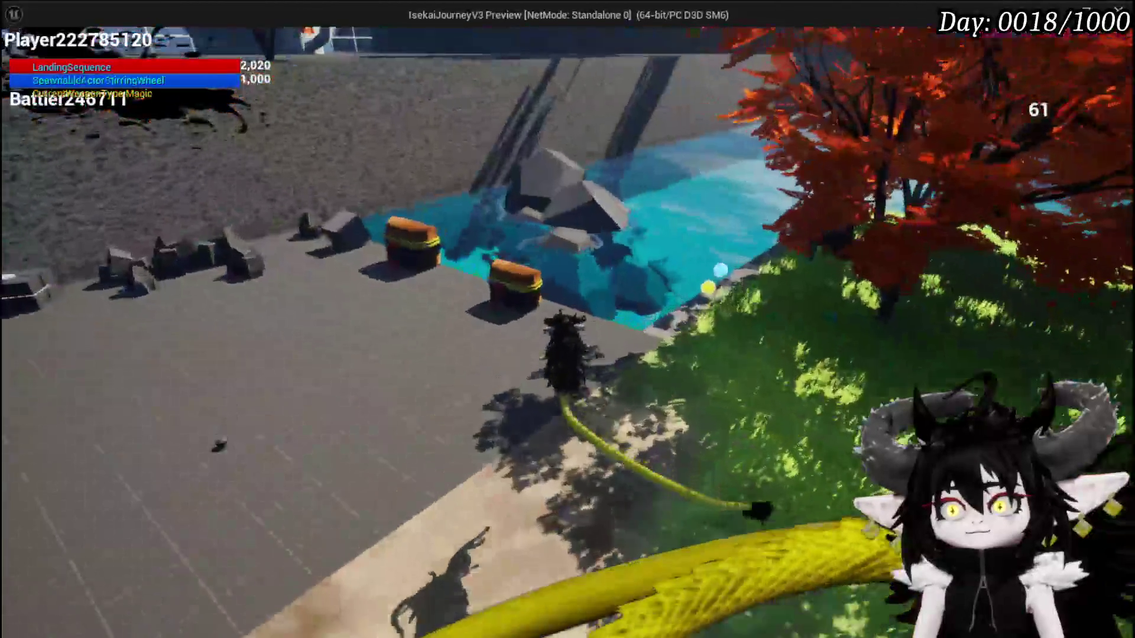
{"action": "key", "text": "space"}
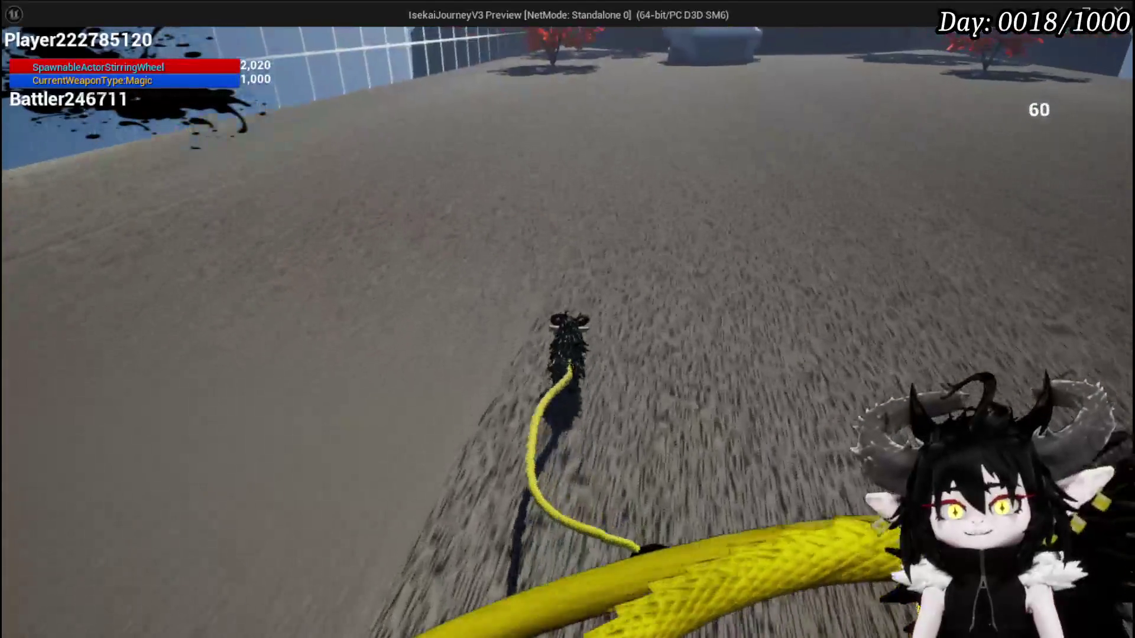
Run off the cliff onto the deck, across the grass past the flower slime, and jump over the orange tree
{"action": "key", "text": "w"}
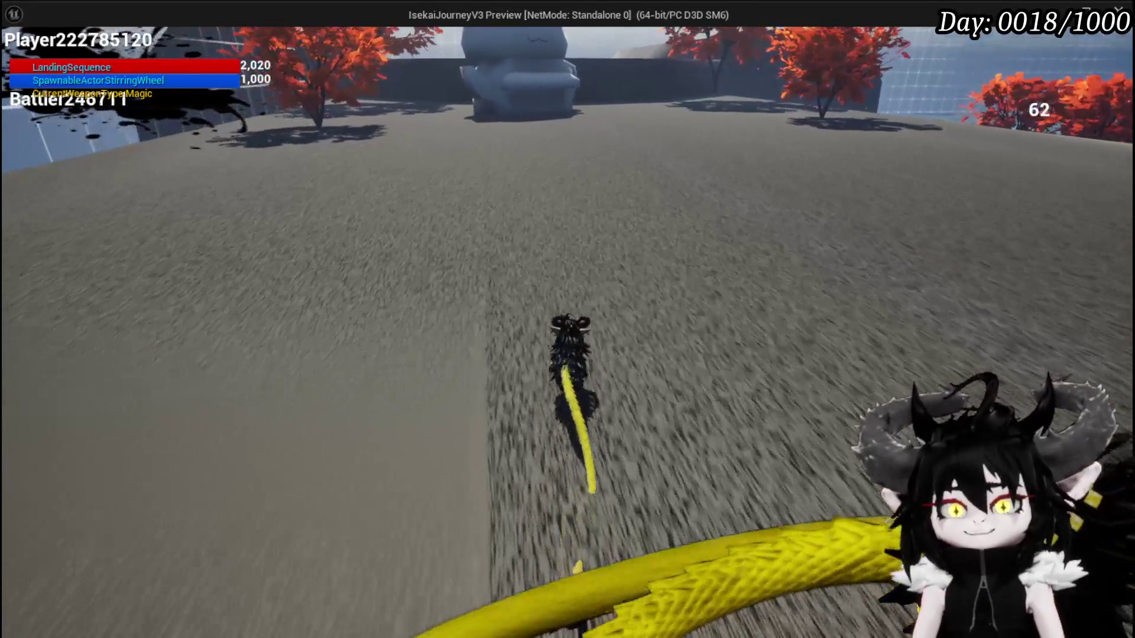
{"action": "key", "text": "w"}
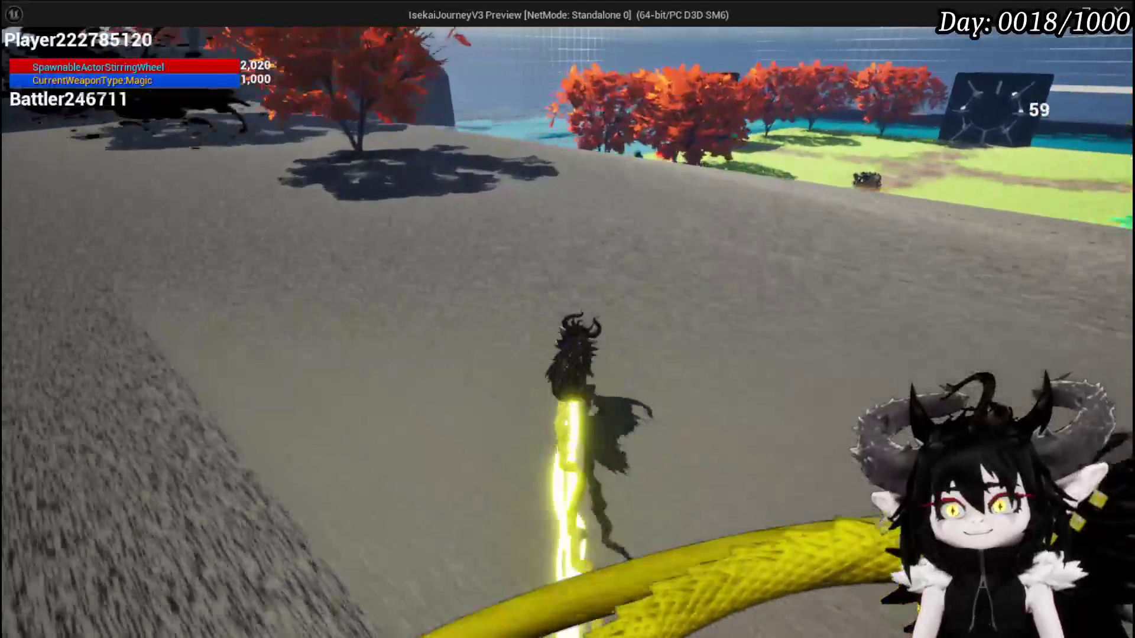
{"action": "key", "text": "w"}
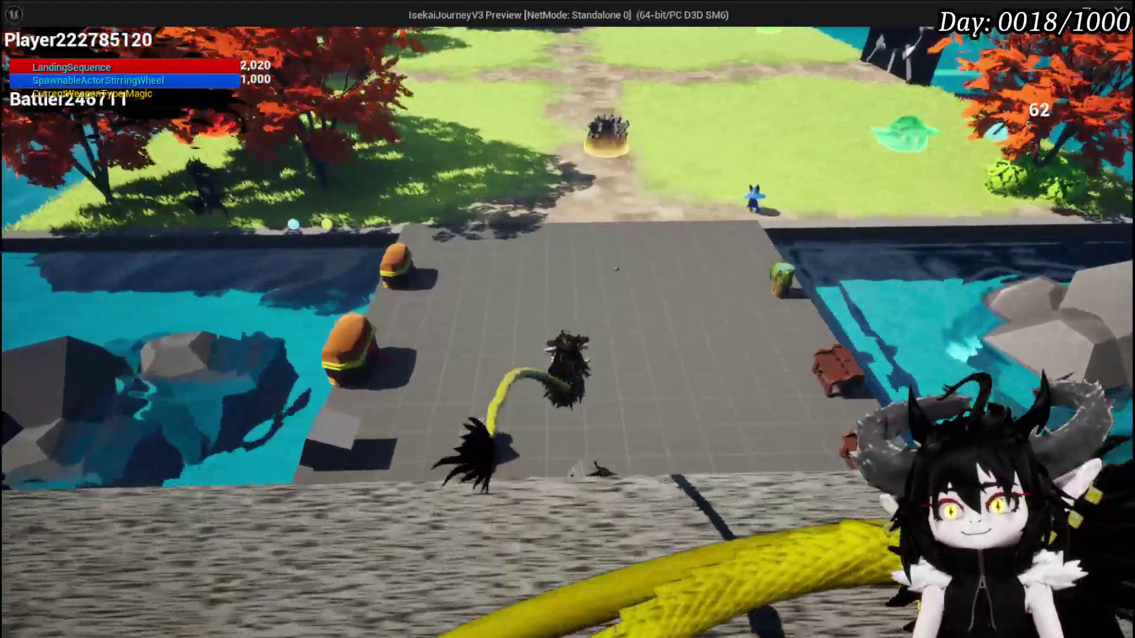
{"action": "key", "text": "w"}
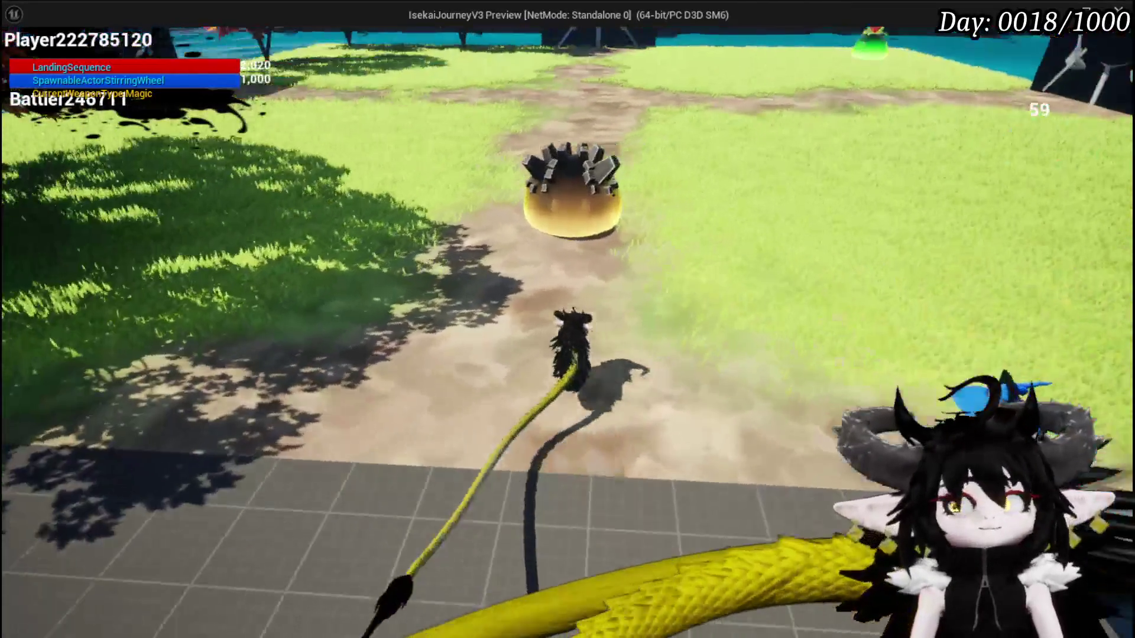
{"action": "key", "text": "w"}
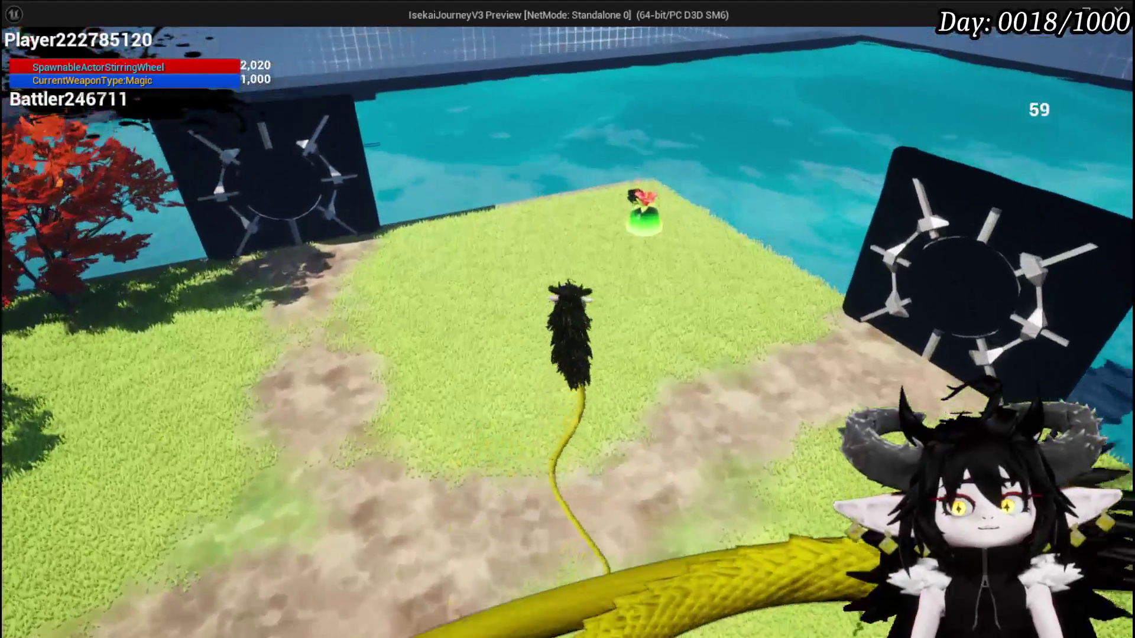
{"action": "key", "text": "space"}
{"action": "key", "text": "w"}
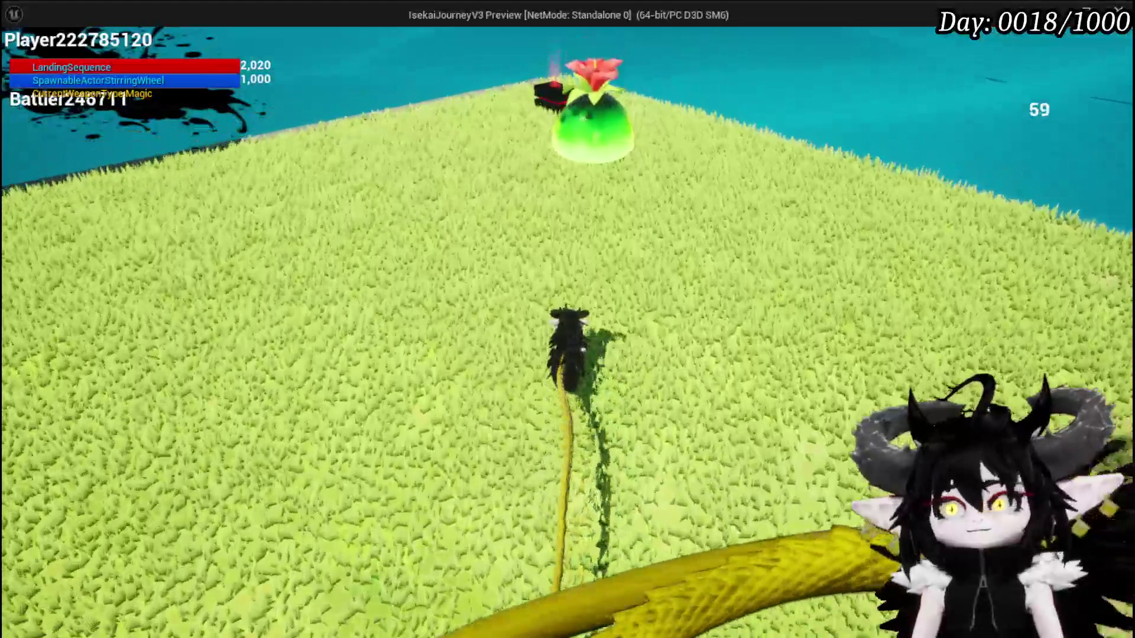
{"action": "key", "text": "w"}
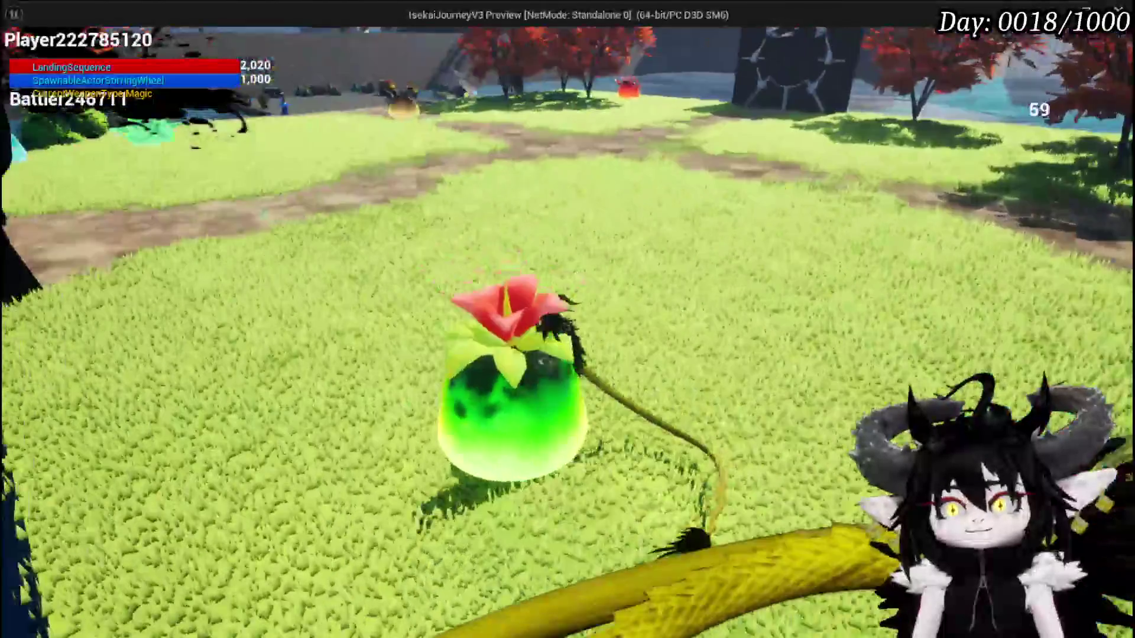
{"action": "key", "text": "w"}
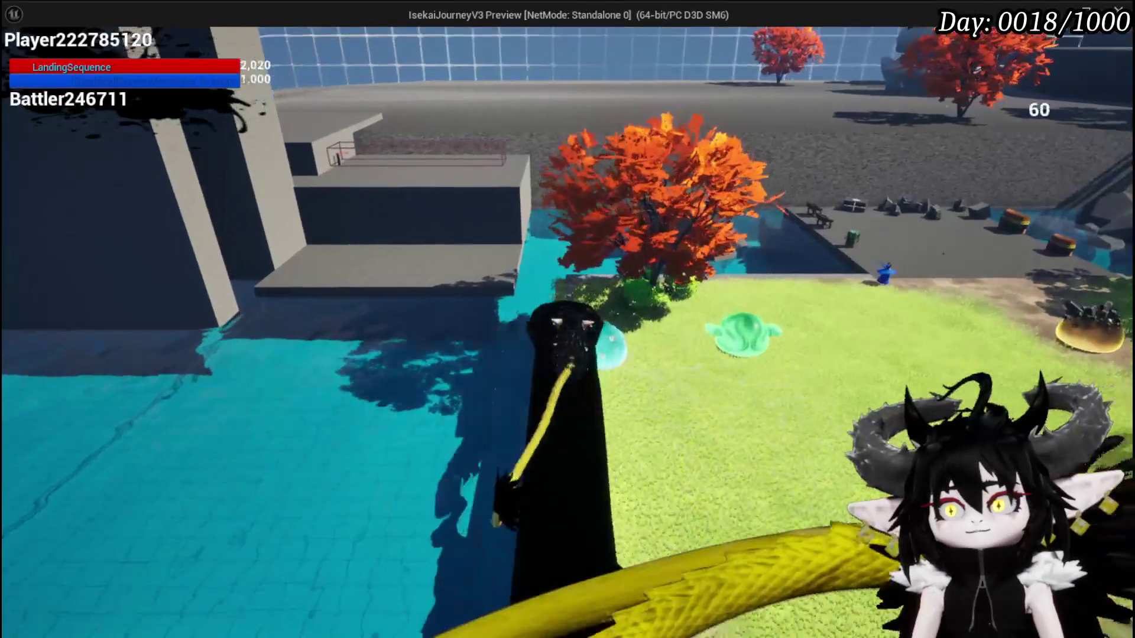
{"action": "key", "text": "space"}
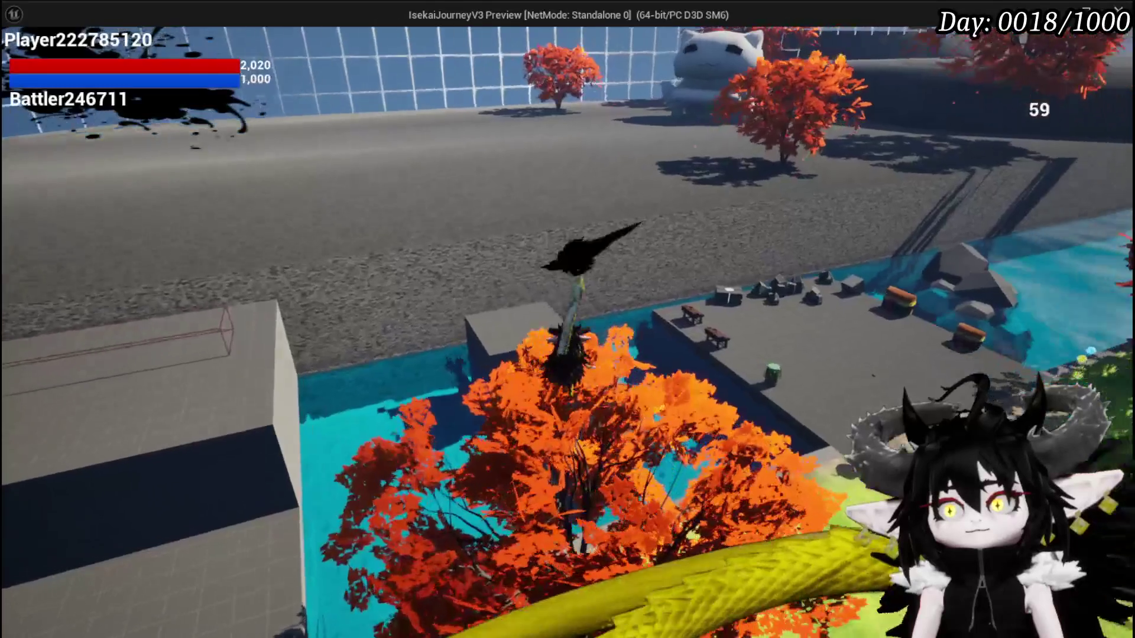
Stop the play session with Esc and save the level
{"action": "key", "text": "Escape"}
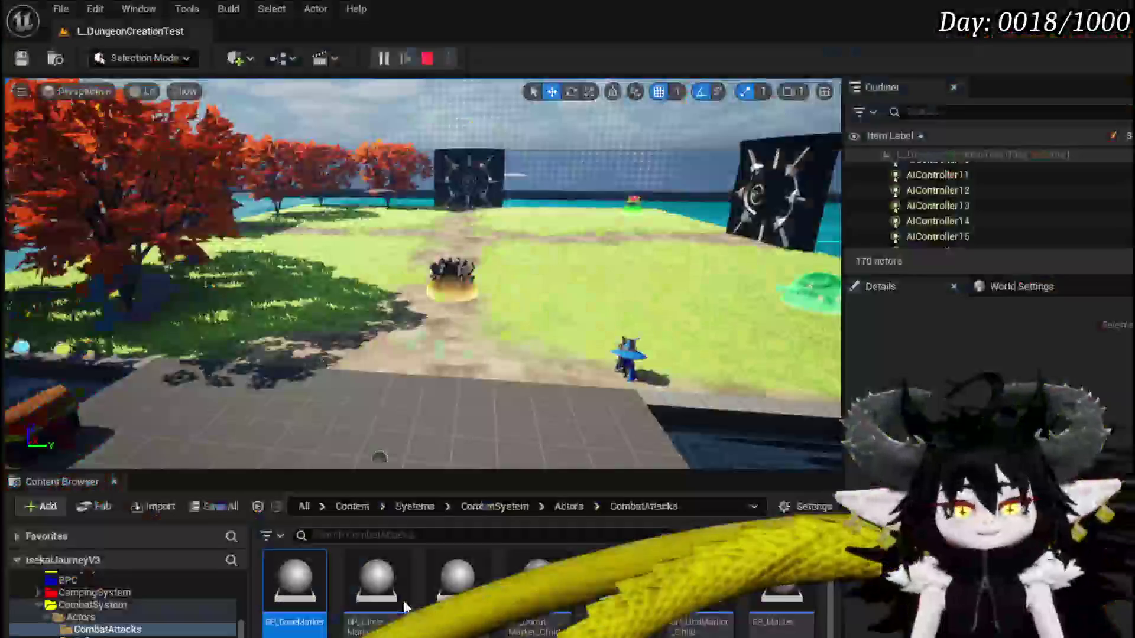
{"action": "left_click", "coordinate": [21, 58]}
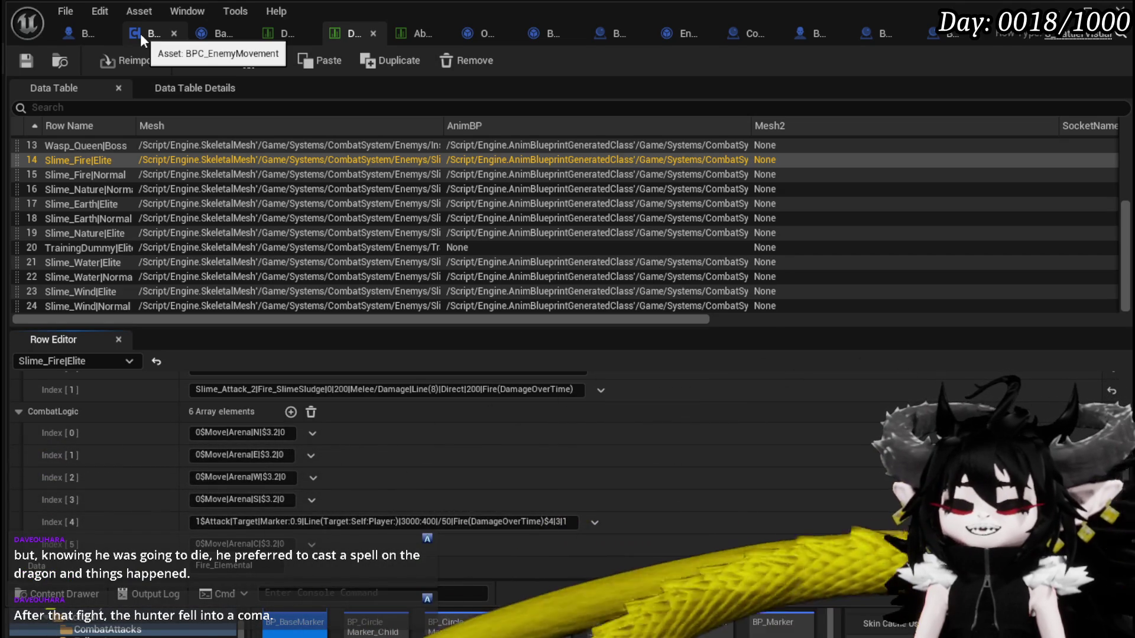
Pan BP_EnemyBattler's event graph to show its Print String nodes
{"action": "left_click", "coordinate": [76, 27]}
{"action": "left_click_drag", "start_coordinate": [447, 160], "coordinate": [436, 160]}
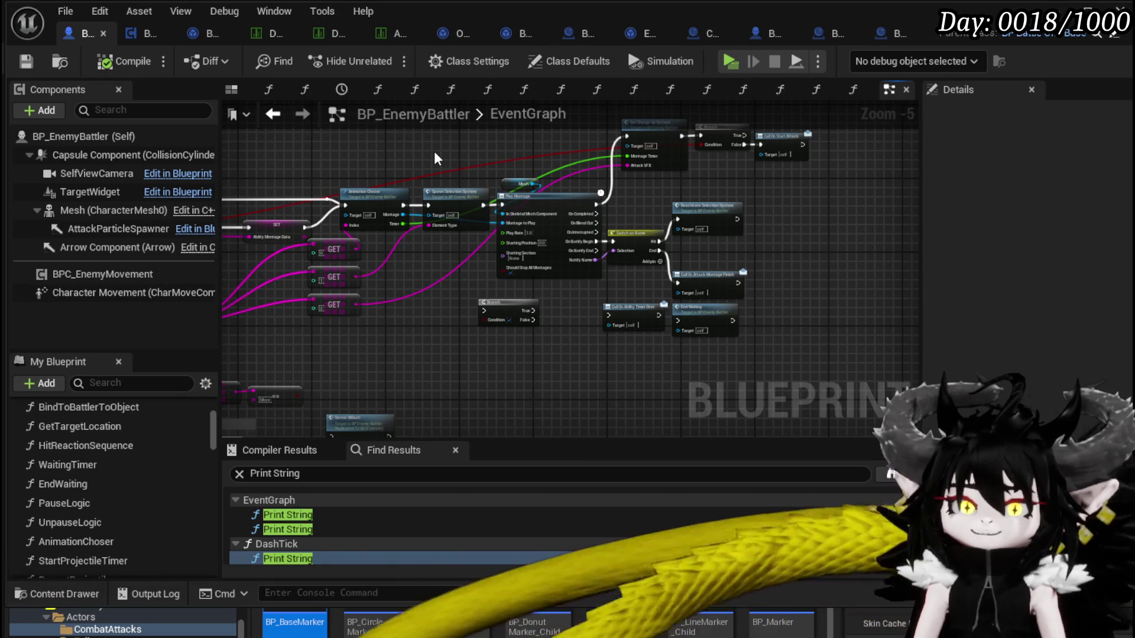
{"action": "mouse_move", "coordinate": [421, 150]}
{"action": "left_mouse_down"}
{"action": "mouse_move", "coordinate": [671, 183]}
{"action": "mouse_move", "coordinate": [341, 161]}
{"action": "left_mouse_up"}
Move StartIdle's Owner and Move to Random Location nodes left, then view SetActionElite/Normal in BattlerAI_Object
{"action": "left_click", "coordinate": [145, 34]}
{"action": "mouse_move", "coordinate": [422, 170]}
{"action": "left_mouse_down"}
{"action": "mouse_move", "coordinate": [352, 167]}
{"action": "mouse_move", "coordinate": [627, 185]}
{"action": "mouse_move", "coordinate": [465, 170]}
{"action": "left_mouse_up"}
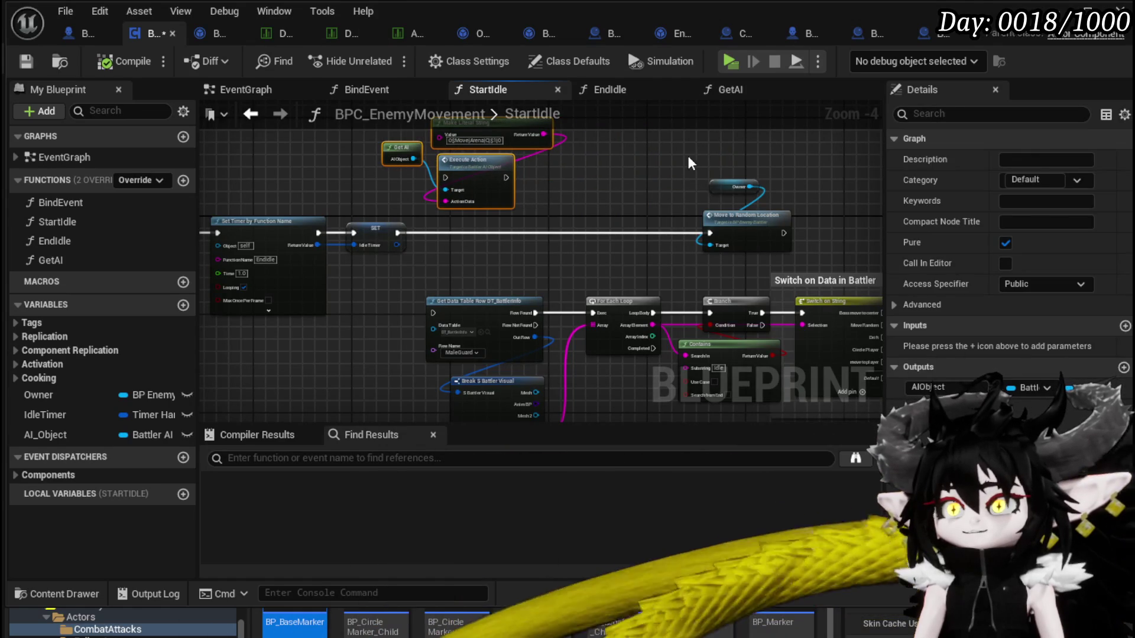
{"action": "left_click_drag", "start_coordinate": [691, 163], "coordinate": [794, 254]}
{"action": "left_click_drag", "start_coordinate": [751, 215], "coordinate": [646, 215]}
{"action": "left_click", "coordinate": [730, 214]}
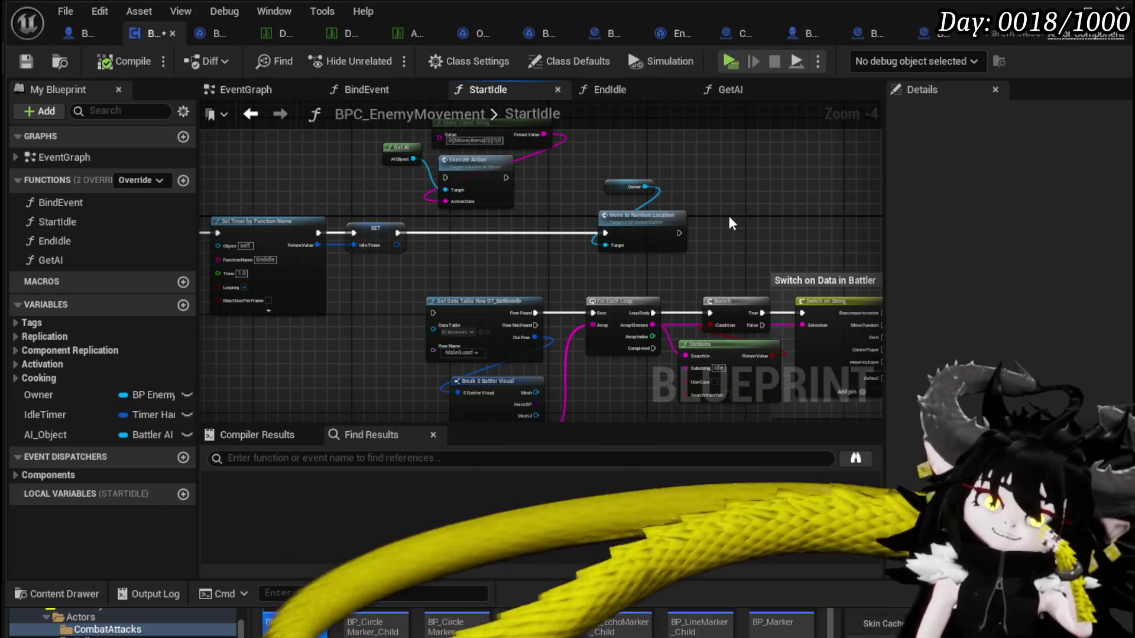
{"action": "left_click_drag", "start_coordinate": [729, 217], "coordinate": [667, 228]}
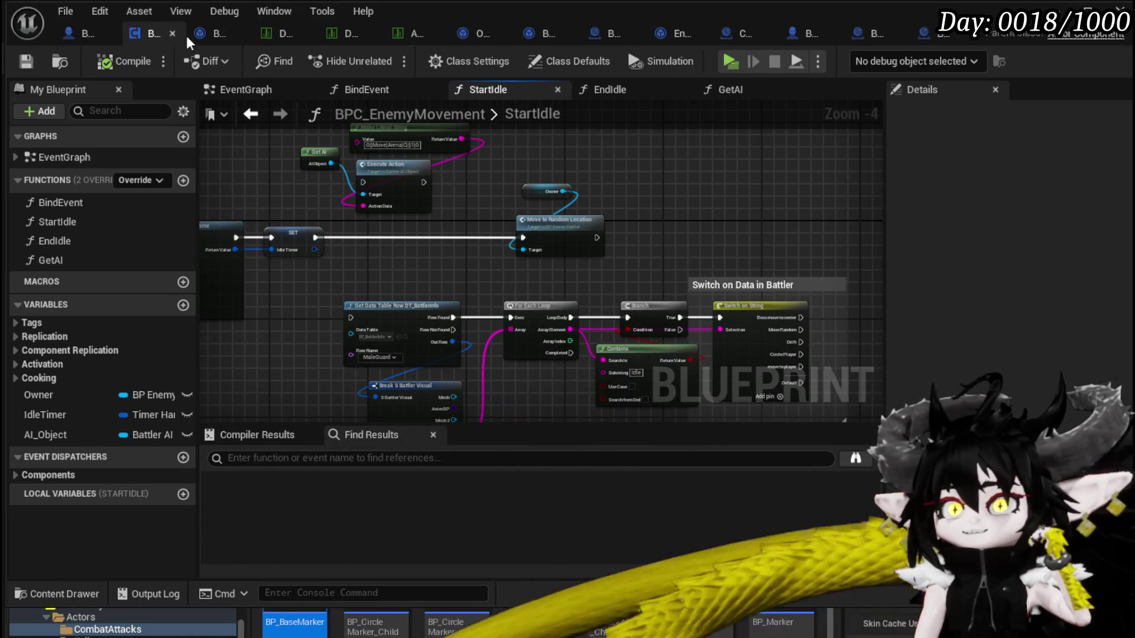
{"action": "left_click", "coordinate": [212, 34]}
{"action": "mouse_move", "coordinate": [494, 222]}
{"action": "left_mouse_down"}
{"action": "mouse_move", "coordinate": [550, 213]}
{"action": "mouse_move", "coordinate": [507, 200]}
{"action": "mouse_move", "coordinate": [568, 184]}
{"action": "mouse_move", "coordinate": [555, 158]}
{"action": "left_mouse_up"}
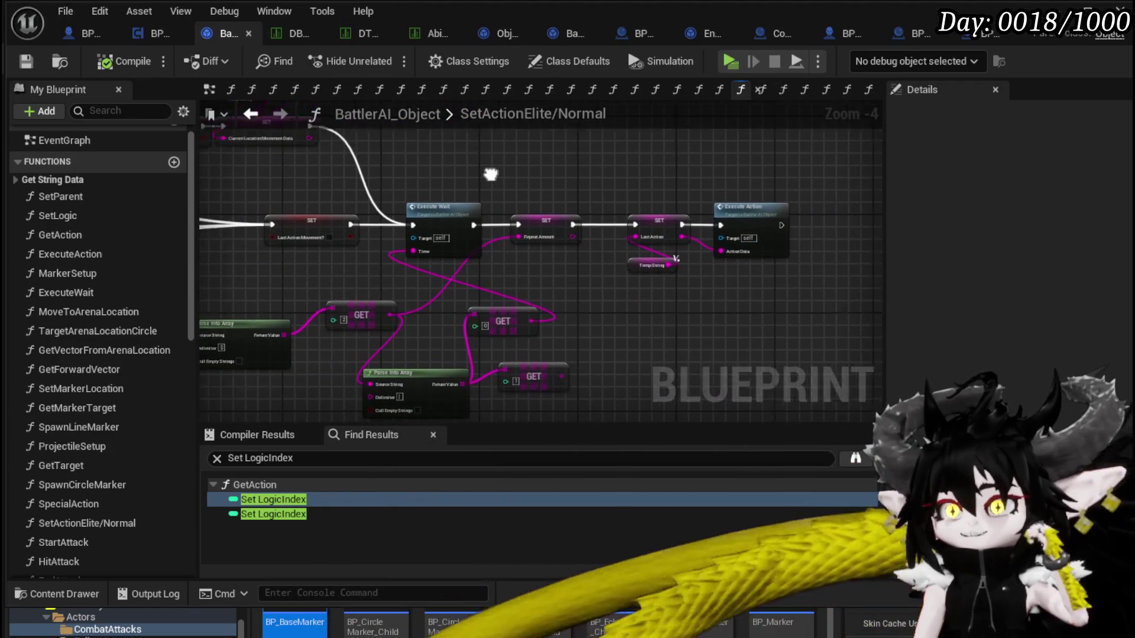
Move the Combat Manager and Print String nodes left in ResolveStatus_DamageMarkLinger
{"action": "left_click", "coordinate": [480, 35]}
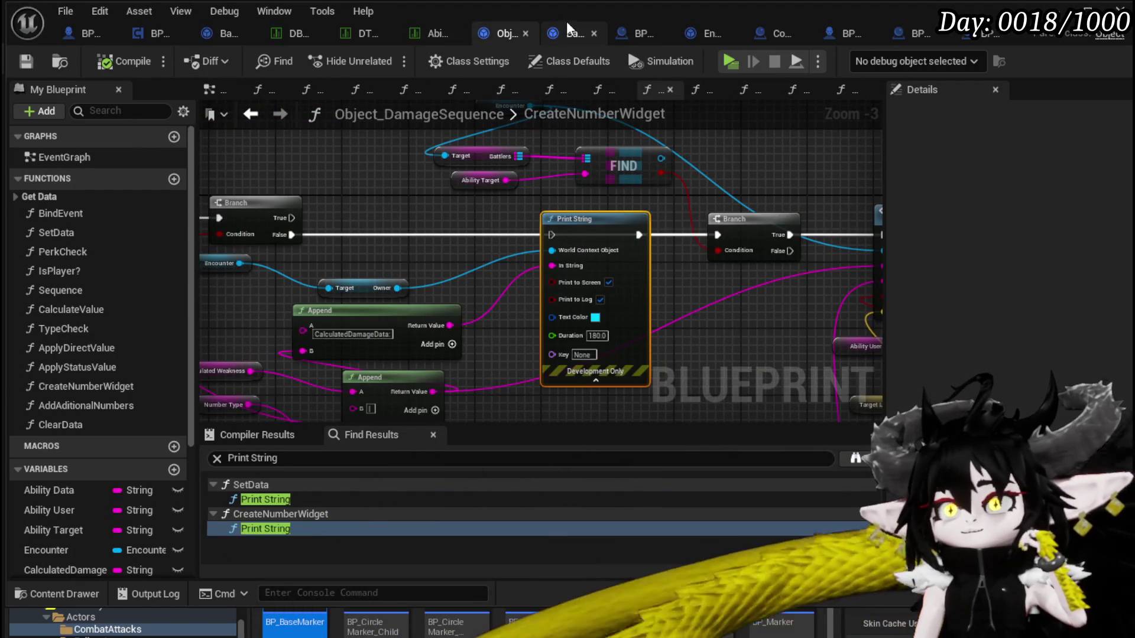
{"action": "left_click", "coordinate": [571, 33]}
{"action": "scroll", "coordinate": [762, 139], "scroll_direction": "down", "scroll_amount": 3}
{"action": "mouse_move", "coordinate": [355, 159]}
{"action": "left_mouse_down"}
{"action": "mouse_move", "coordinate": [827, 201]}
{"action": "mouse_move", "coordinate": [493, 183]}
{"action": "left_mouse_up"}
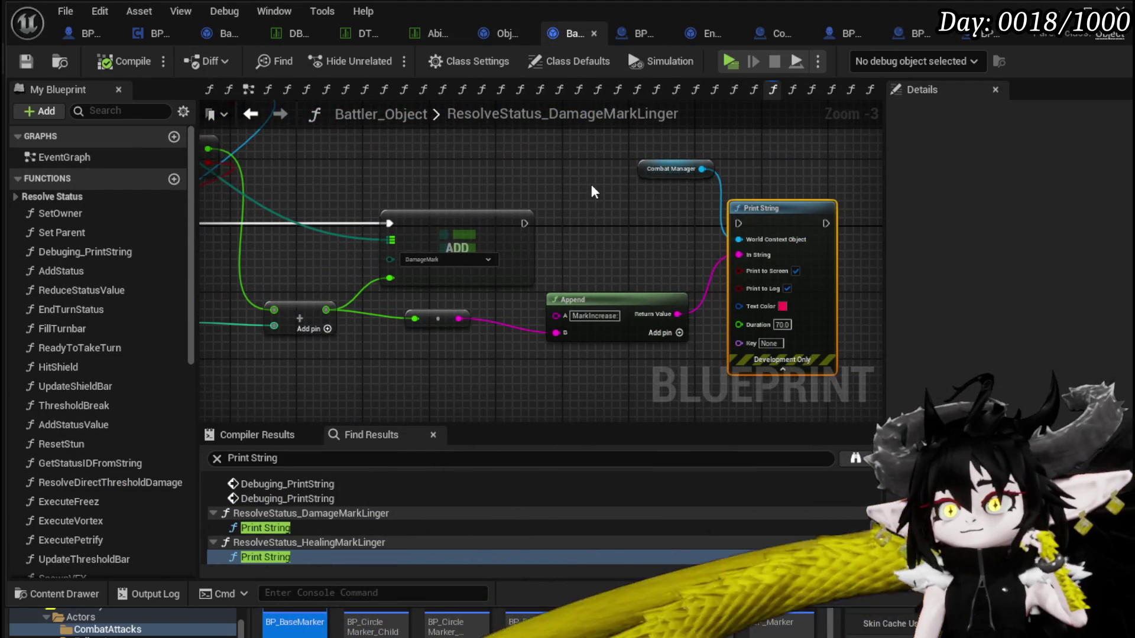
{"action": "left_click_drag", "start_coordinate": [633, 296], "coordinate": [458, 353]}
{"action": "left_click", "coordinate": [671, 169]}
{"action": "left_click", "coordinate": [807, 219], "text": "shift"}
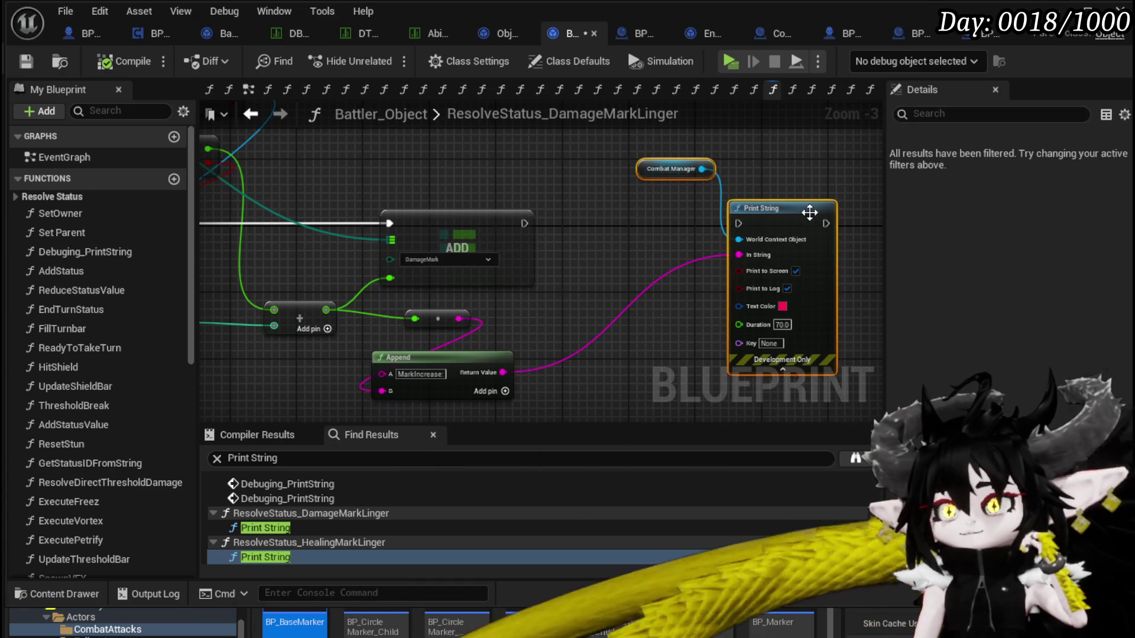
{"action": "left_click_drag", "start_coordinate": [807, 219], "coordinate": [658, 222]}
{"action": "left_click_drag", "start_coordinate": [307, 166], "coordinate": [565, 182]}
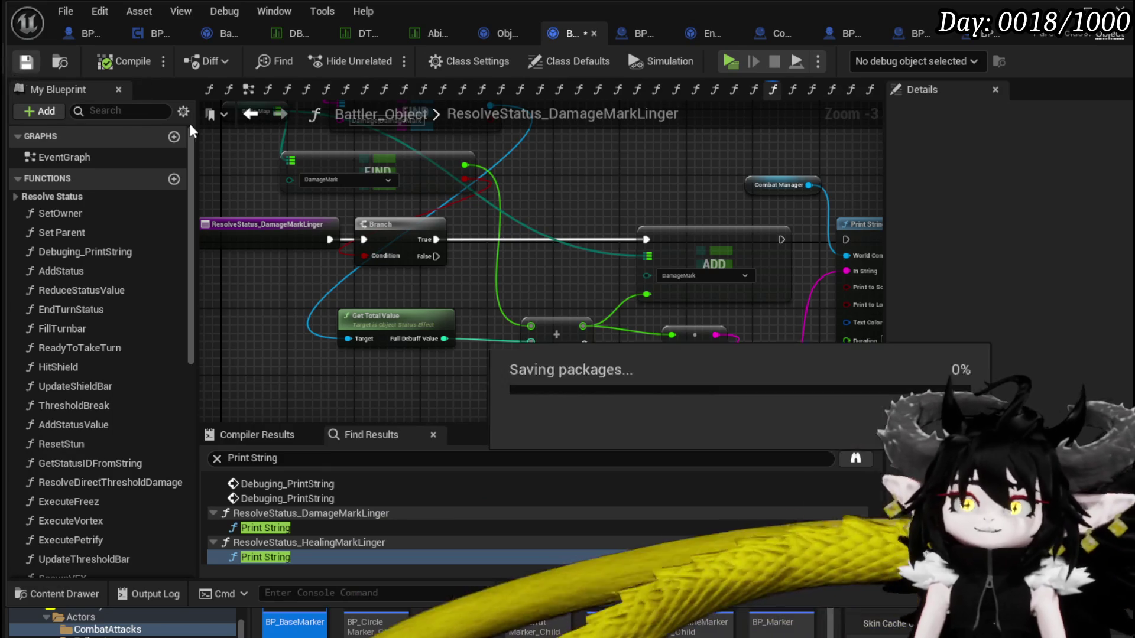
Cycle through the DamageSequence, EndTurn and BP_EnemyBattler graphs back to BPC_EnemyMovement's StartIdle
{"action": "left_click", "coordinate": [630, 34]}
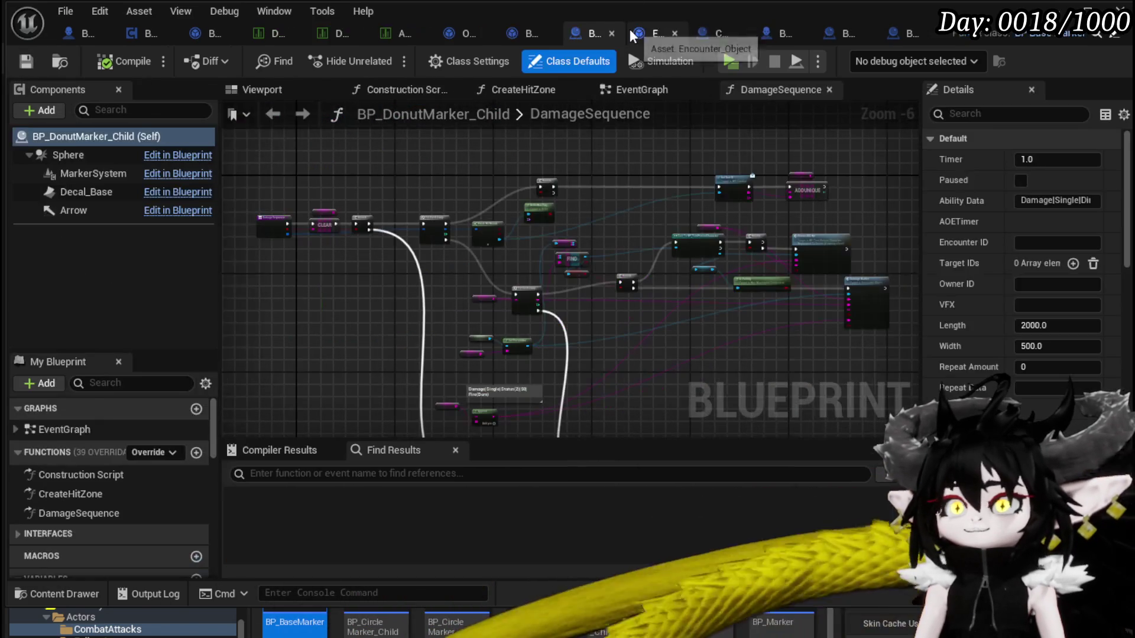
{"action": "left_click", "coordinate": [655, 36]}
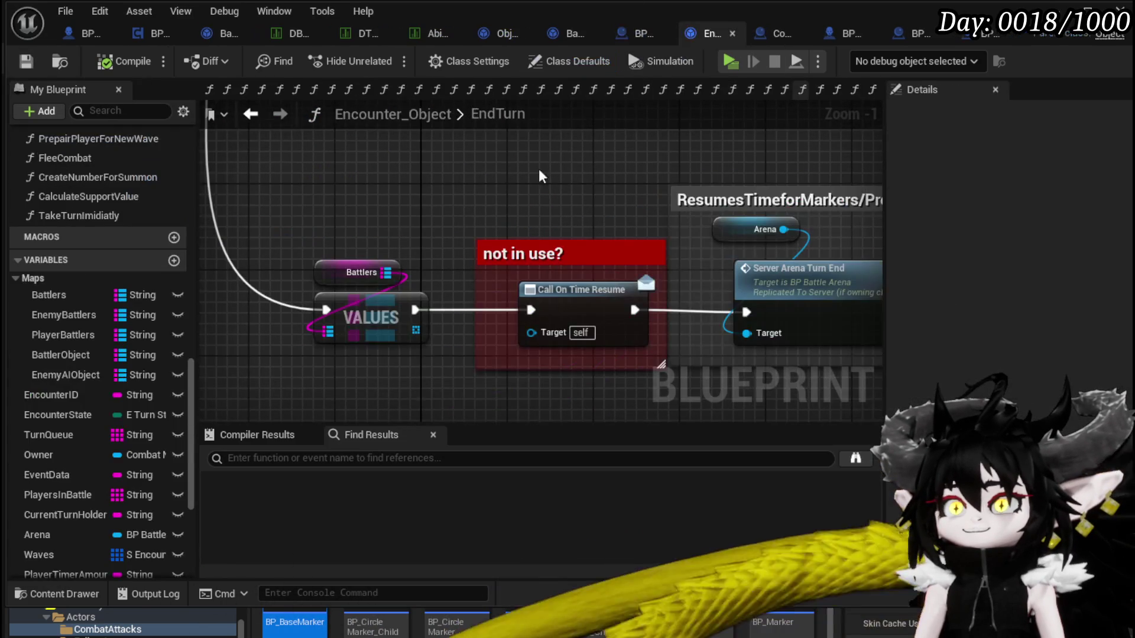
{"action": "left_click", "coordinate": [66, 36]}
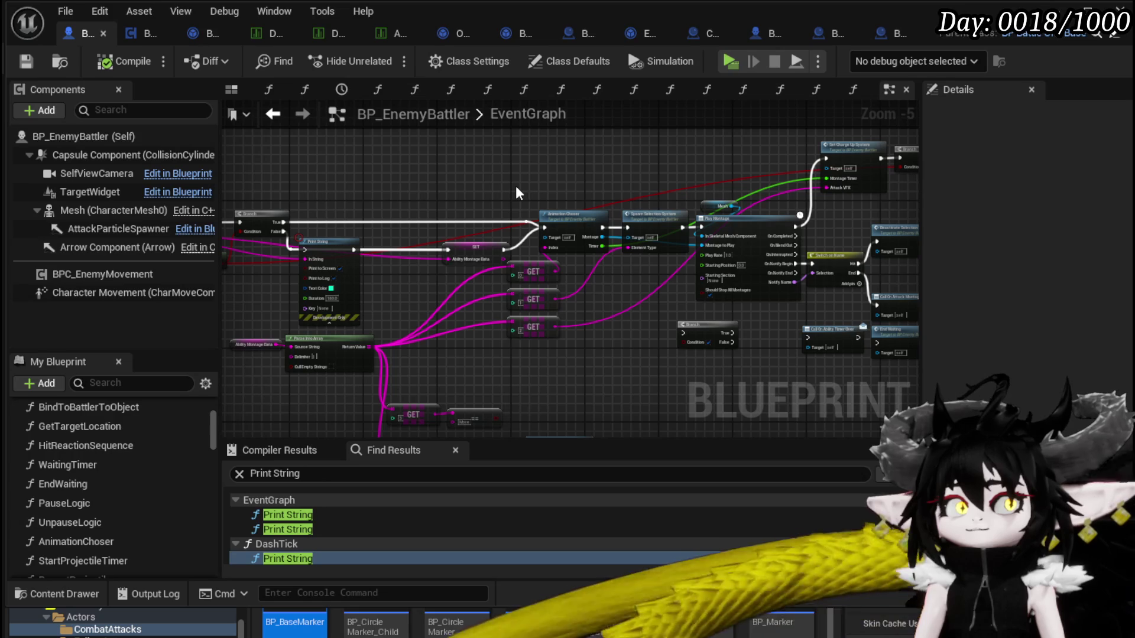
{"action": "left_click_drag", "start_coordinate": [384, 170], "coordinate": [565, 180]}
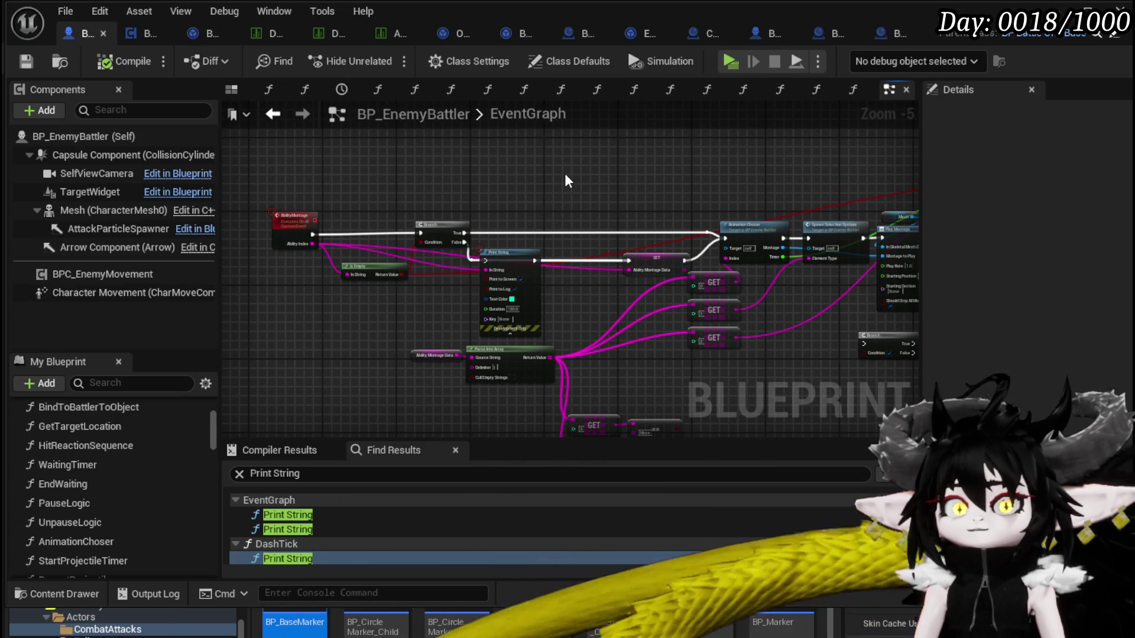
{"action": "left_click", "coordinate": [132, 37]}
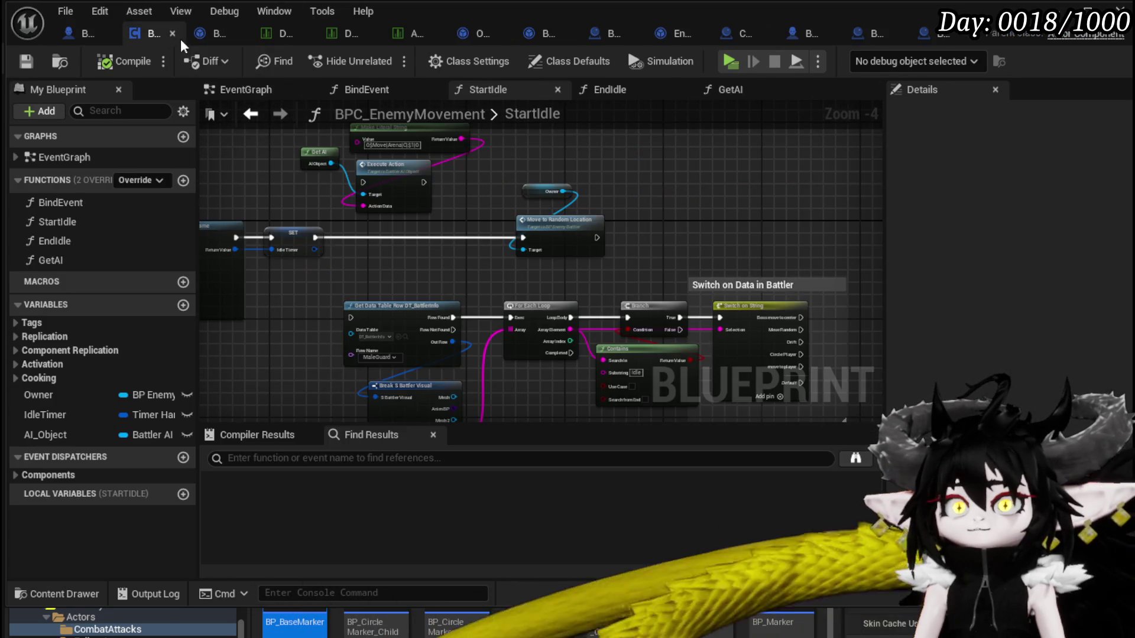
Compare the SetActionElite/Normal parse and GET nodes against StartIdle, then return to the battler data table
{"action": "left_click", "coordinate": [201, 40]}
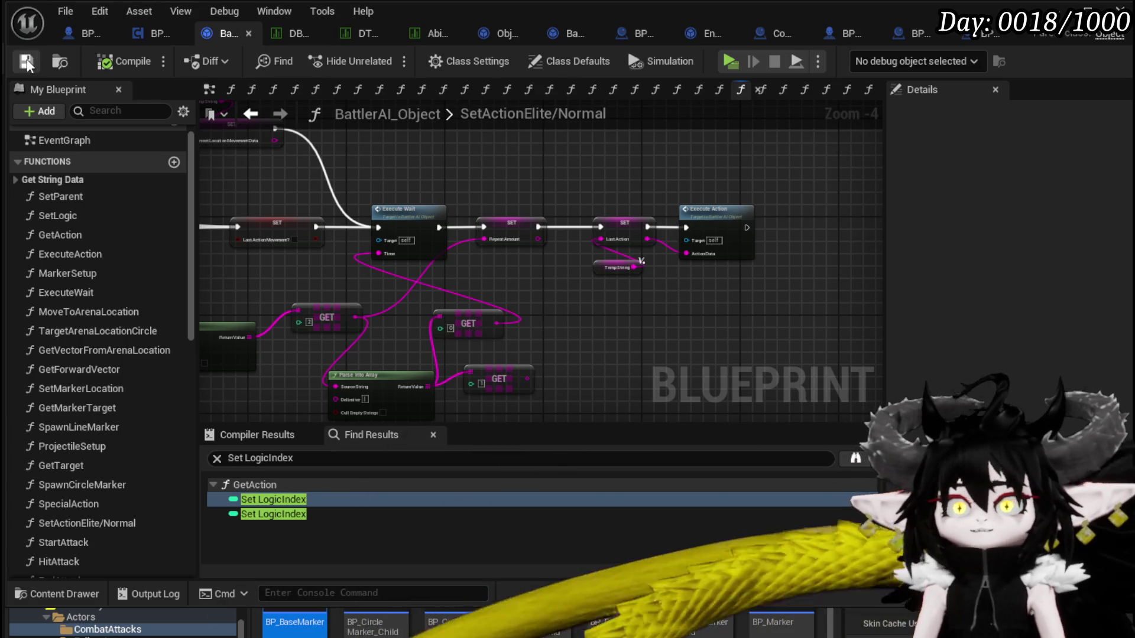
{"action": "left_click_drag", "start_coordinate": [583, 165], "coordinate": [595, 184]}
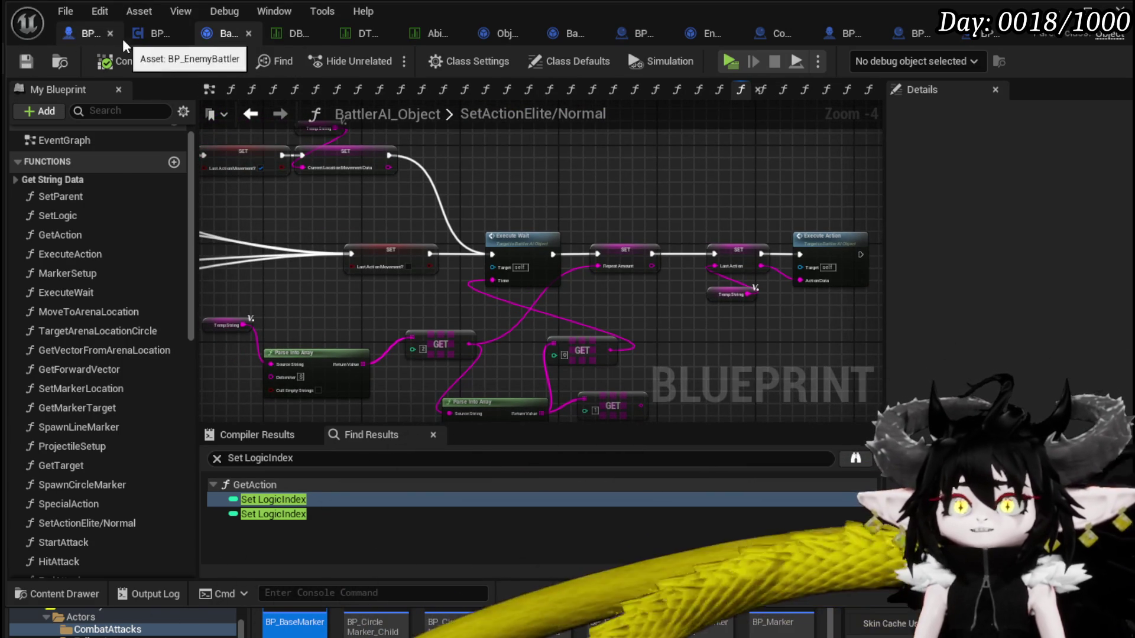
{"action": "left_click", "coordinate": [154, 33]}
{"action": "left_click_drag", "start_coordinate": [738, 160], "coordinate": [746, 160]}
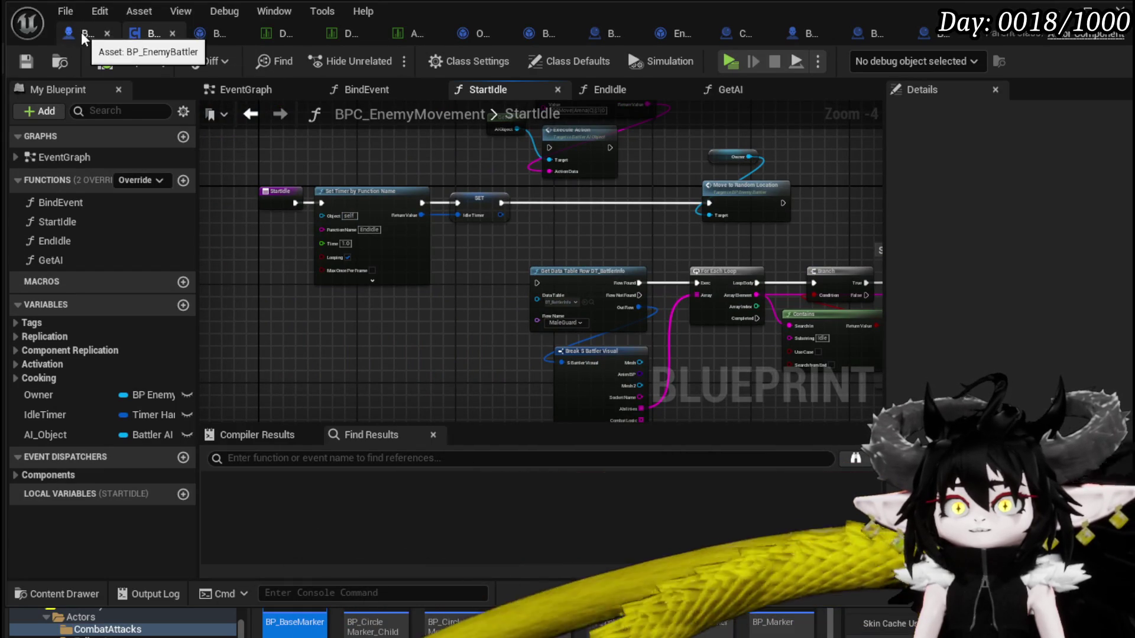
{"action": "left_click", "coordinate": [220, 33]}
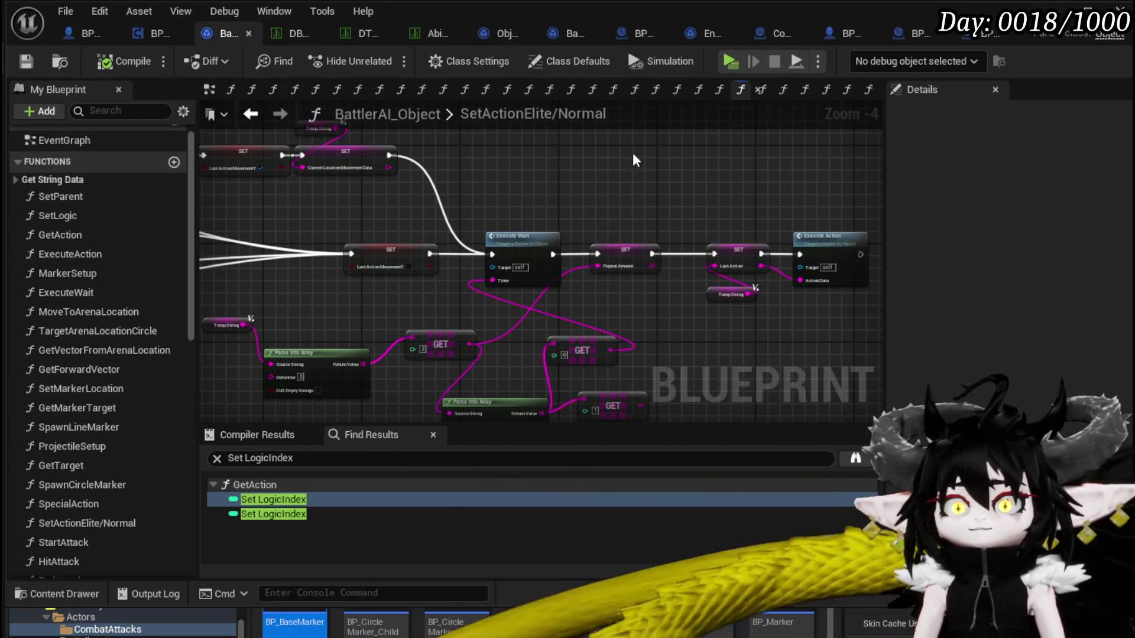
{"action": "left_click_drag", "start_coordinate": [503, 140], "coordinate": [506, 136]}
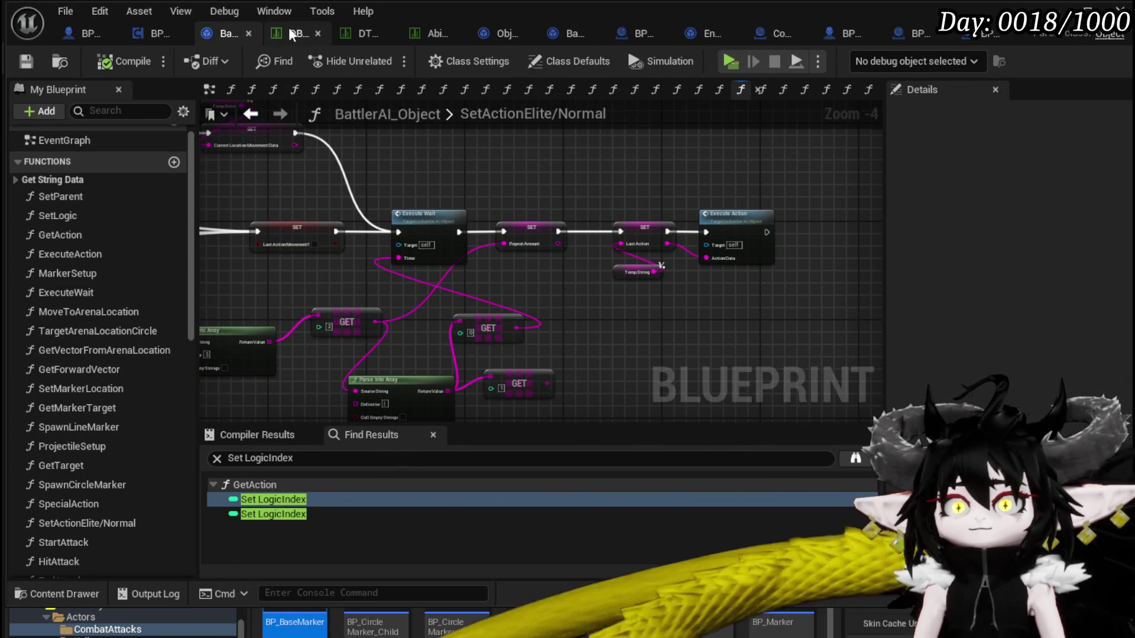
{"action": "left_click", "coordinate": [347, 33]}
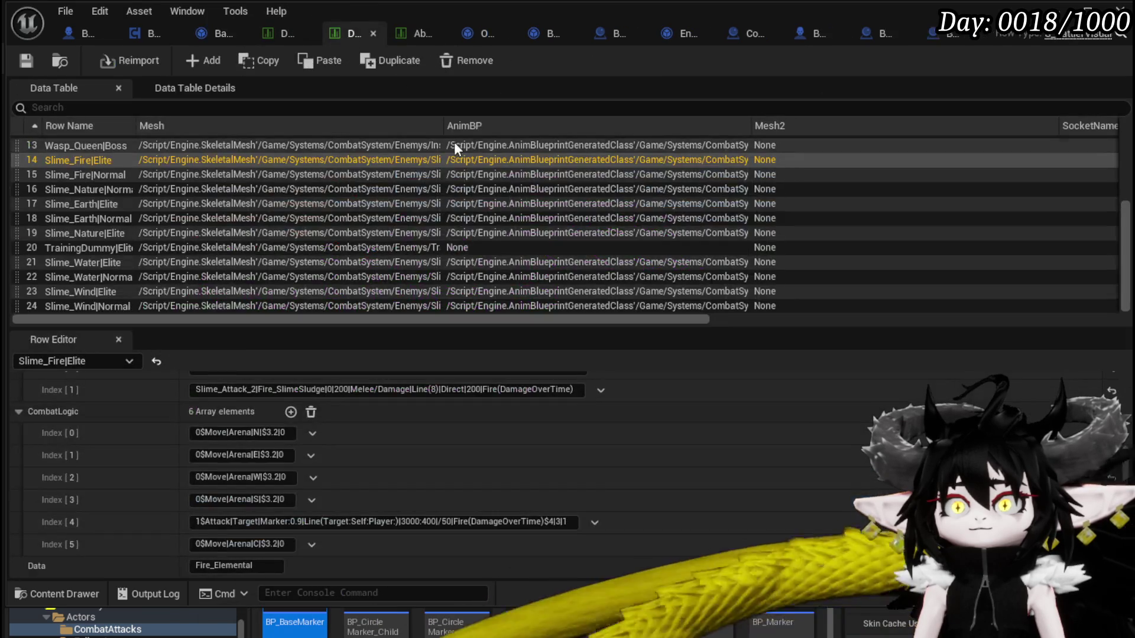
Change Slime_Wind|Elite's CombatLogic Index [0] to 0$Attack|Target|Animation$1|20|==, then go back to StartIdle
{"action": "left_click", "coordinate": [80, 291]}
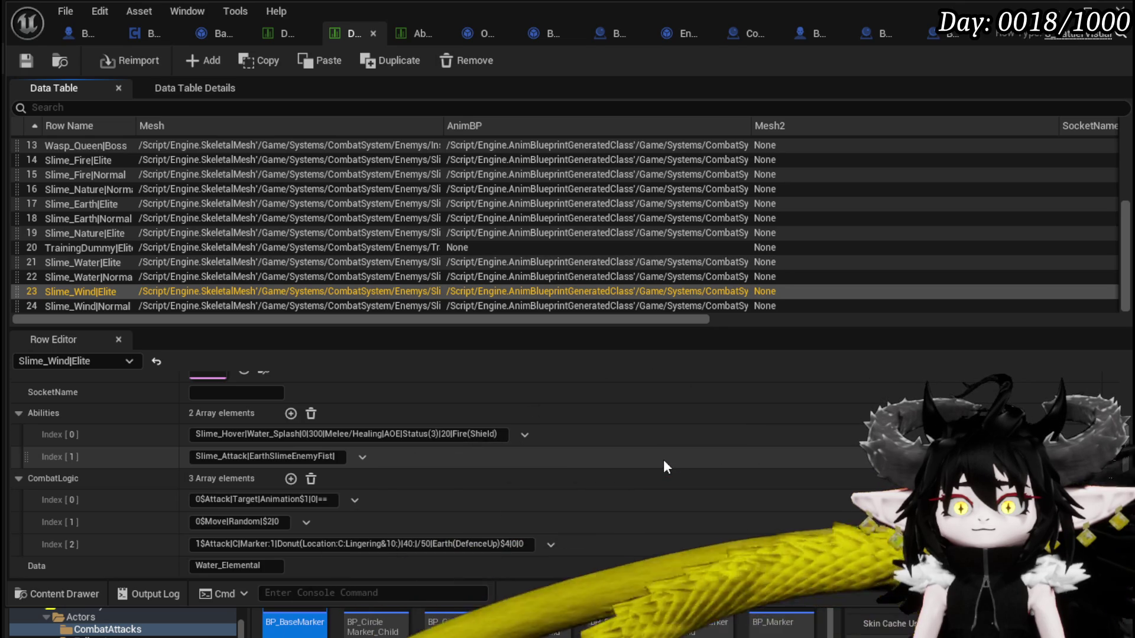
{"action": "left_click", "coordinate": [197, 499]}
{"action": "key", "text": "ctrl+a"}
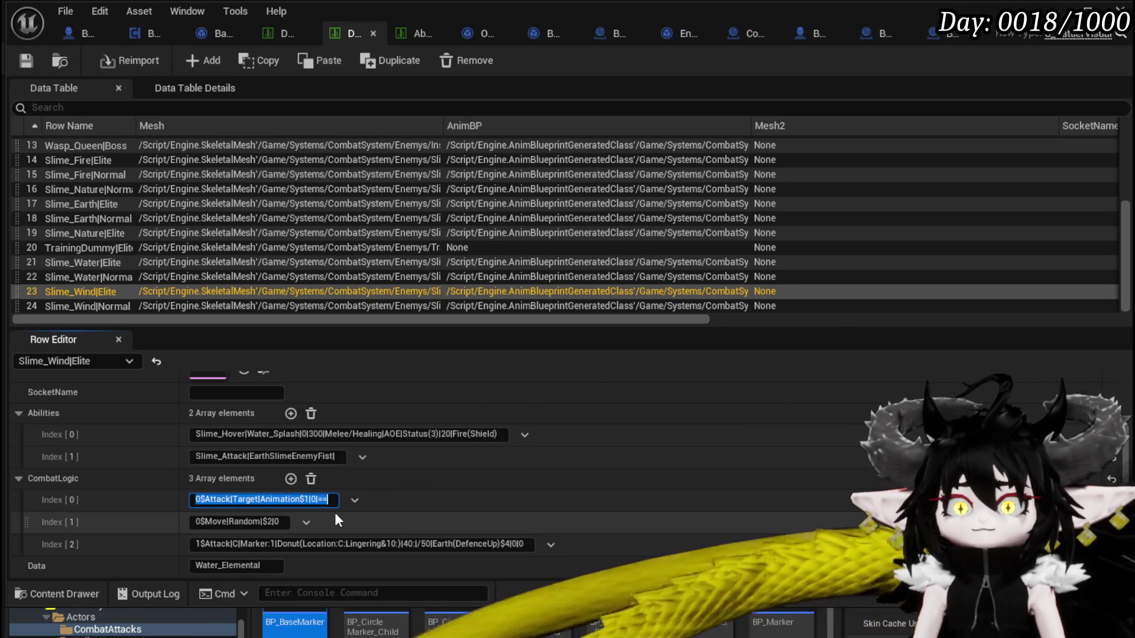
{"action": "double_click", "coordinate": [313, 499]}
{"action": "type", "text": "20"}
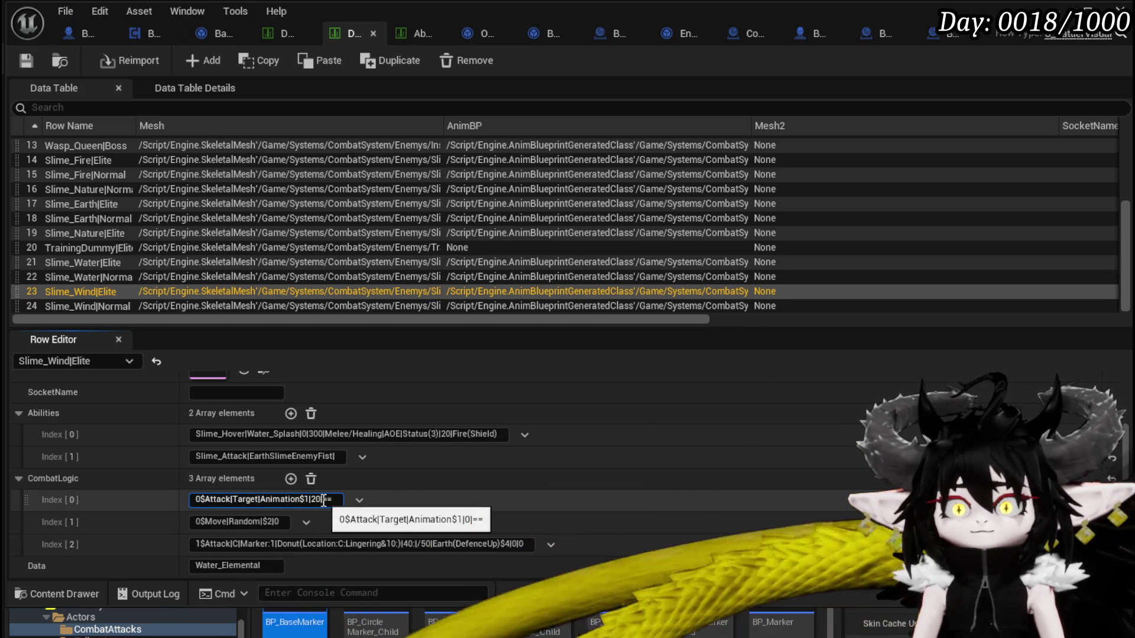
{"action": "left_click_drag", "start_coordinate": [324, 499], "coordinate": [545, 507]}
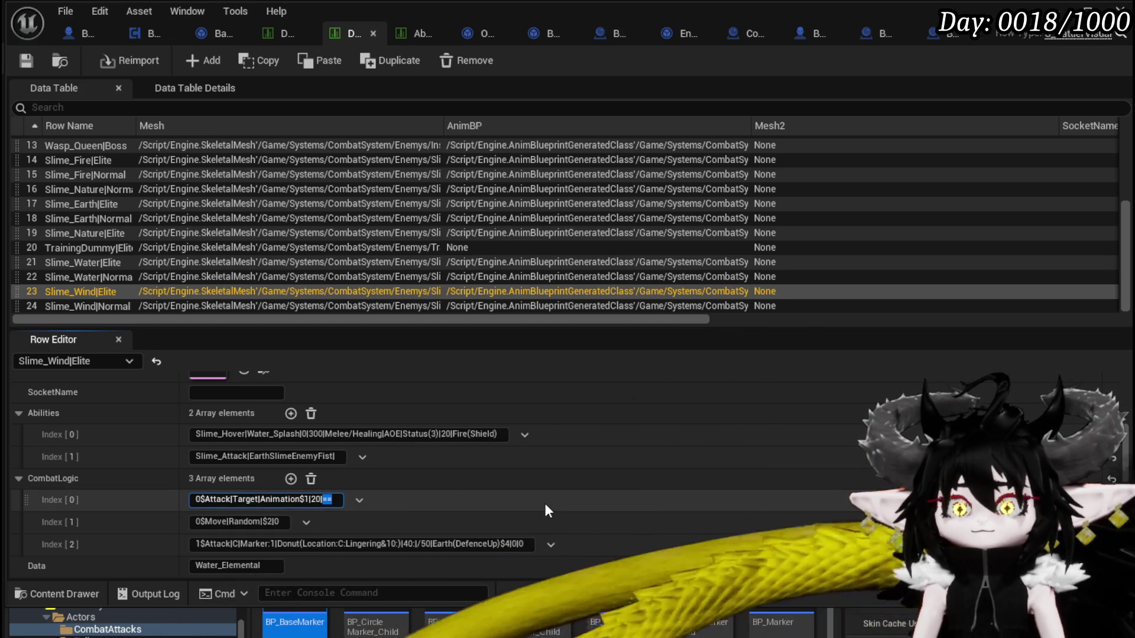
{"action": "left_click", "coordinate": [27, 63]}
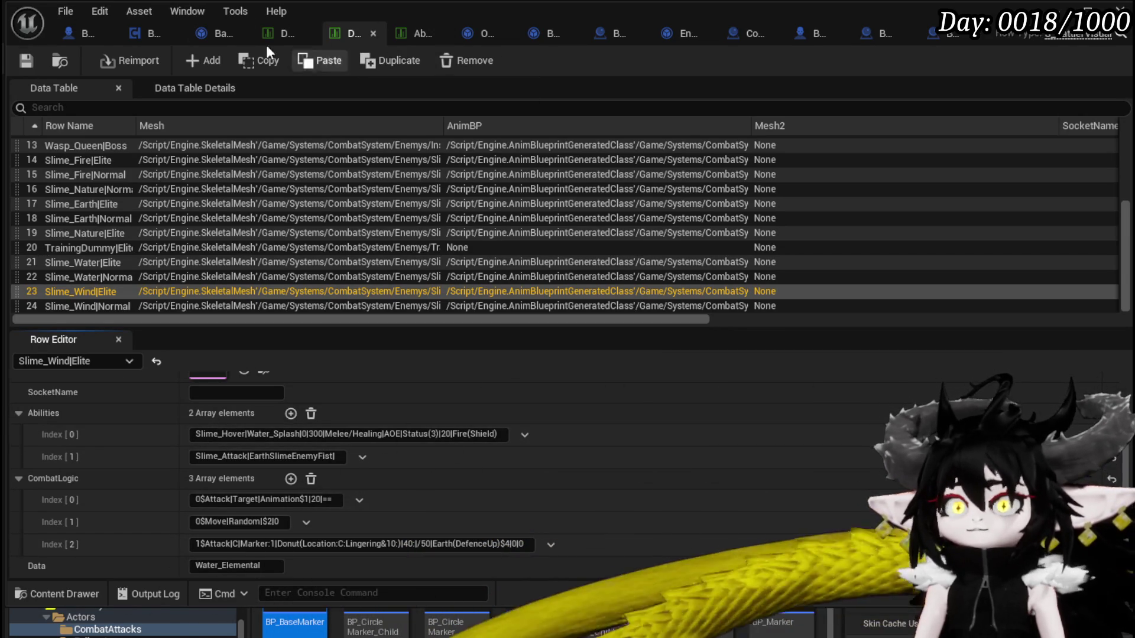
{"action": "left_click", "coordinate": [146, 33]}
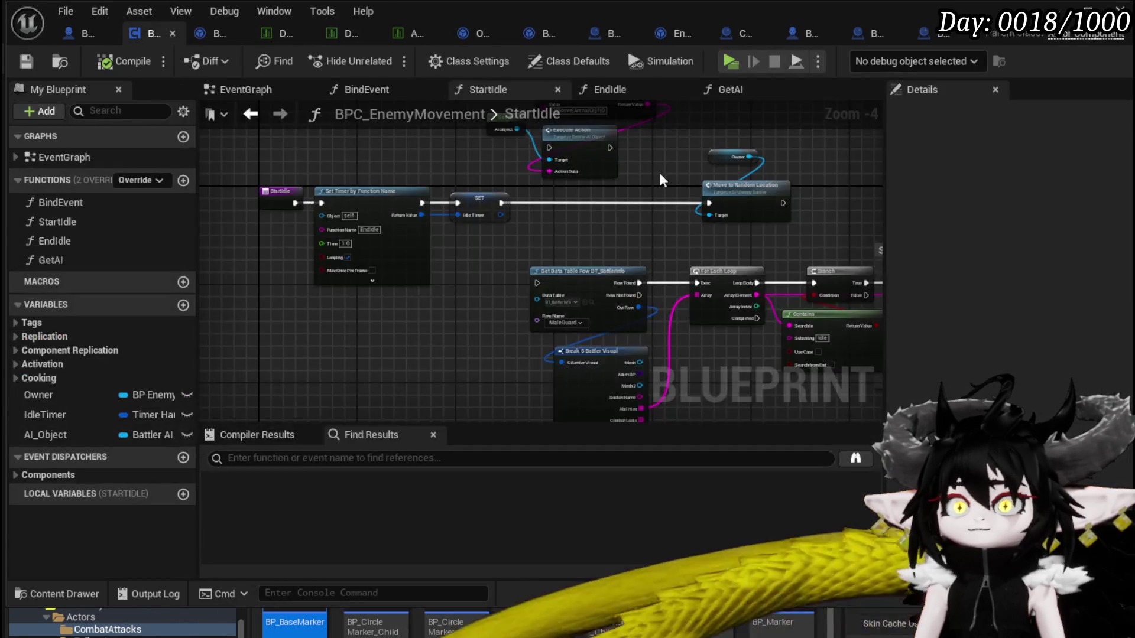
Add a Get Battler ID node fed by the Owner reference
{"action": "scroll", "coordinate": [550, 248], "scroll_direction": "up", "scroll_amount": 2}
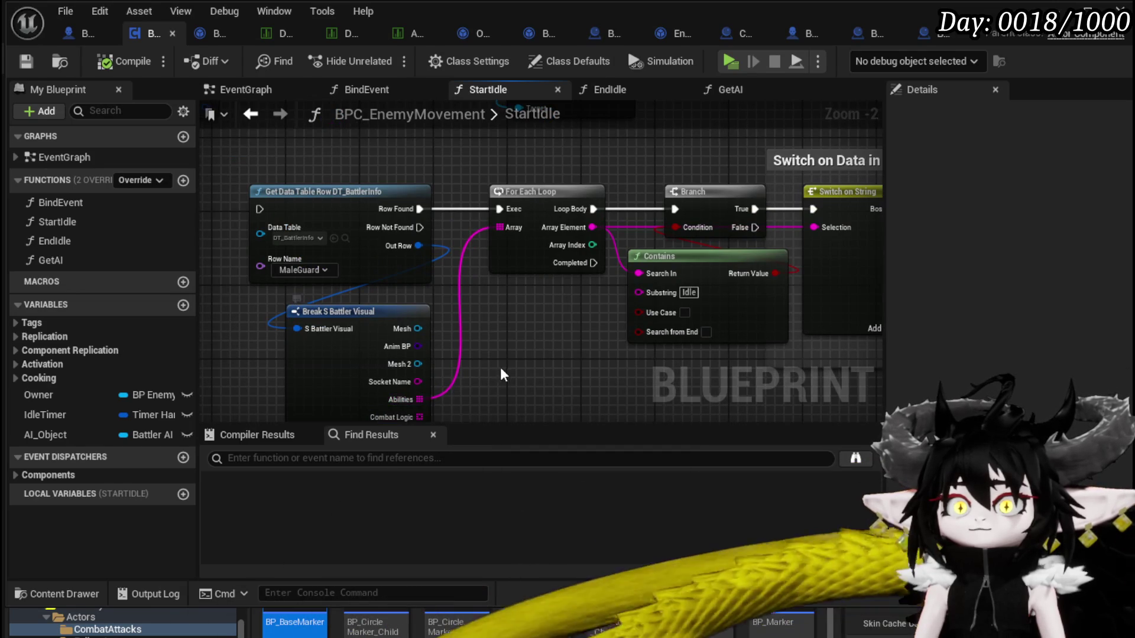
{"action": "scroll", "coordinate": [497, 377], "scroll_direction": "down", "scroll_amount": 1}
{"action": "mouse_move", "coordinate": [477, 359]}
{"action": "left_mouse_down"}
{"action": "mouse_move", "coordinate": [435, 384]}
{"action": "mouse_move", "coordinate": [360, 233]}
{"action": "mouse_move", "coordinate": [363, 282]}
{"action": "left_mouse_up"}
{"action": "left_click", "coordinate": [455, 256]}
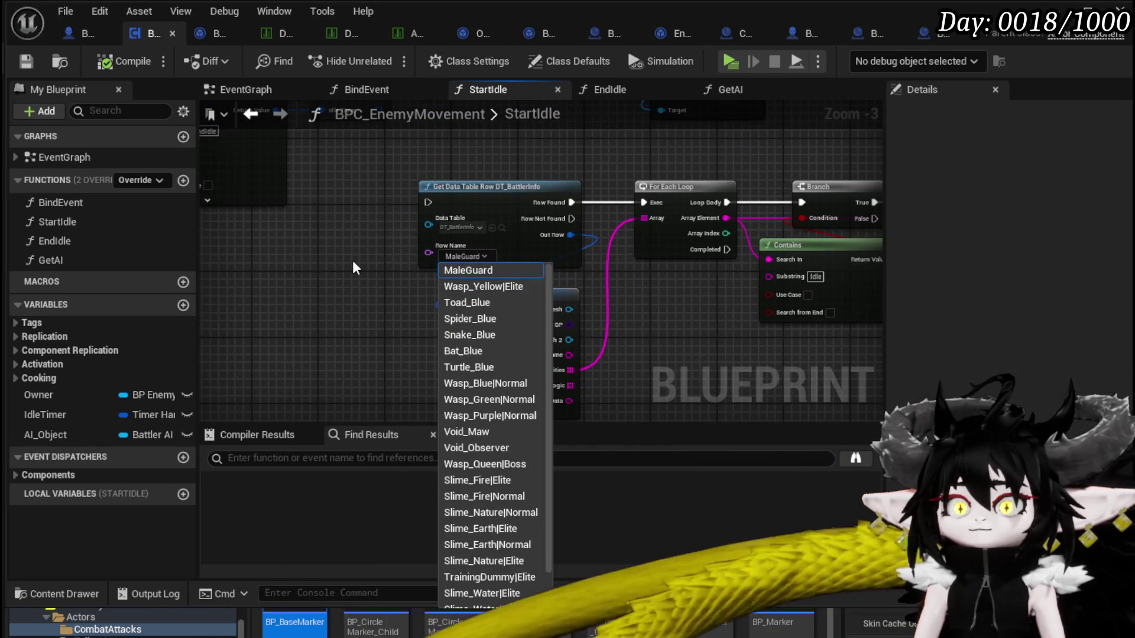
{"action": "left_click_drag", "start_coordinate": [278, 282], "coordinate": [317, 372]}
{"action": "mouse_move", "coordinate": [413, 365]}
{"action": "left_mouse_down"}
{"action": "mouse_move", "coordinate": [342, 362]}
{"action": "mouse_move", "coordinate": [422, 136]}
{"action": "mouse_move", "coordinate": [324, 299]}
{"action": "mouse_move", "coordinate": [375, 349]}
{"action": "mouse_move", "coordinate": [331, 331]}
{"action": "mouse_move", "coordinate": [263, 349]}
{"action": "mouse_move", "coordinate": [360, 221]}
{"action": "mouse_move", "coordinate": [363, 184]}
{"action": "mouse_move", "coordinate": [403, 381]}
{"action": "left_mouse_up"}
{"action": "mouse_move", "coordinate": [364, 270]}
{"action": "left_mouse_down"}
{"action": "mouse_move", "coordinate": [527, 271]}
{"action": "mouse_move", "coordinate": [413, 266]}
{"action": "mouse_move", "coordinate": [487, 280]}
{"action": "mouse_move", "coordinate": [241, 293]}
{"action": "left_mouse_up"}
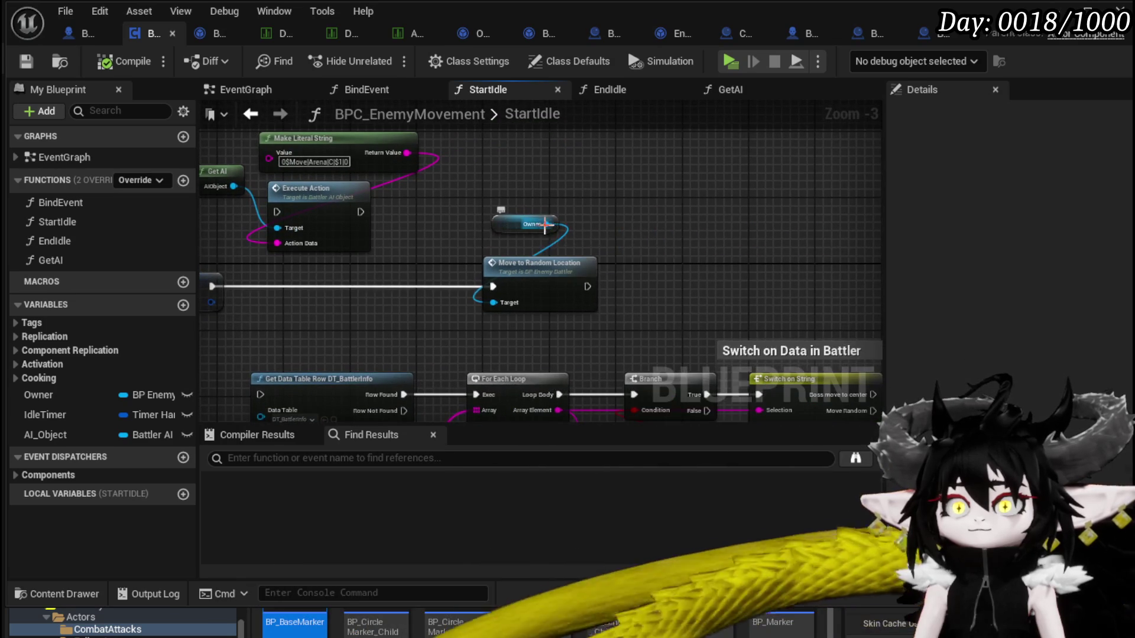
{"action": "left_click_drag", "start_coordinate": [547, 224], "coordinate": [607, 207]}
{"action": "type", "text": "get "}
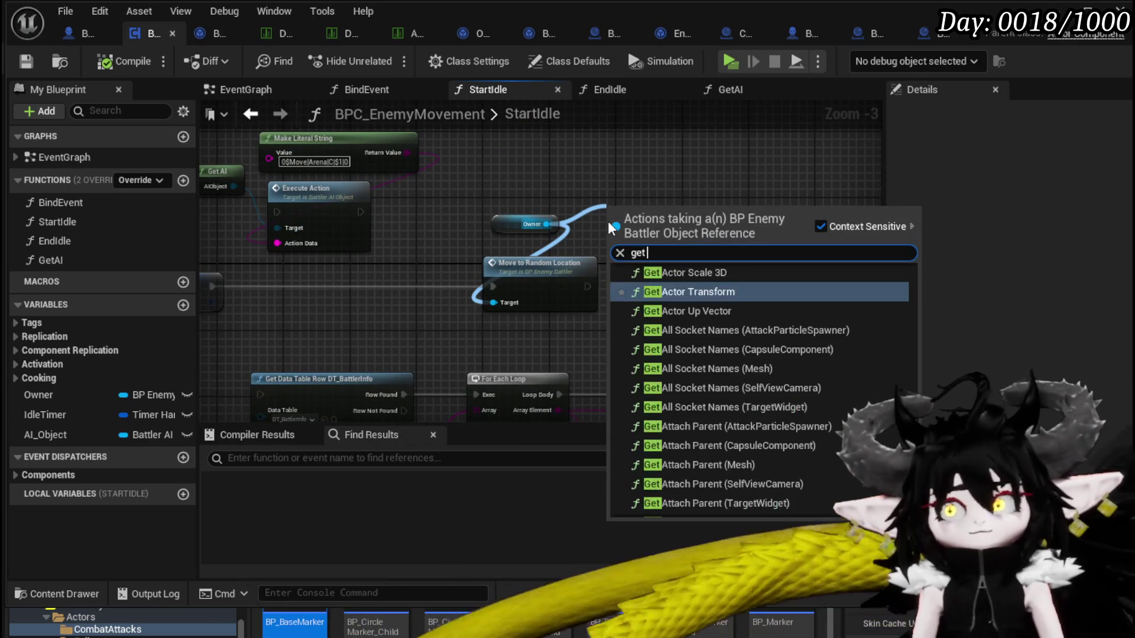
{"action": "type", "text": "battle"}
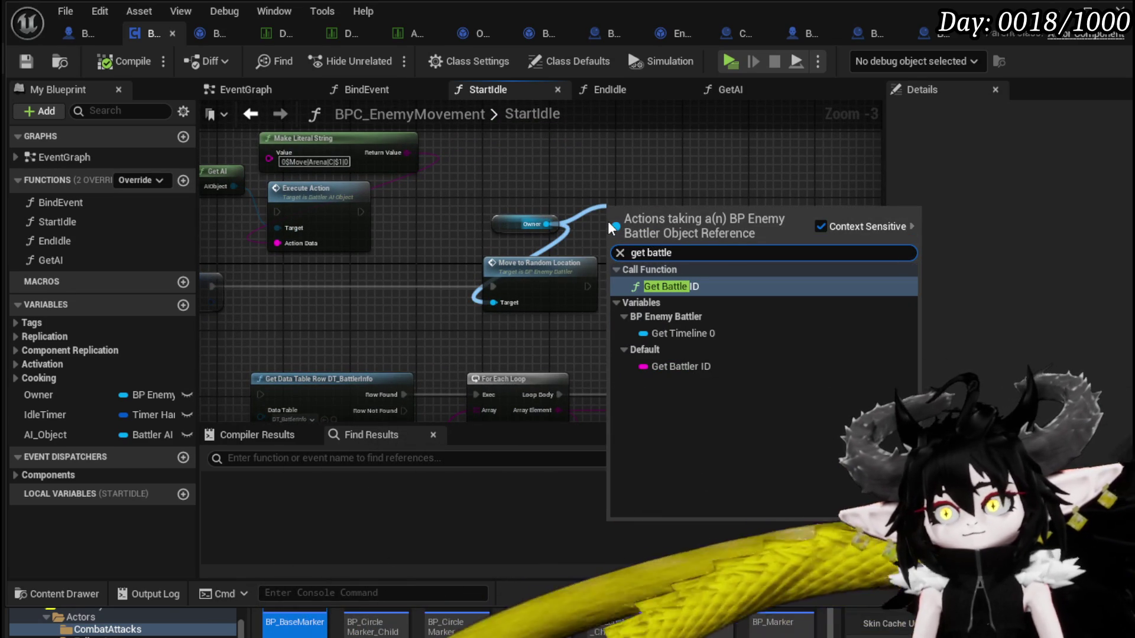
{"action": "left_click", "coordinate": [680, 364]}
Add a Print String of the battler ID, wired between SET and Move to Random Location
{"action": "left_click_drag", "start_coordinate": [684, 216], "coordinate": [742, 257]}
{"action": "type", "text": "Print"}
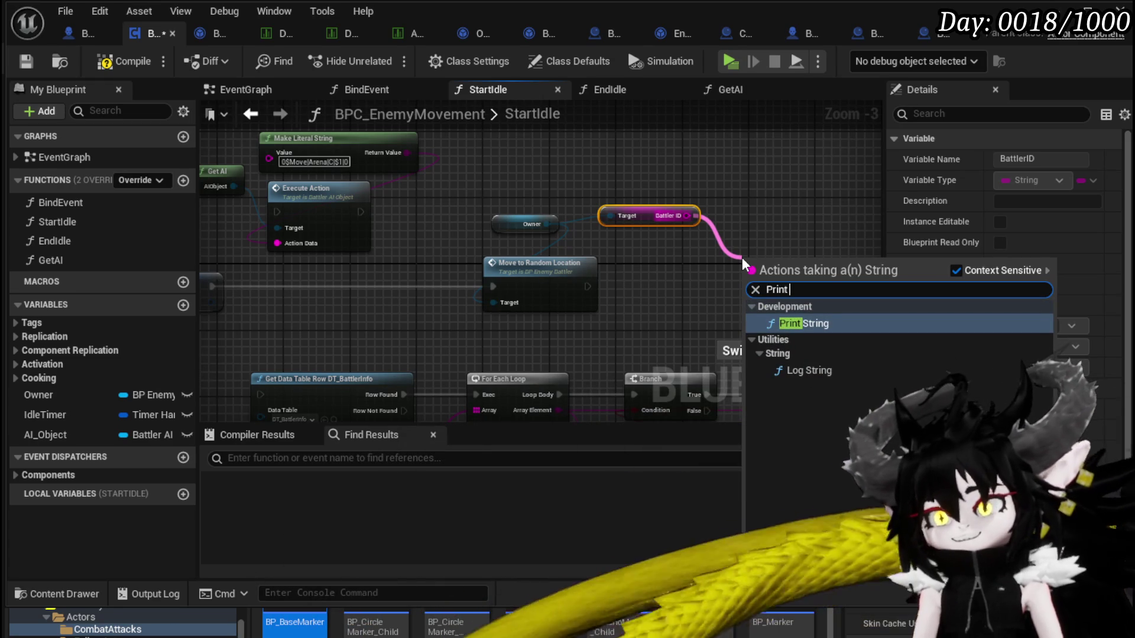
{"action": "left_click", "coordinate": [791, 325]}
{"action": "mouse_move", "coordinate": [762, 271]}
{"action": "left_mouse_down"}
{"action": "mouse_move", "coordinate": [306, 274]}
{"action": "mouse_move", "coordinate": [455, 273]}
{"action": "mouse_move", "coordinate": [562, 362]}
{"action": "left_mouse_up"}
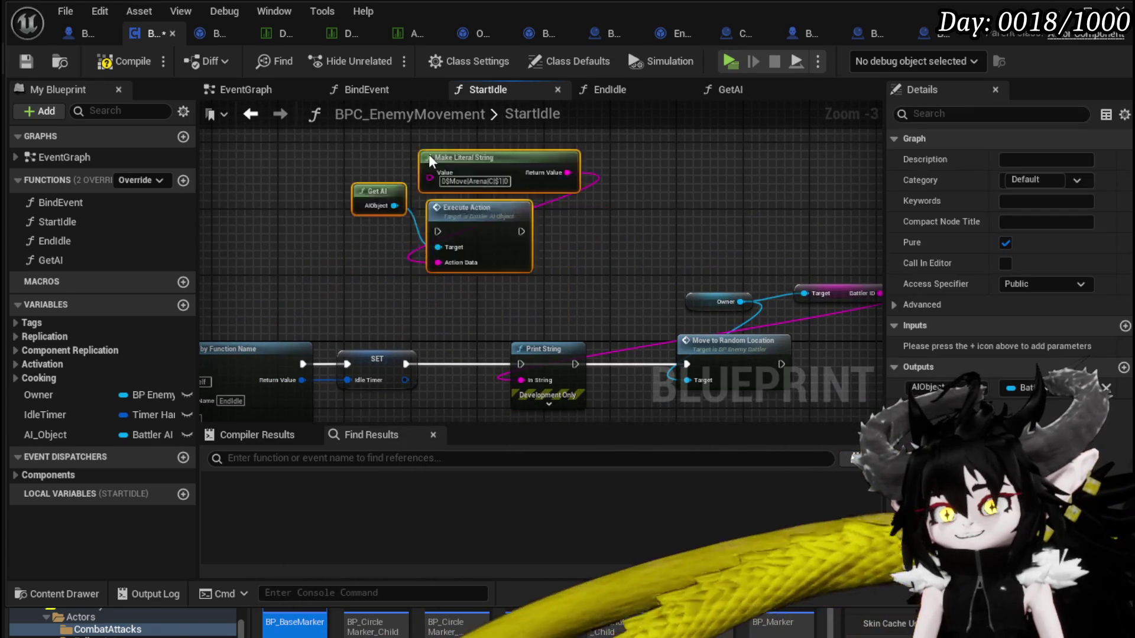
{"action": "mouse_move", "coordinate": [740, 312]}
{"action": "left_mouse_down"}
{"action": "mouse_move", "coordinate": [673, 313]}
{"action": "mouse_move", "coordinate": [329, 253]}
{"action": "mouse_move", "coordinate": [494, 197]}
{"action": "mouse_move", "coordinate": [685, 275]}
{"action": "mouse_move", "coordinate": [383, 216]}
{"action": "left_mouse_up"}
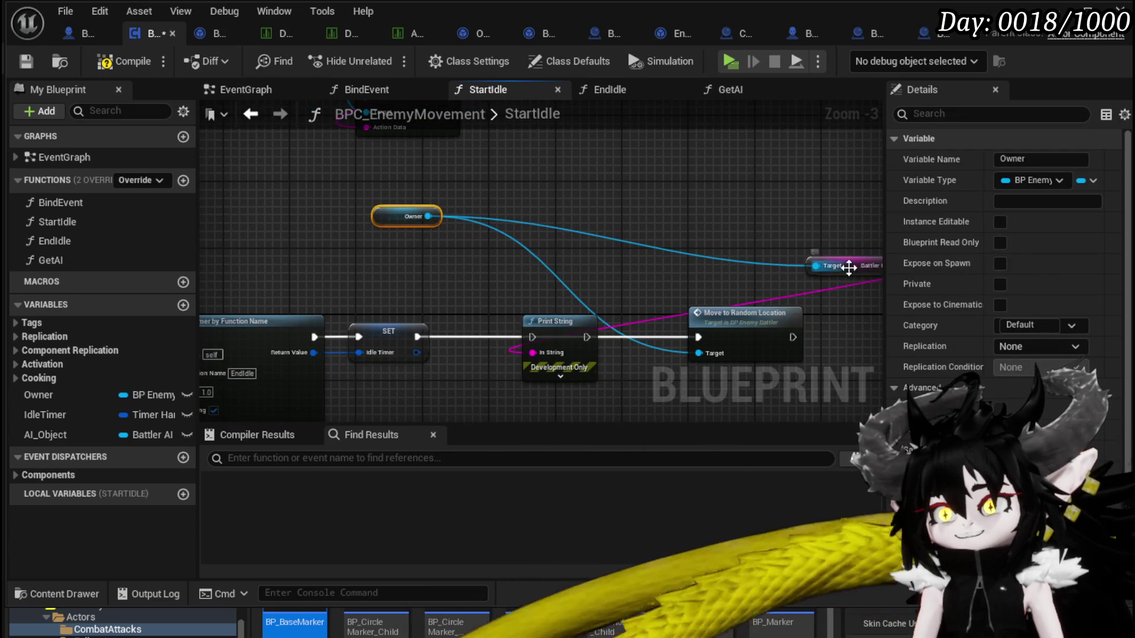
{"action": "left_click_drag", "start_coordinate": [845, 267], "coordinate": [701, 260]}
{"action": "left_click_drag", "start_coordinate": [457, 282], "coordinate": [451, 246]}
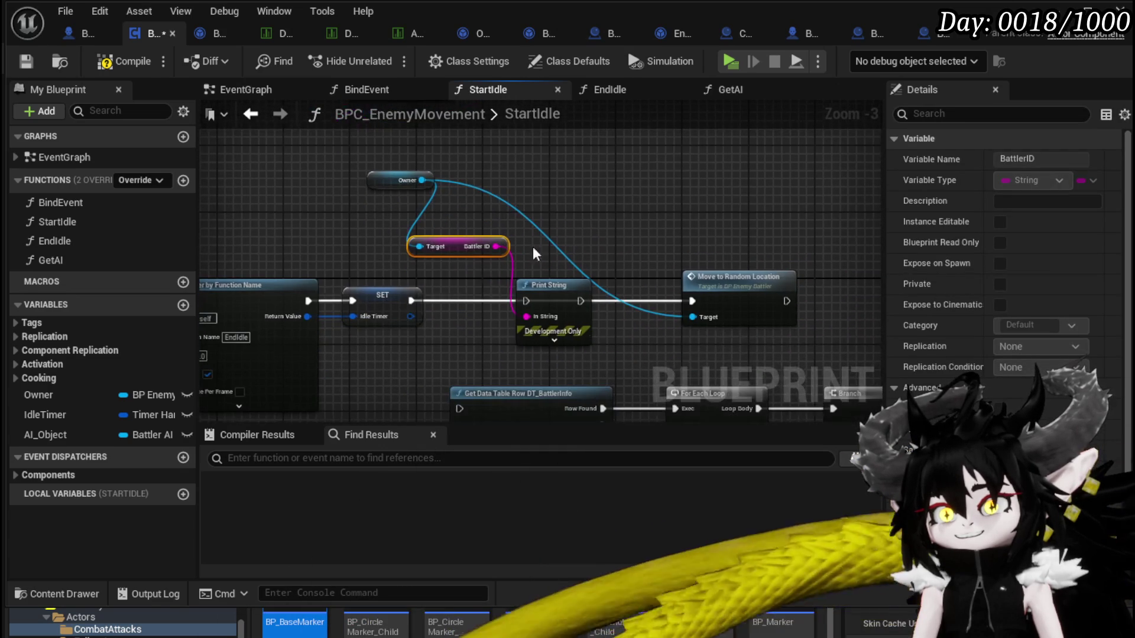
{"action": "mouse_move", "coordinate": [409, 313]}
{"action": "left_mouse_down"}
{"action": "mouse_move", "coordinate": [522, 296]}
{"action": "mouse_move", "coordinate": [689, 302]}
{"action": "left_mouse_up"}
{"action": "scroll", "coordinate": [591, 304], "scroll_direction": "down", "scroll_amount": 1}
{"action": "mouse_move", "coordinate": [503, 324]}
{"action": "left_mouse_down"}
{"action": "mouse_move", "coordinate": [349, 206]}
{"action": "mouse_move", "coordinate": [681, 328]}
{"action": "mouse_move", "coordinate": [801, 413]}
{"action": "left_mouse_up"}
{"action": "left_click_drag", "start_coordinate": [592, 290], "coordinate": [781, 296]}
Give Print String magenta text and a 70-second duration, then compile the blueprint
{"action": "scroll", "coordinate": [422, 227], "scroll_direction": "up", "scroll_amount": 3}
{"action": "left_click", "coordinate": [476, 231]}
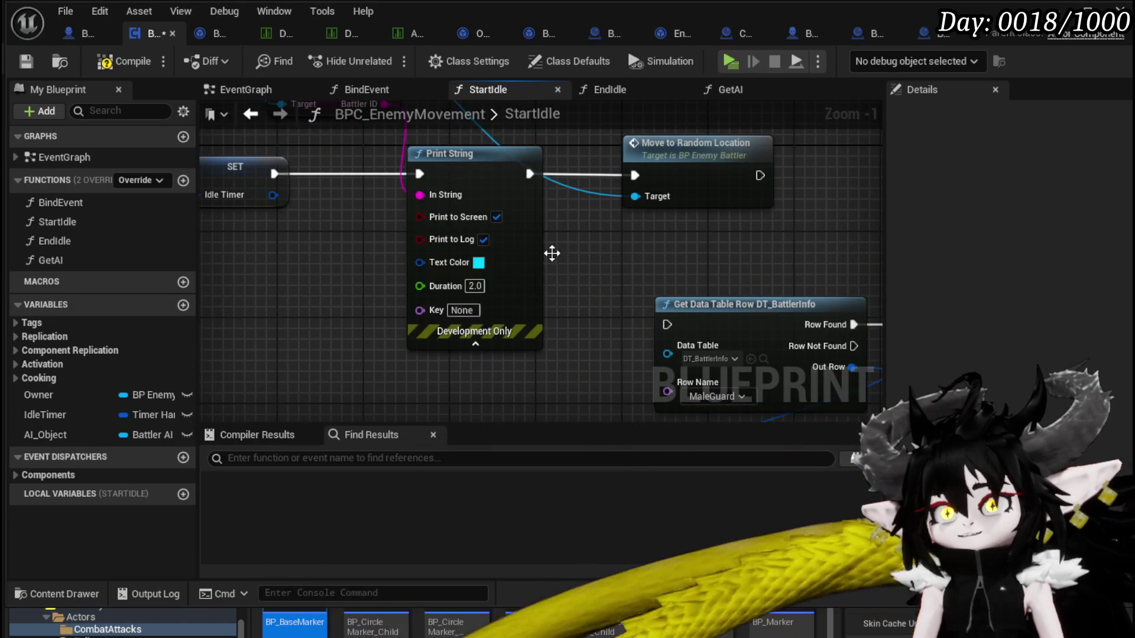
{"action": "scroll", "coordinate": [554, 289], "scroll_direction": "up", "scroll_amount": 1}
{"action": "left_click", "coordinate": [494, 290]}
{"action": "left_click_drag", "start_coordinate": [619, 379], "coordinate": [654, 364]}
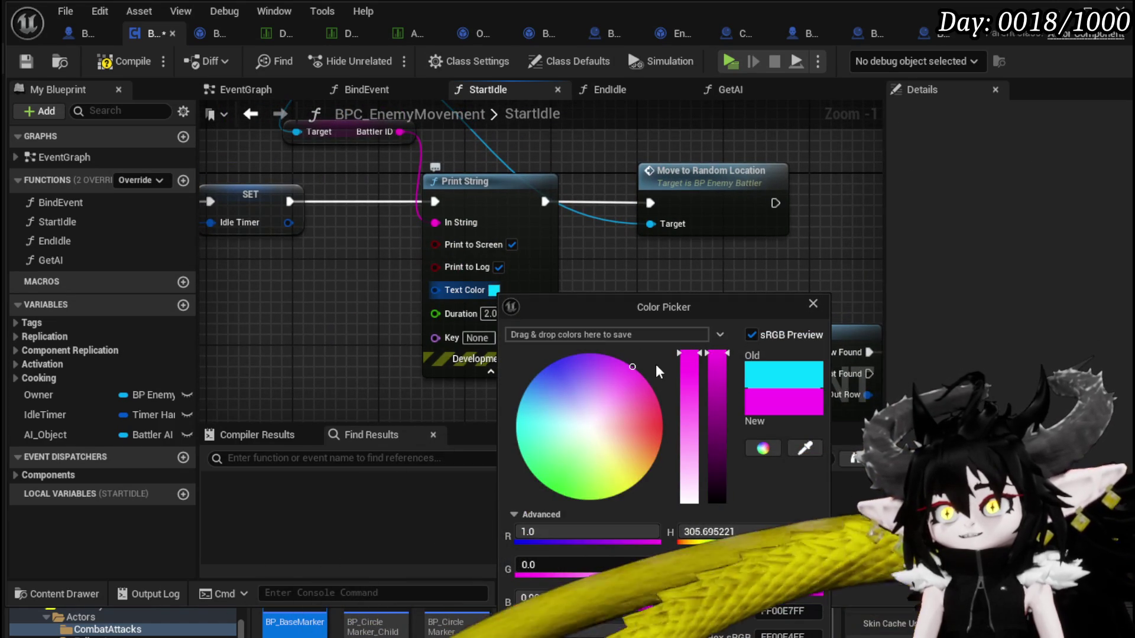
{"action": "left_click", "coordinate": [470, 317]}
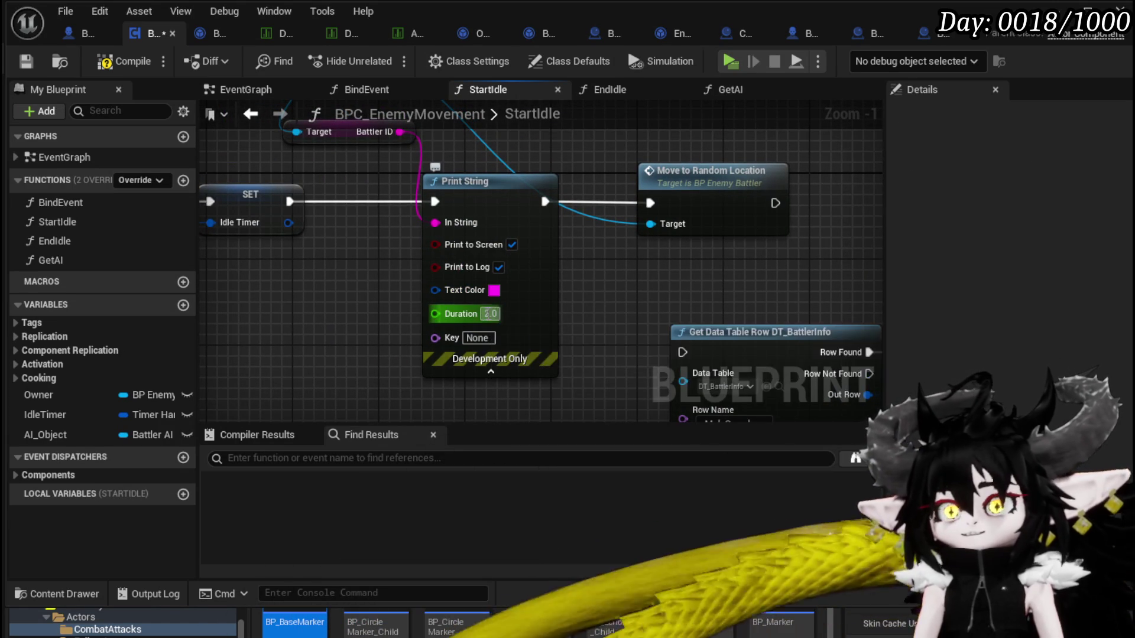
{"action": "type", "text": "70"}
{"action": "key", "text": "Return"}
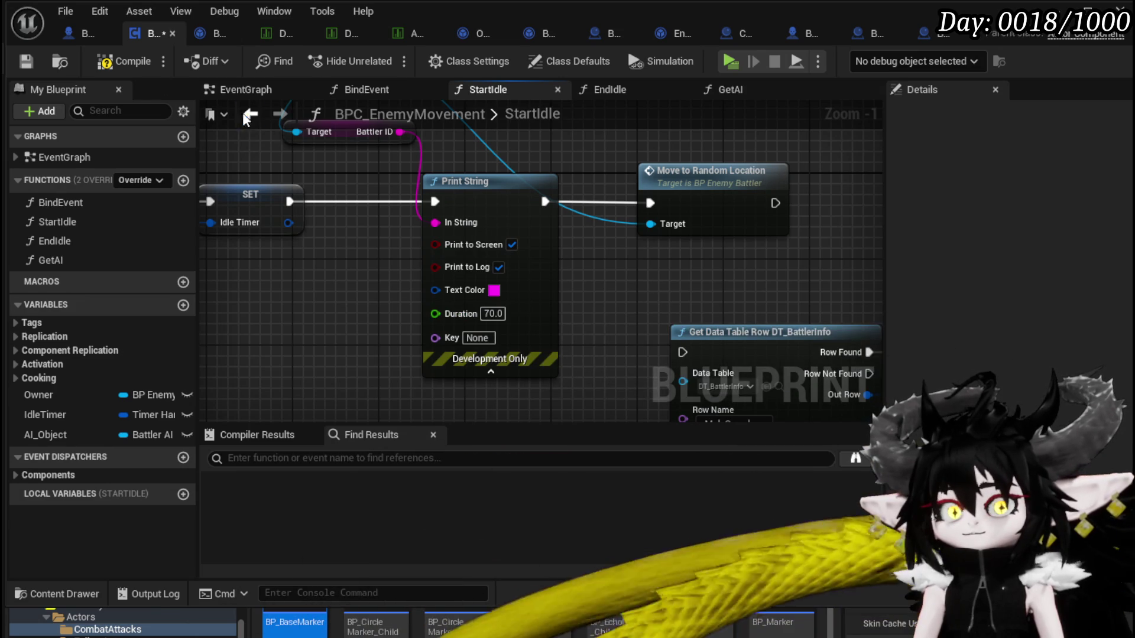
{"action": "left_click", "coordinate": [105, 62]}
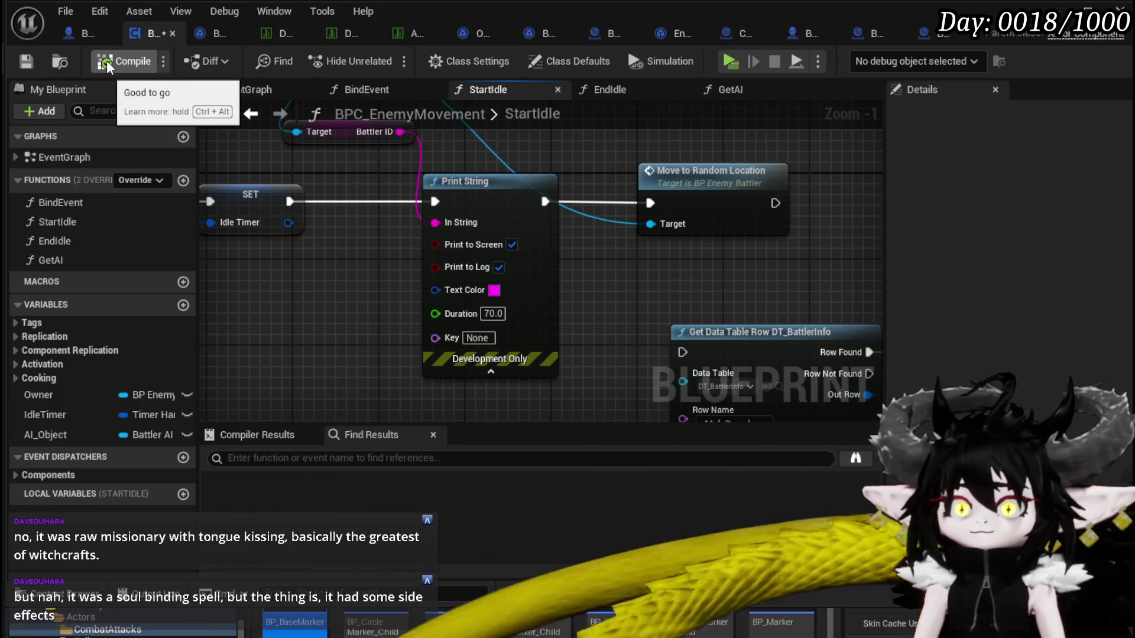
Recompile, then shift the Get Data Table Row chain and Switch comment up-left toward Print String
{"action": "left_click", "coordinate": [25, 61]}
{"action": "left_click_drag", "start_coordinate": [848, 309], "coordinate": [717, 292]}
{"action": "scroll", "coordinate": [717, 292], "scroll_direction": "down", "scroll_amount": 3}
{"action": "left_click_drag", "start_coordinate": [370, 192], "coordinate": [822, 367]}
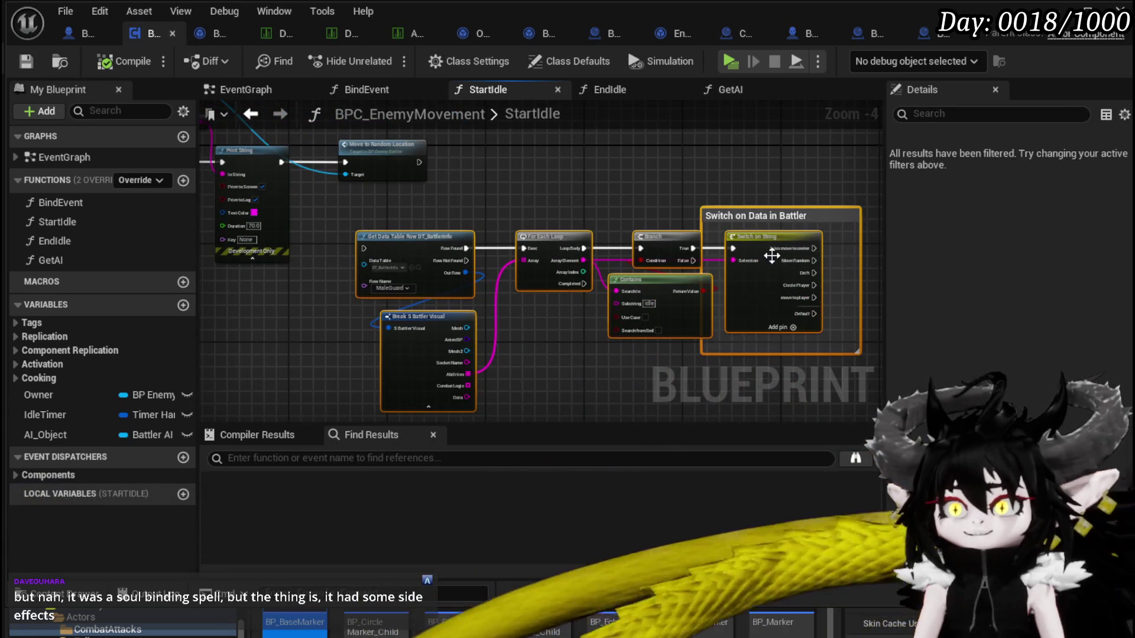
{"action": "left_click_drag", "start_coordinate": [756, 232], "coordinate": [722, 225]}
{"action": "left_click", "coordinate": [576, 166]}
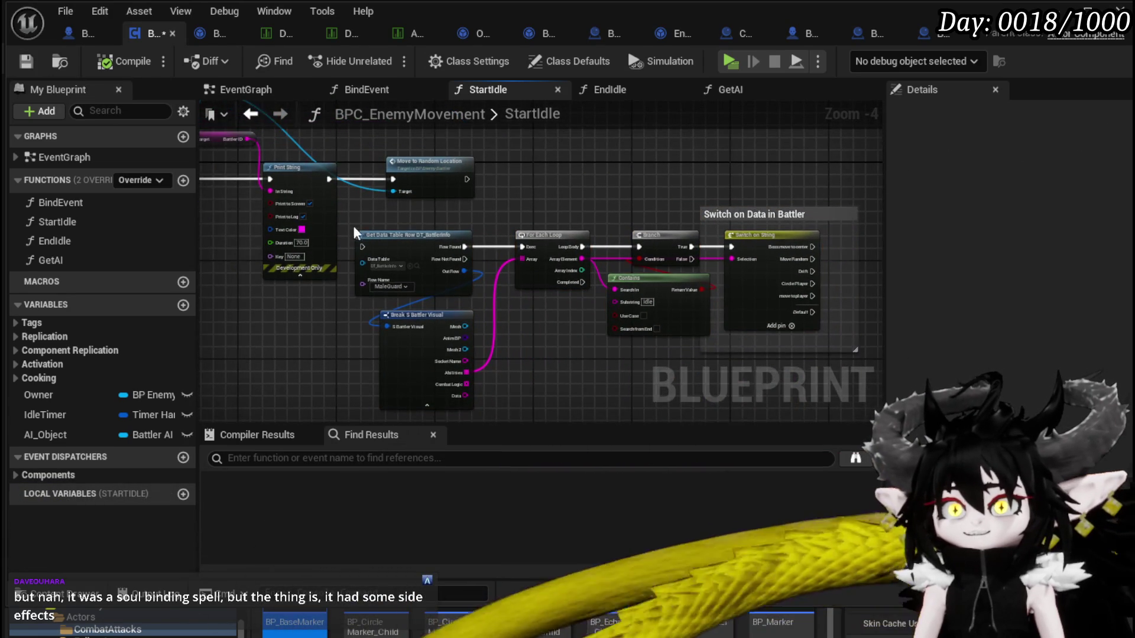
{"action": "mouse_move", "coordinate": [614, 283]}
{"action": "left_mouse_down"}
{"action": "mouse_move", "coordinate": [748, 308]}
{"action": "mouse_move", "coordinate": [696, 232]}
{"action": "left_mouse_up"}
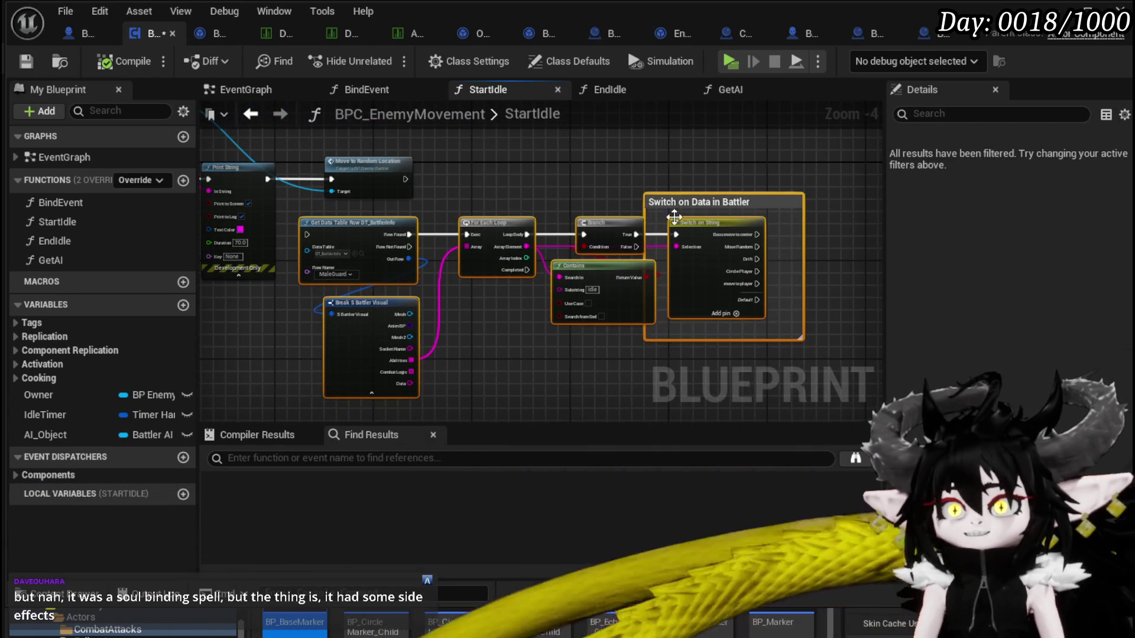
{"action": "left_click", "coordinate": [557, 193]}
{"action": "key", "text": "Home"}
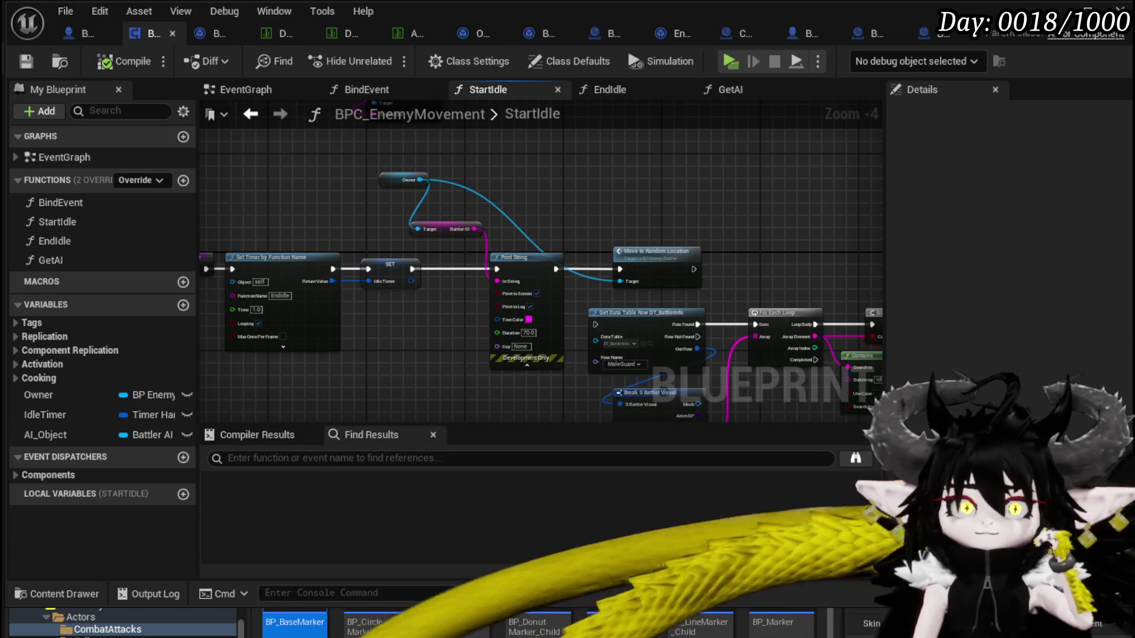
{"action": "mouse_move", "coordinate": [711, 195]}
{"action": "left_mouse_down"}
{"action": "mouse_move", "coordinate": [559, 157]}
{"action": "mouse_move", "coordinate": [464, 198]}
{"action": "mouse_move", "coordinate": [603, 180]}
{"action": "mouse_move", "coordinate": [653, 187]}
{"action": "left_mouse_up"}
{"action": "scroll", "coordinate": [463, 199], "scroll_direction": "up", "scroll_amount": 2}
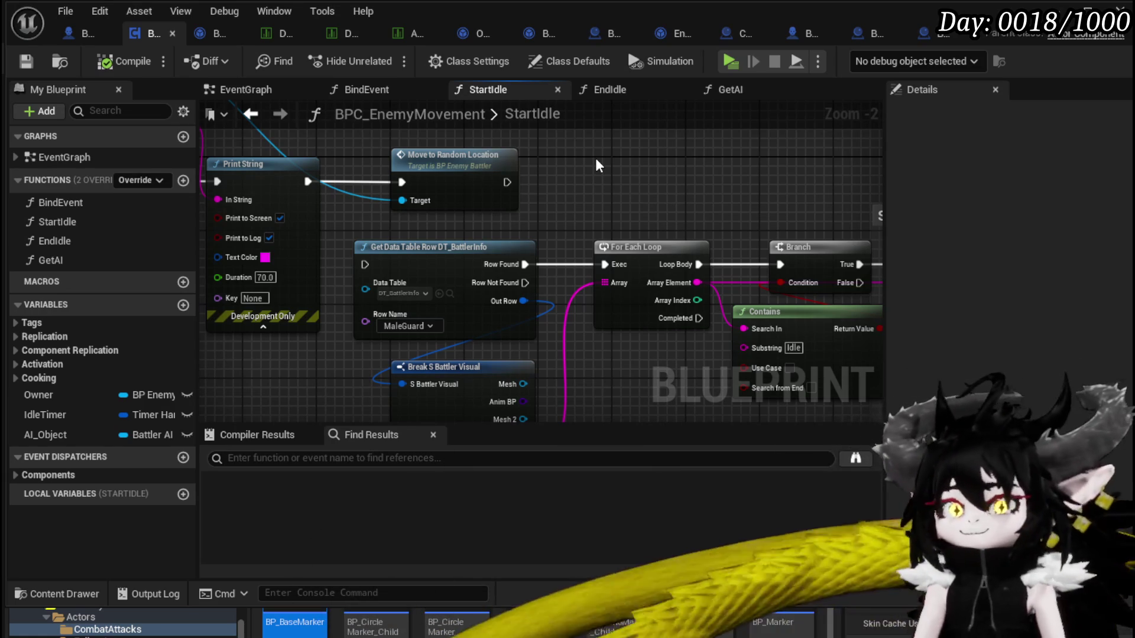
{"action": "scroll", "coordinate": [439, 172], "scroll_direction": "down", "scroll_amount": 2}
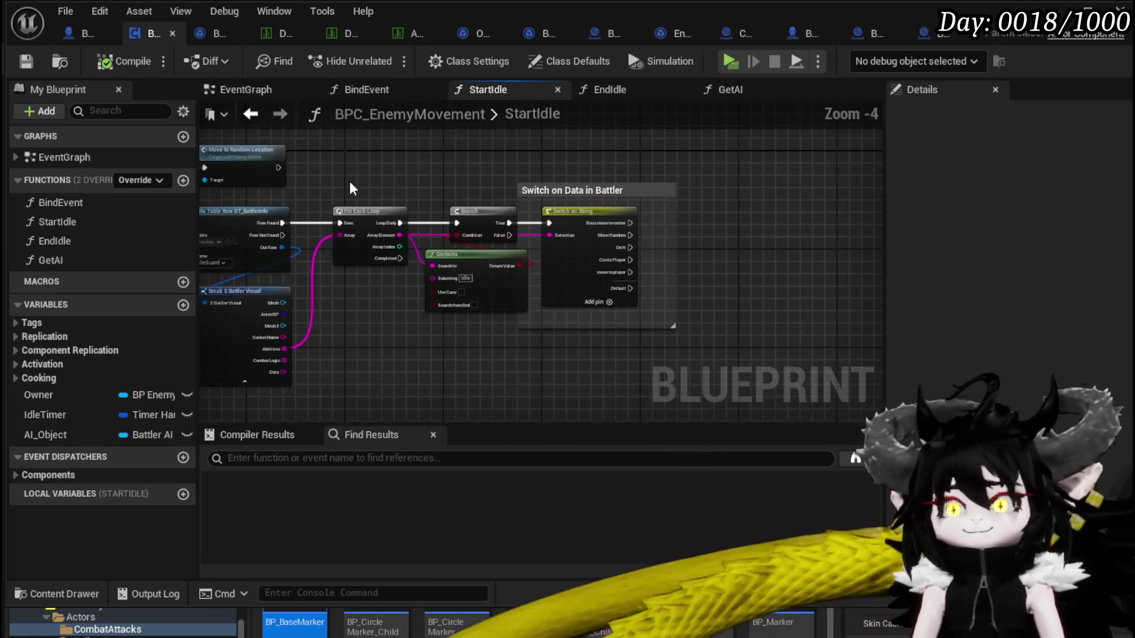
{"action": "left_click_drag", "start_coordinate": [302, 160], "coordinate": [499, 173]}
{"action": "left_click_drag", "start_coordinate": [331, 174], "coordinate": [416, 178]}
{"action": "left_click_drag", "start_coordinate": [283, 183], "coordinate": [392, 187]}
{"action": "mouse_move", "coordinate": [610, 194]}
{"action": "left_mouse_down"}
{"action": "mouse_move", "coordinate": [383, 176]}
{"action": "mouse_move", "coordinate": [359, 160]}
{"action": "mouse_move", "coordinate": [538, 186]}
{"action": "mouse_move", "coordinate": [495, 183]}
{"action": "left_mouse_up"}
{"action": "scroll", "coordinate": [303, 158], "scroll_direction": "up", "scroll_amount": 3}
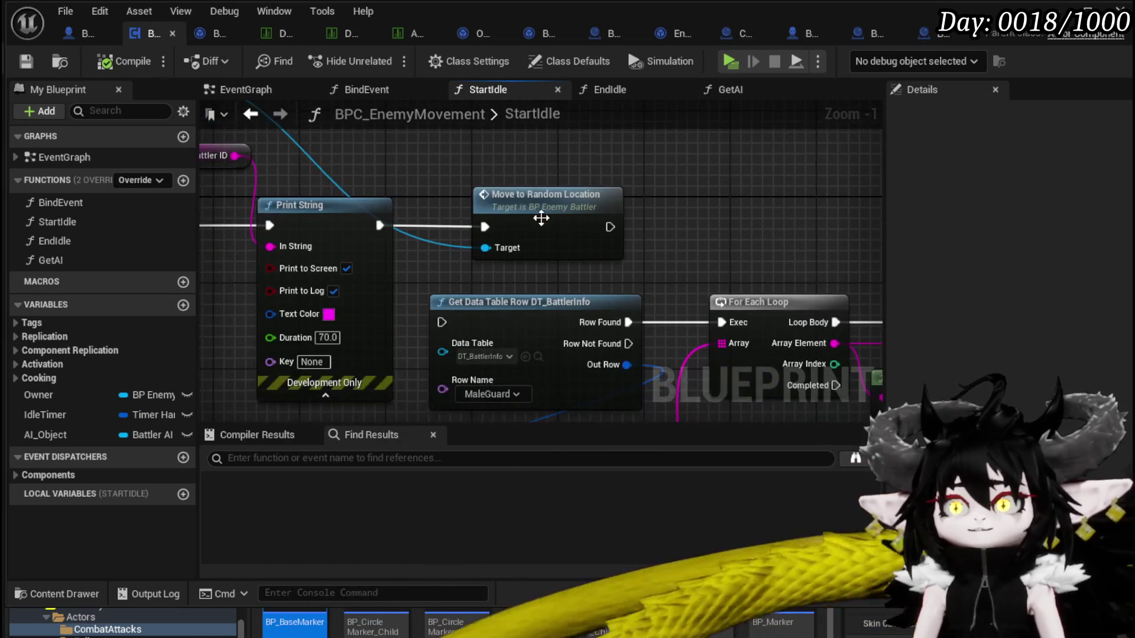
{"action": "left_click_drag", "start_coordinate": [691, 254], "coordinate": [492, 165]}
{"action": "scroll", "coordinate": [492, 165], "scroll_direction": "down", "scroll_amount": 3}
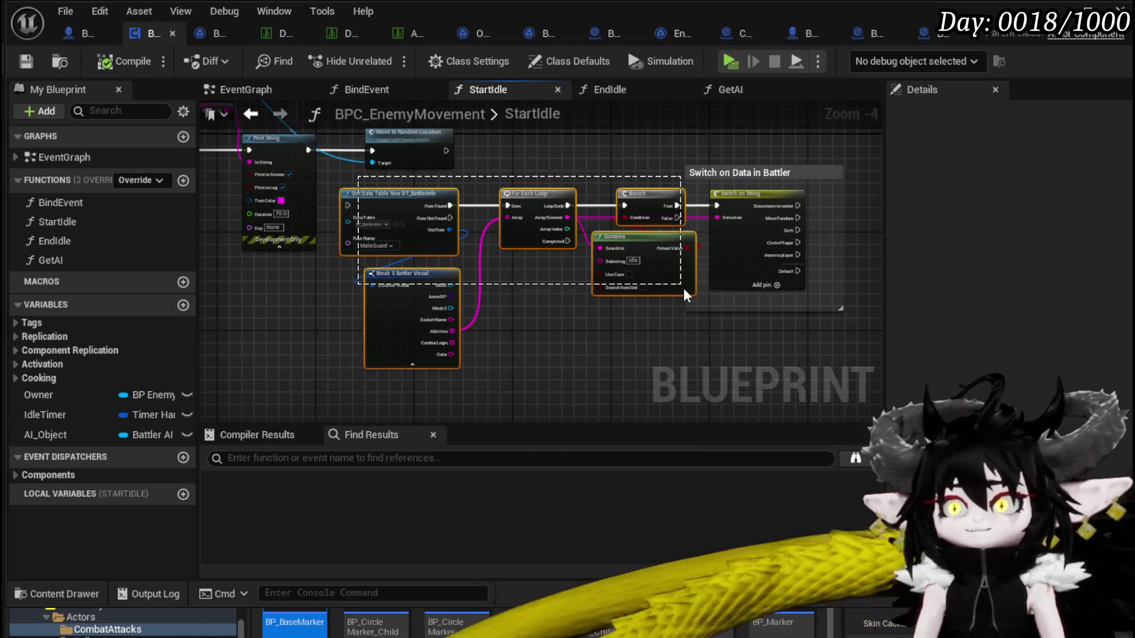
Reposition the Switch on Data in Battler group and data table chain, then save
{"action": "left_click_drag", "start_coordinate": [683, 288], "coordinate": [767, 319]}
{"action": "left_click_drag", "start_coordinate": [728, 175], "coordinate": [803, 219]}
{"action": "mouse_move", "coordinate": [674, 177]}
{"action": "left_mouse_down"}
{"action": "mouse_move", "coordinate": [633, 208]}
{"action": "mouse_move", "coordinate": [562, 212]}
{"action": "mouse_move", "coordinate": [475, 188]}
{"action": "left_mouse_up"}
{"action": "mouse_move", "coordinate": [366, 195]}
{"action": "left_mouse_down"}
{"action": "mouse_move", "coordinate": [559, 303]}
{"action": "mouse_move", "coordinate": [768, 354]}
{"action": "left_mouse_up"}
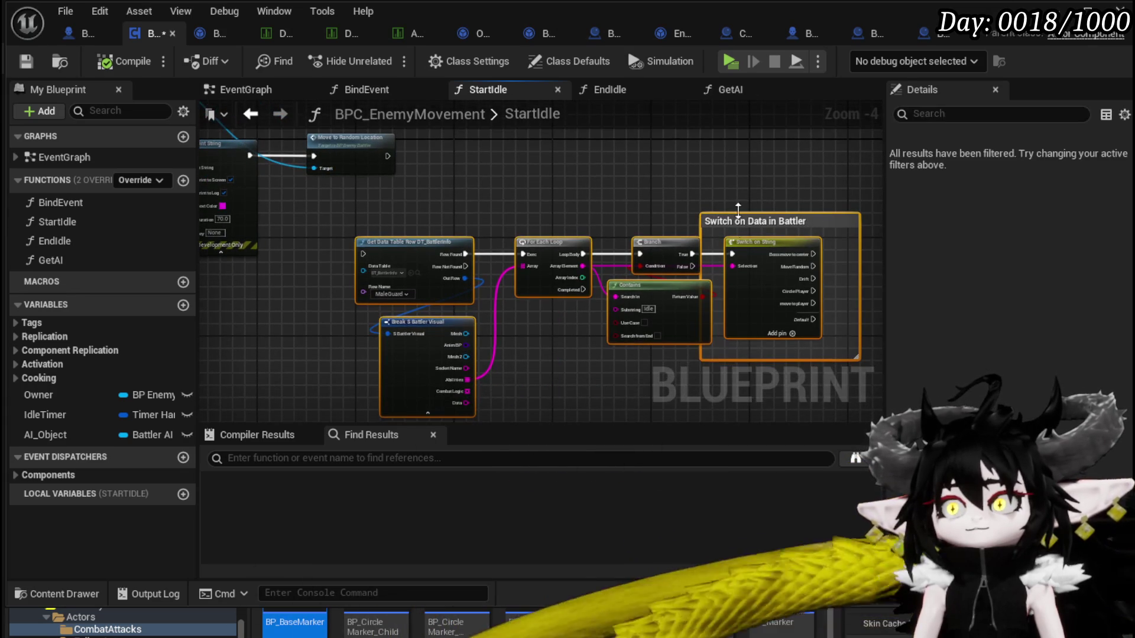
{"action": "mouse_move", "coordinate": [759, 221]}
{"action": "left_mouse_down"}
{"action": "mouse_move", "coordinate": [600, 250]}
{"action": "mouse_move", "coordinate": [596, 283]}
{"action": "left_mouse_up"}
{"action": "mouse_move", "coordinate": [512, 235]}
{"action": "left_mouse_down"}
{"action": "mouse_move", "coordinate": [689, 254]}
{"action": "mouse_move", "coordinate": [748, 316]}
{"action": "left_mouse_up"}
{"action": "left_click", "coordinate": [689, 254]}
{"action": "left_click", "coordinate": [34, 66]}
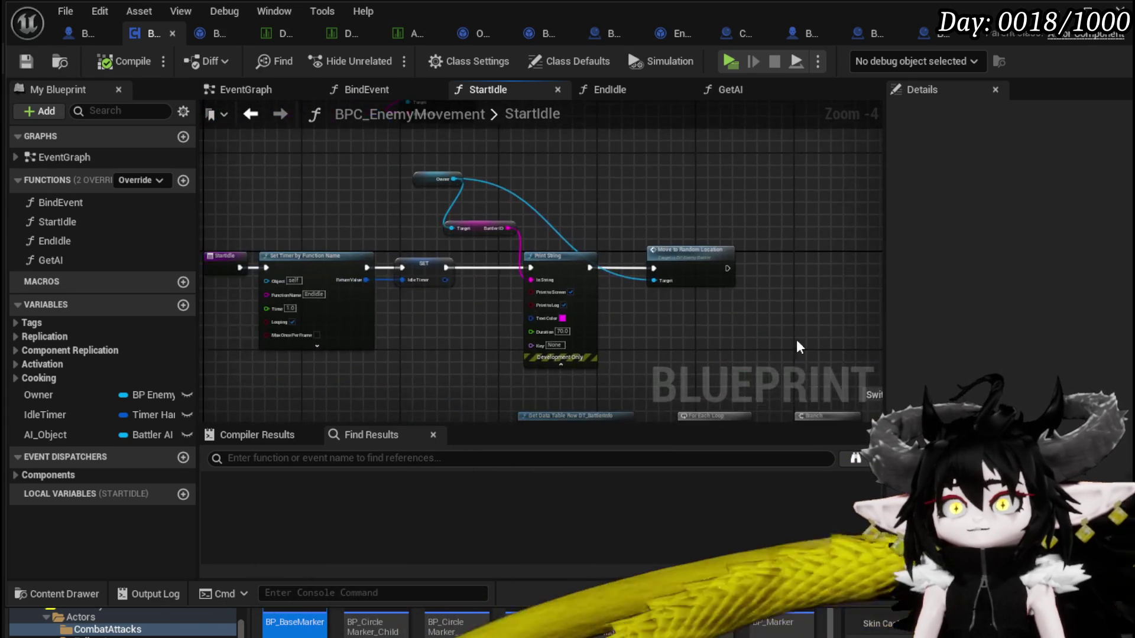
Shift the Battler ID getter left and move the Owner getter down beside it
{"action": "scroll", "coordinate": [412, 249], "scroll_direction": "up", "scroll_amount": 2}
{"action": "mouse_move", "coordinate": [412, 249]}
{"action": "left_mouse_down"}
{"action": "mouse_move", "coordinate": [341, 208]}
{"action": "mouse_move", "coordinate": [385, 214]}
{"action": "left_mouse_up"}
{"action": "mouse_move", "coordinate": [488, 285]}
{"action": "left_mouse_down"}
{"action": "mouse_move", "coordinate": [427, 308]}
{"action": "mouse_move", "coordinate": [410, 225]}
{"action": "mouse_move", "coordinate": [426, 226]}
{"action": "left_mouse_up"}
{"action": "left_click", "coordinate": [463, 226]}
{"action": "mouse_move", "coordinate": [718, 253]}
{"action": "left_mouse_down"}
{"action": "mouse_move", "coordinate": [714, 232]}
{"action": "mouse_move", "coordinate": [720, 261]}
{"action": "left_mouse_up"}
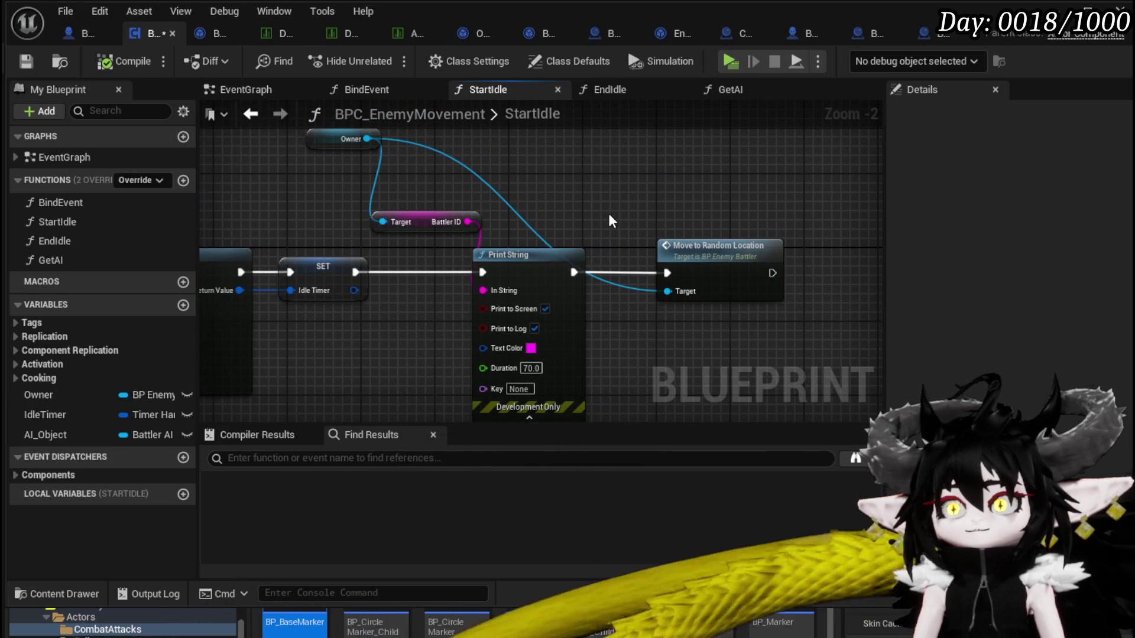
{"action": "mouse_move", "coordinate": [322, 142]}
{"action": "left_mouse_down"}
{"action": "mouse_move", "coordinate": [334, 195]}
{"action": "mouse_move", "coordinate": [384, 190]}
{"action": "mouse_move", "coordinate": [391, 201]}
{"action": "left_mouse_up"}
{"action": "left_click", "coordinate": [662, 165]}
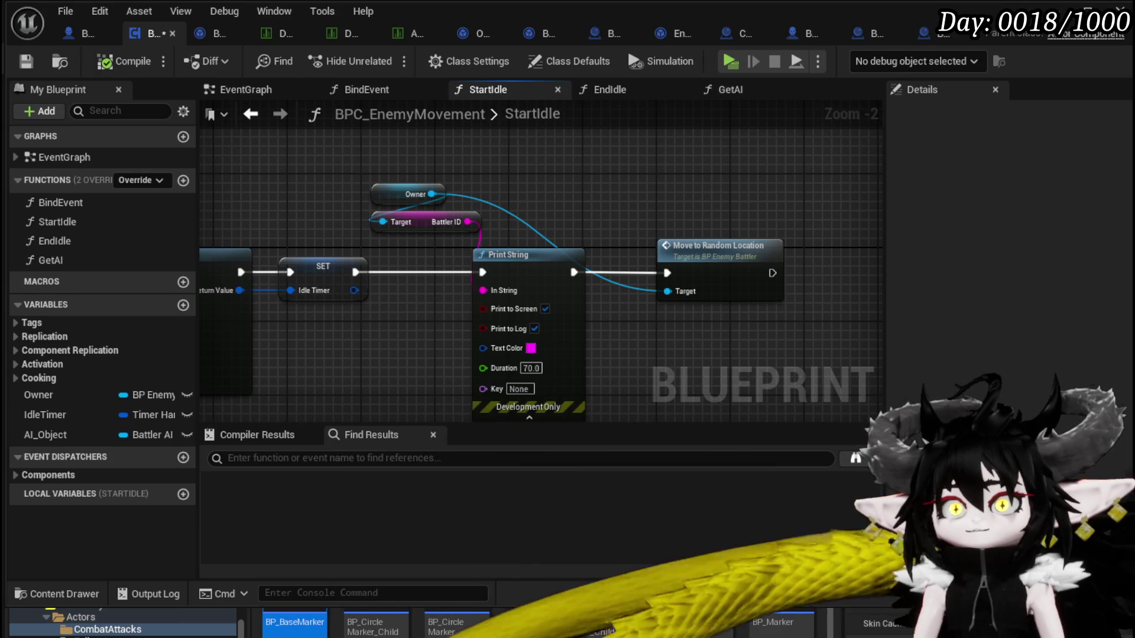
Add a reroute point on the Owner-to-Target wire
{"action": "left_click_drag", "start_coordinate": [682, 194], "coordinate": [747, 190]}
{"action": "mouse_move", "coordinate": [382, 198]}
{"action": "left_mouse_down"}
{"action": "mouse_move", "coordinate": [609, 200]}
{"action": "mouse_move", "coordinate": [301, 186]}
{"action": "left_mouse_up"}
{"action": "mouse_move", "coordinate": [685, 205]}
{"action": "left_mouse_down"}
{"action": "mouse_move", "coordinate": [428, 183]}
{"action": "mouse_move", "coordinate": [438, 182]}
{"action": "mouse_move", "coordinate": [454, 226]}
{"action": "left_mouse_up"}
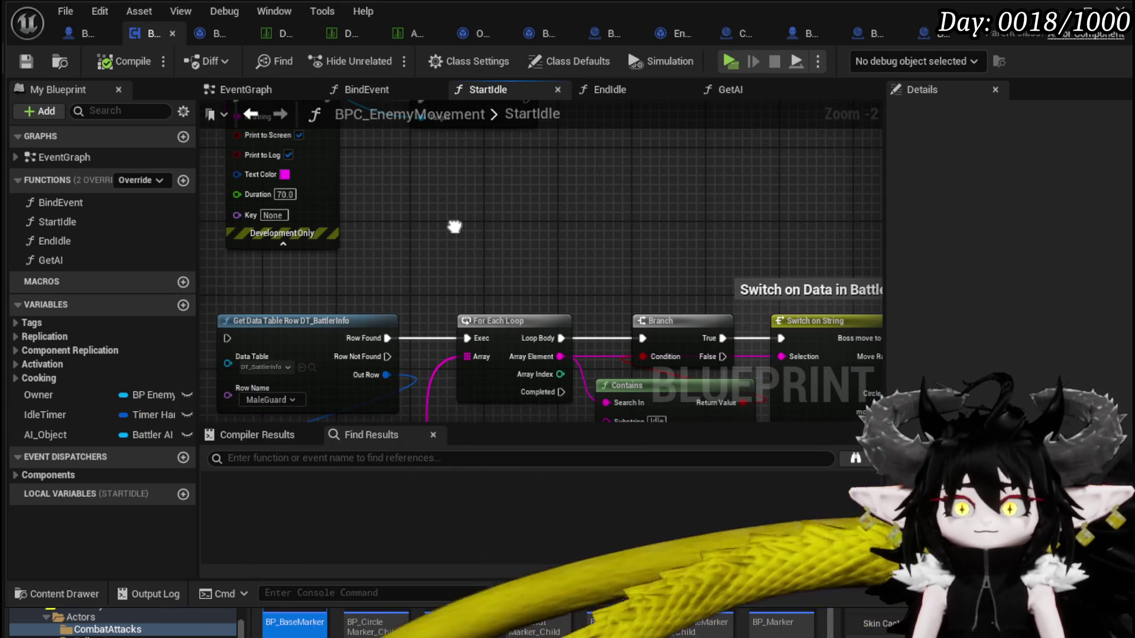
{"action": "scroll", "coordinate": [454, 227], "scroll_direction": "down", "scroll_amount": 1}
{"action": "mouse_move", "coordinate": [454, 227]}
{"action": "left_mouse_down"}
{"action": "mouse_move", "coordinate": [600, 243]}
{"action": "mouse_move", "coordinate": [570, 271]}
{"action": "mouse_move", "coordinate": [594, 318]}
{"action": "left_mouse_up"}
{"action": "left_click_drag", "start_coordinate": [540, 263], "coordinate": [541, 334]}
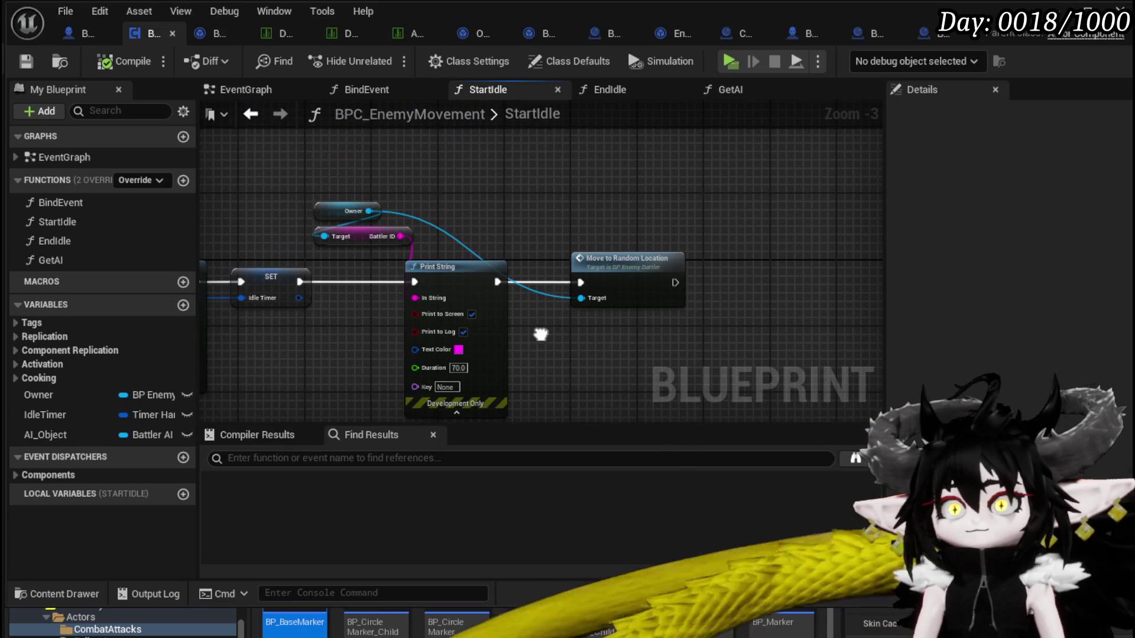
{"action": "double_click", "coordinate": [451, 237]}
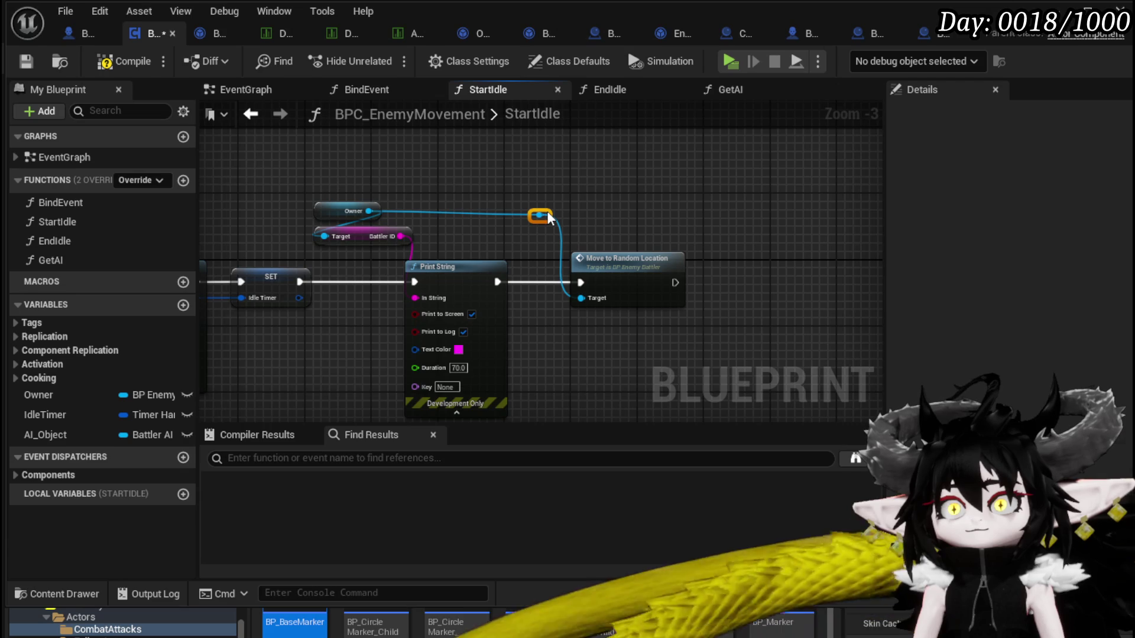
{"action": "left_click_drag", "start_coordinate": [547, 217], "coordinate": [555, 214]}
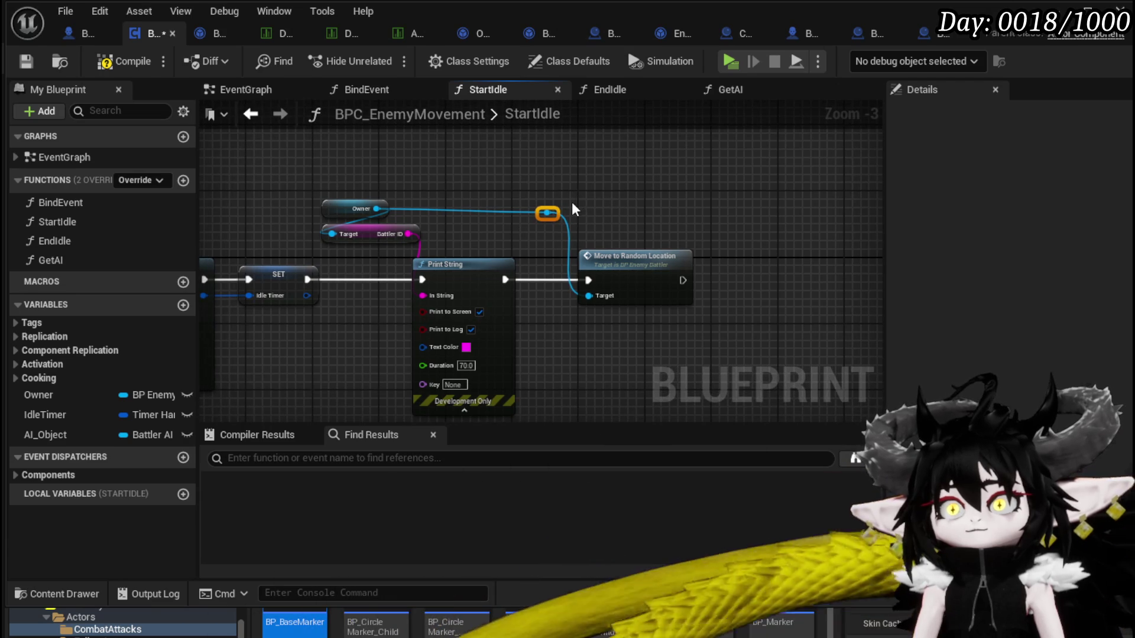
{"action": "scroll", "coordinate": [572, 201], "scroll_direction": "up", "scroll_amount": 3}
{"action": "mouse_move", "coordinate": [526, 207]}
{"action": "left_mouse_down"}
{"action": "mouse_move", "coordinate": [622, 207]}
{"action": "mouse_move", "coordinate": [594, 235]}
{"action": "mouse_move", "coordinate": [523, 236]}
{"action": "mouse_move", "coordinate": [550, 231]}
{"action": "left_mouse_up"}
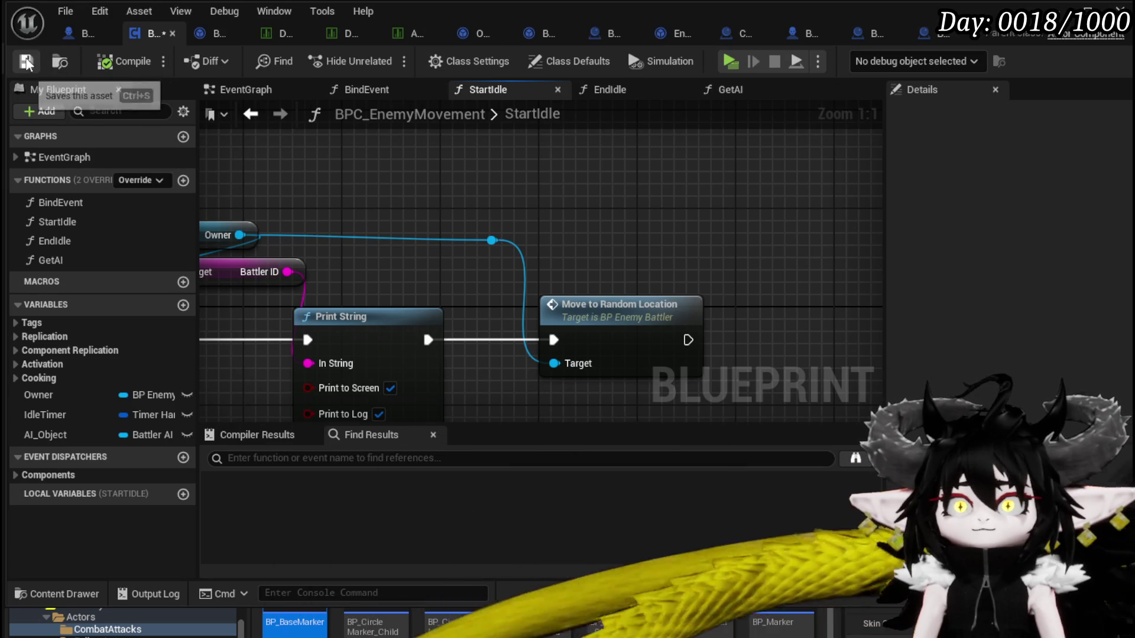
{"action": "scroll", "coordinate": [548, 201], "scroll_direction": "down", "scroll_amount": 1}
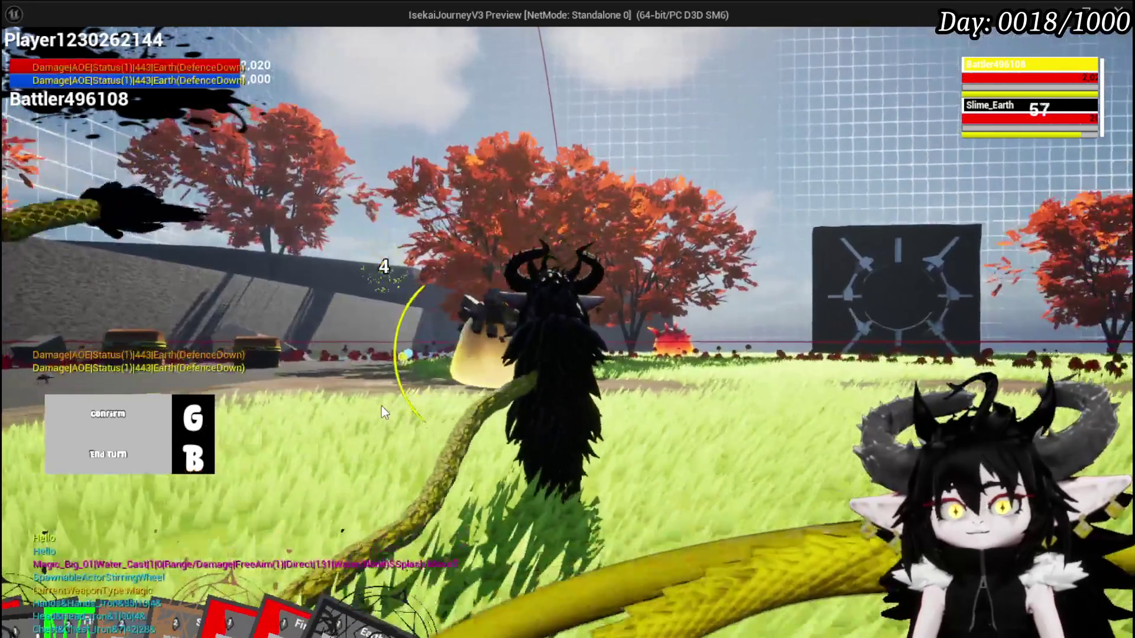
{"action": "key", "text": "b"}
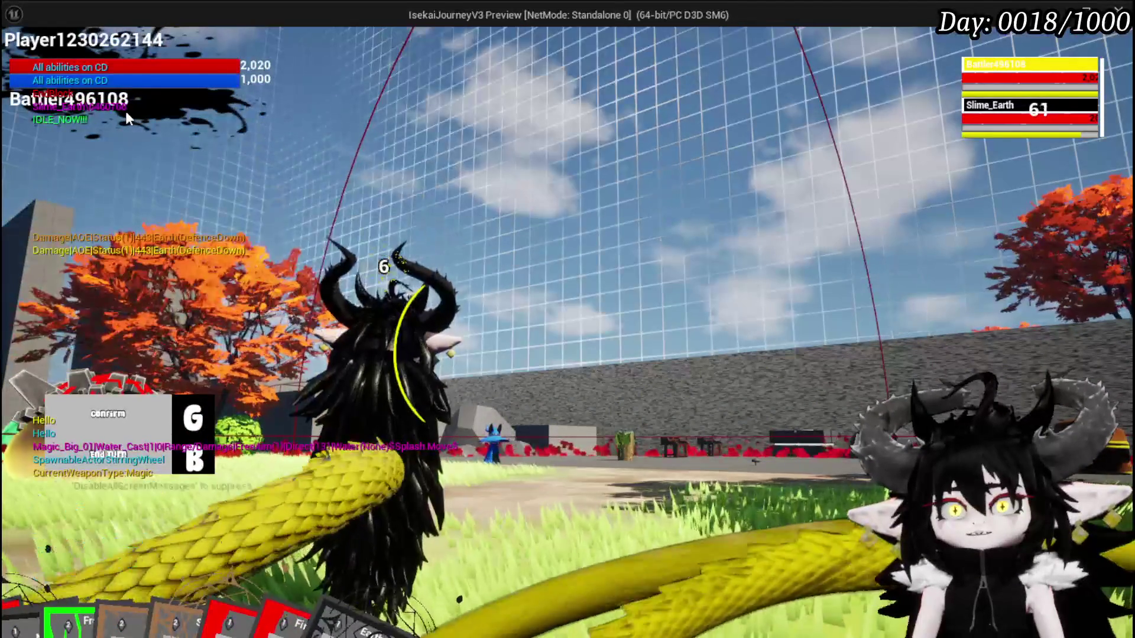
{"action": "key", "text": "Escape"}
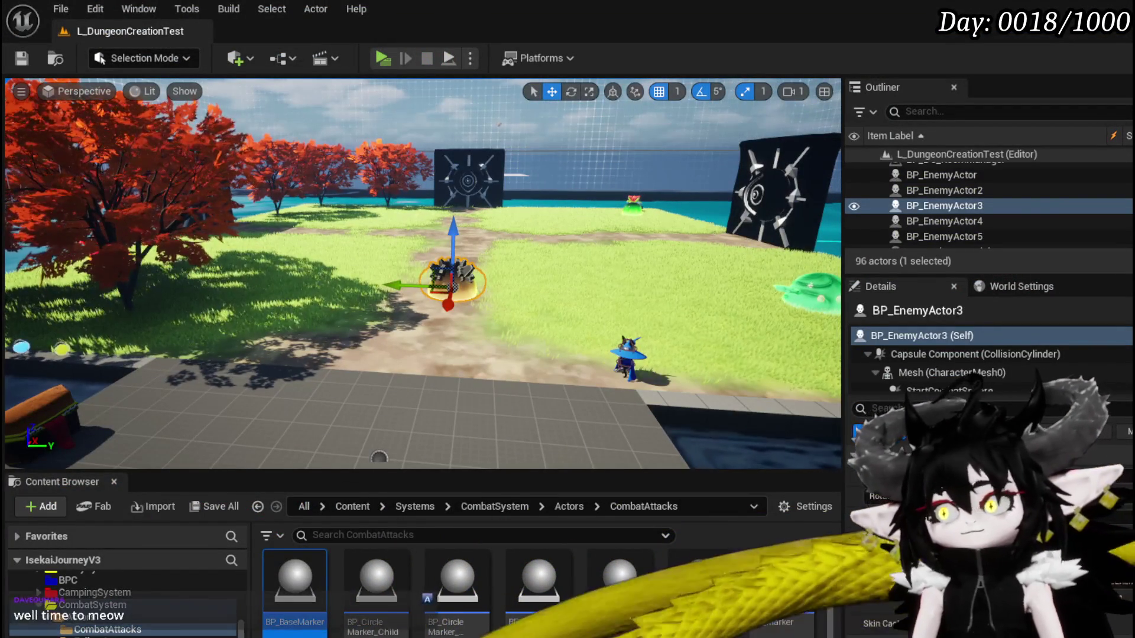
{"action": "key", "text": "alt+Tab"}
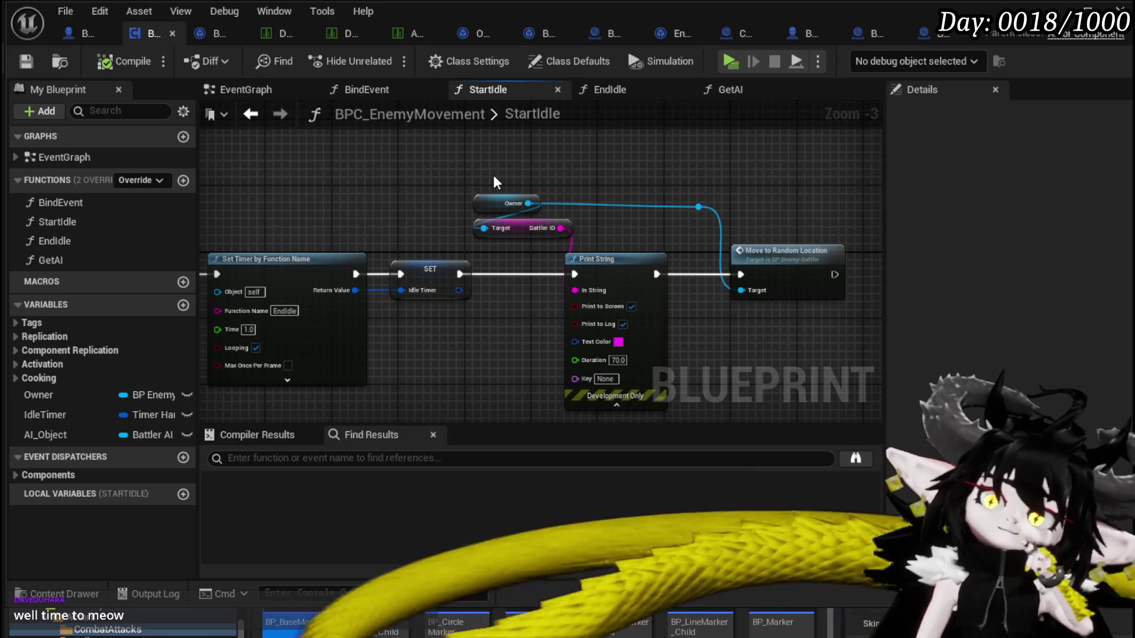
Paste a copy of the Owner and Battler ID getters into the StartIdle graph
{"action": "mouse_move", "coordinate": [492, 175]}
{"action": "left_mouse_down"}
{"action": "mouse_move", "coordinate": [260, 164]}
{"action": "mouse_move", "coordinate": [541, 257]}
{"action": "mouse_move", "coordinate": [390, 191]}
{"action": "mouse_move", "coordinate": [398, 178]}
{"action": "left_mouse_up"}
{"action": "mouse_move", "coordinate": [721, 311]}
{"action": "left_mouse_down"}
{"action": "mouse_move", "coordinate": [658, 281]}
{"action": "mouse_move", "coordinate": [773, 289]}
{"action": "mouse_move", "coordinate": [654, 258]}
{"action": "mouse_move", "coordinate": [476, 238]}
{"action": "mouse_move", "coordinate": [310, 183]}
{"action": "mouse_move", "coordinate": [485, 204]}
{"action": "mouse_move", "coordinate": [534, 225]}
{"action": "mouse_move", "coordinate": [494, 231]}
{"action": "mouse_move", "coordinate": [597, 239]}
{"action": "mouse_move", "coordinate": [578, 264]}
{"action": "left_mouse_up"}
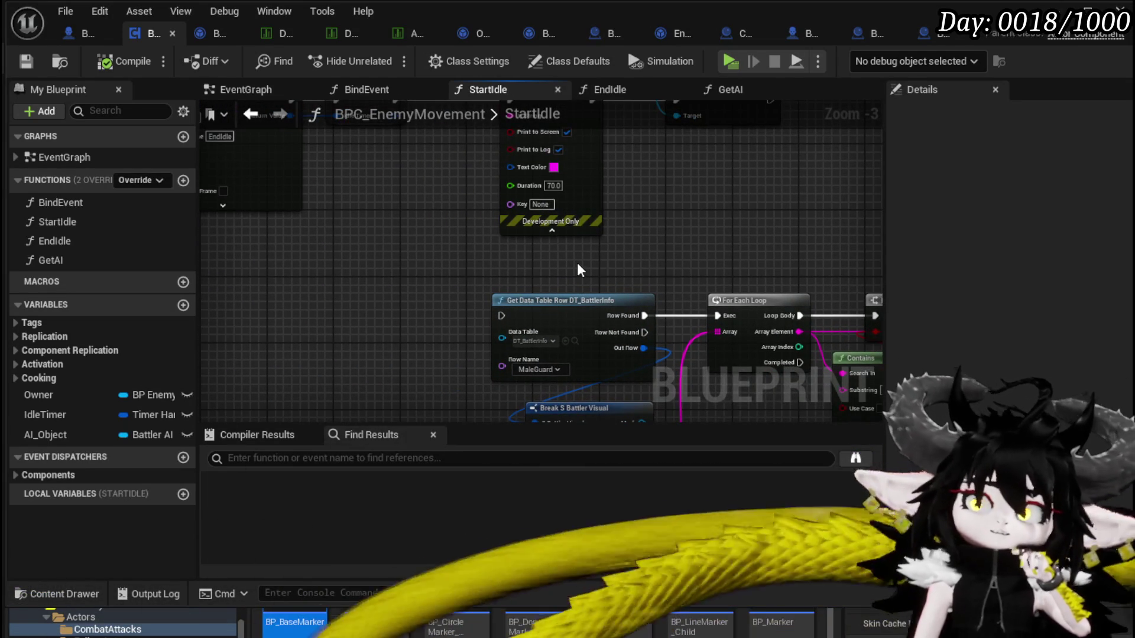
{"action": "mouse_move", "coordinate": [498, 249]}
{"action": "left_mouse_down"}
{"action": "mouse_move", "coordinate": [476, 256]}
{"action": "mouse_move", "coordinate": [482, 313]}
{"action": "mouse_move", "coordinate": [448, 268]}
{"action": "mouse_move", "coordinate": [449, 226]}
{"action": "mouse_move", "coordinate": [486, 274]}
{"action": "mouse_move", "coordinate": [438, 354]}
{"action": "mouse_move", "coordinate": [420, 232]}
{"action": "mouse_move", "coordinate": [408, 254]}
{"action": "mouse_move", "coordinate": [524, 316]}
{"action": "mouse_move", "coordinate": [507, 263]}
{"action": "mouse_move", "coordinate": [452, 256]}
{"action": "left_mouse_up"}
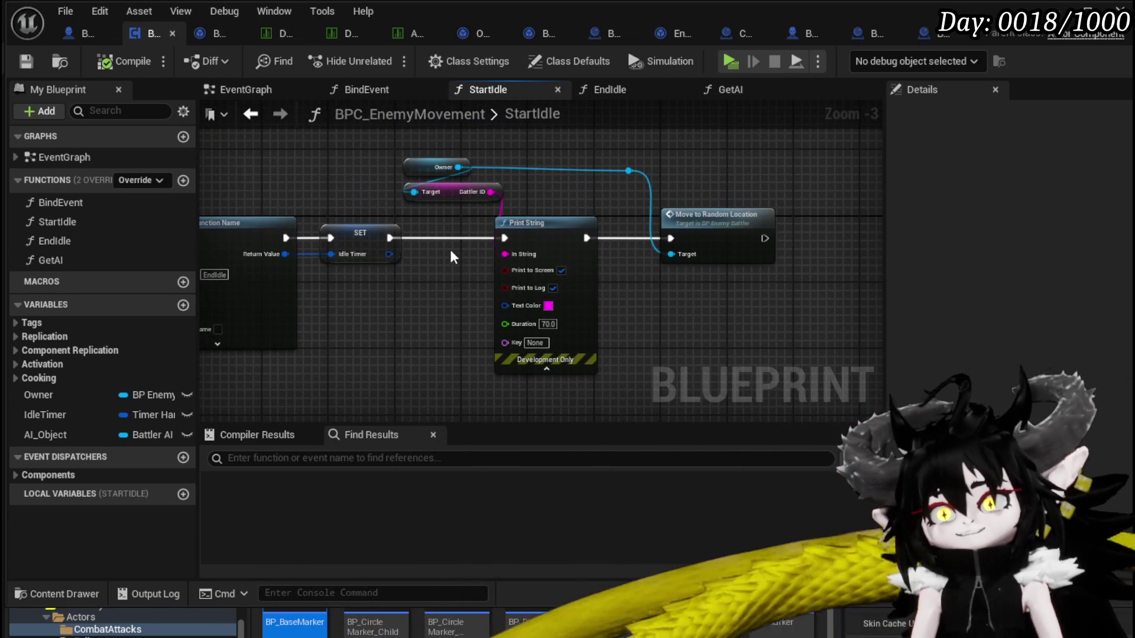
{"action": "mouse_move", "coordinate": [456, 242]}
{"action": "left_mouse_down"}
{"action": "mouse_move", "coordinate": [379, 74]}
{"action": "mouse_move", "coordinate": [303, 50]}
{"action": "mouse_move", "coordinate": [375, 201]}
{"action": "mouse_move", "coordinate": [415, 156]}
{"action": "mouse_move", "coordinate": [590, 223]}
{"action": "mouse_move", "coordinate": [628, 225]}
{"action": "mouse_move", "coordinate": [544, 225]}
{"action": "mouse_move", "coordinate": [433, 197]}
{"action": "left_mouse_up"}
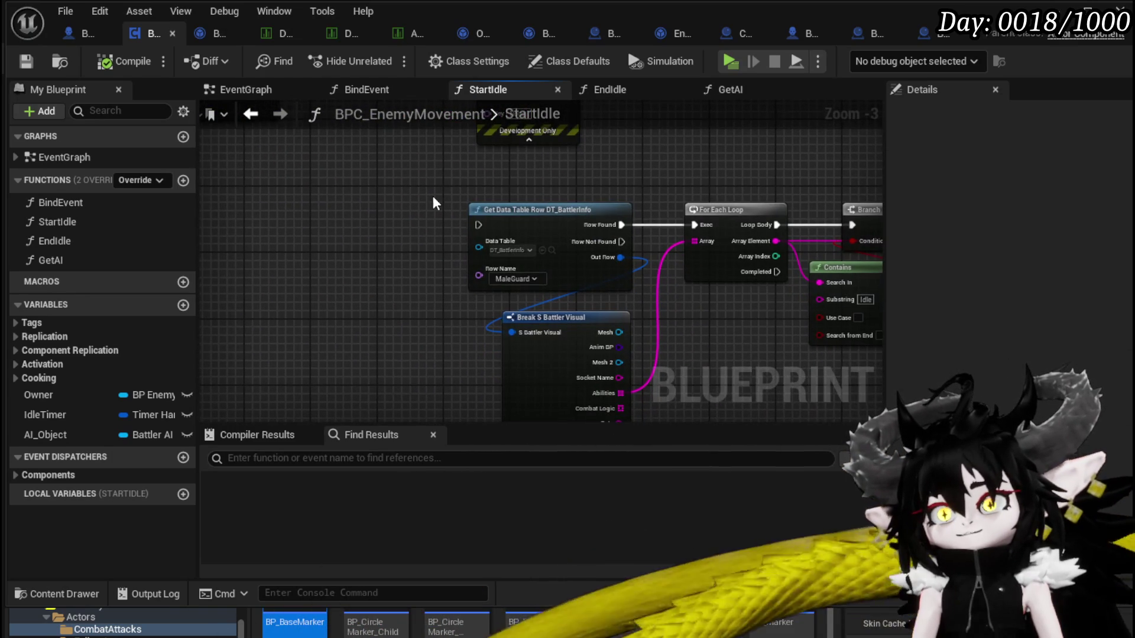
{"action": "mouse_move", "coordinate": [495, 290]}
{"action": "left_mouse_down"}
{"action": "mouse_move", "coordinate": [453, 241]}
{"action": "mouse_move", "coordinate": [480, 333]}
{"action": "mouse_move", "coordinate": [471, 300]}
{"action": "mouse_move", "coordinate": [471, 344]}
{"action": "left_mouse_up"}
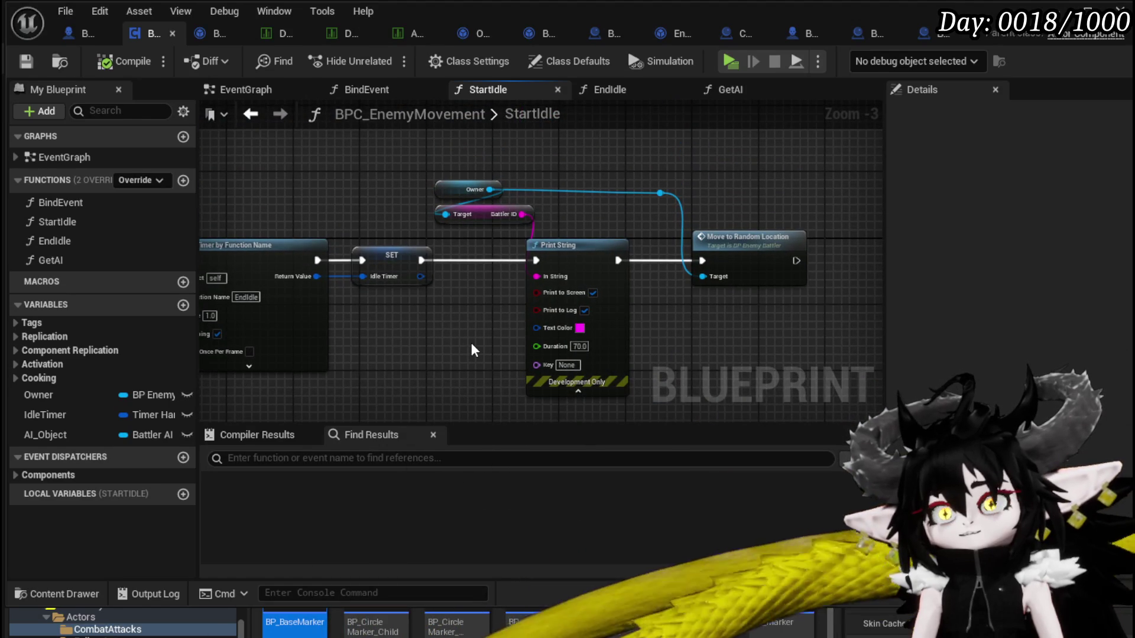
{"action": "left_click", "coordinate": [476, 205]}
{"action": "mouse_move", "coordinate": [490, 303]}
{"action": "left_mouse_down"}
{"action": "mouse_move", "coordinate": [408, 290]}
{"action": "mouse_move", "coordinate": [342, 239]}
{"action": "left_mouse_up"}
{"action": "key", "text": "ctrl+v"}
{"action": "left_click_drag", "start_coordinate": [404, 315], "coordinate": [500, 337]}
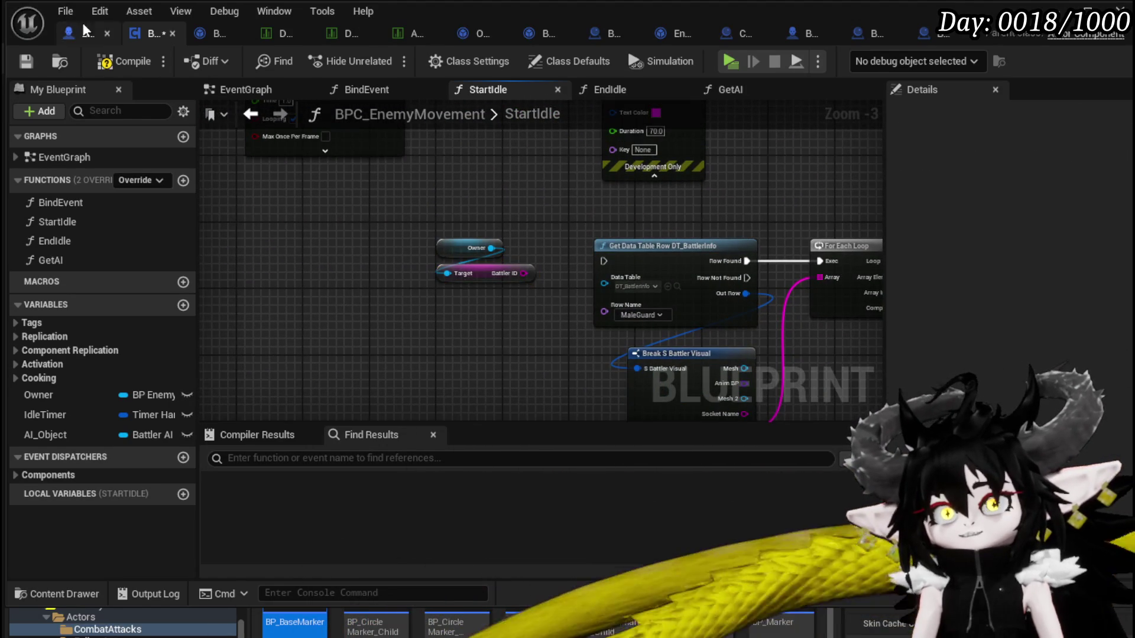
Save the blueprint and switch to the BP_EnemyBattler blueprint's EventGraph
{"action": "left_click", "coordinate": [28, 66]}
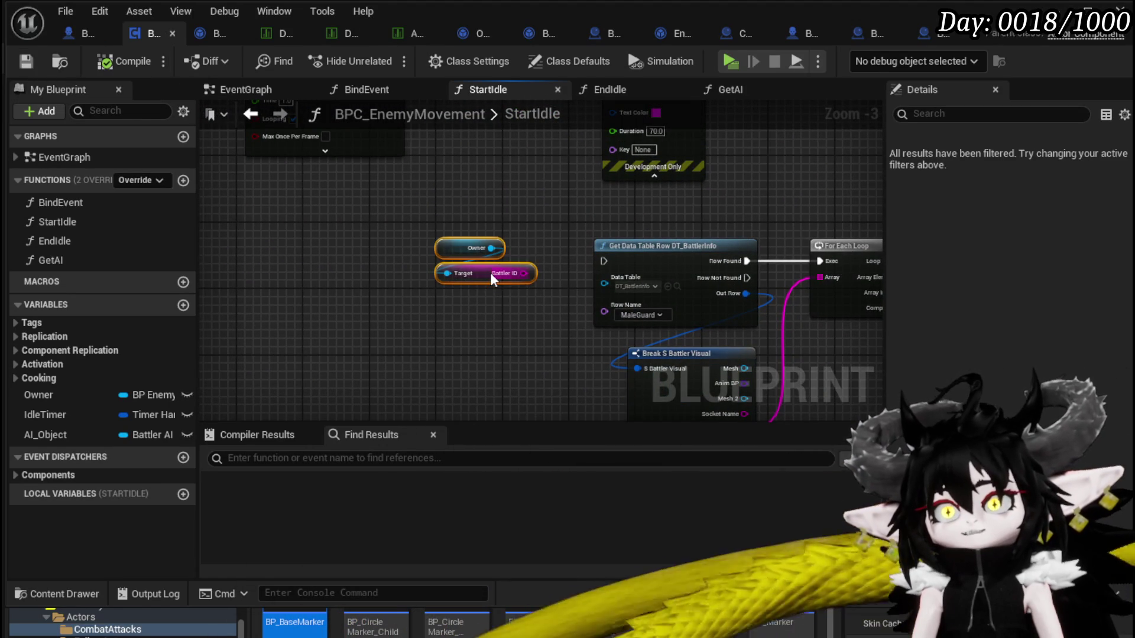
{"action": "left_click", "coordinate": [26, 61]}
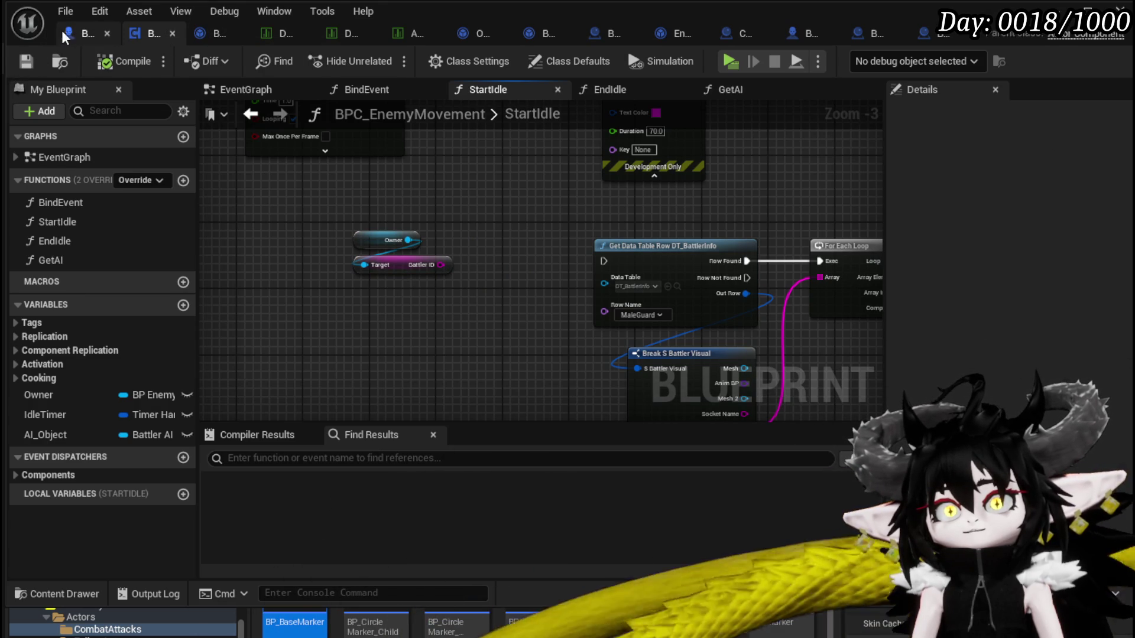
{"action": "left_click", "coordinate": [66, 31]}
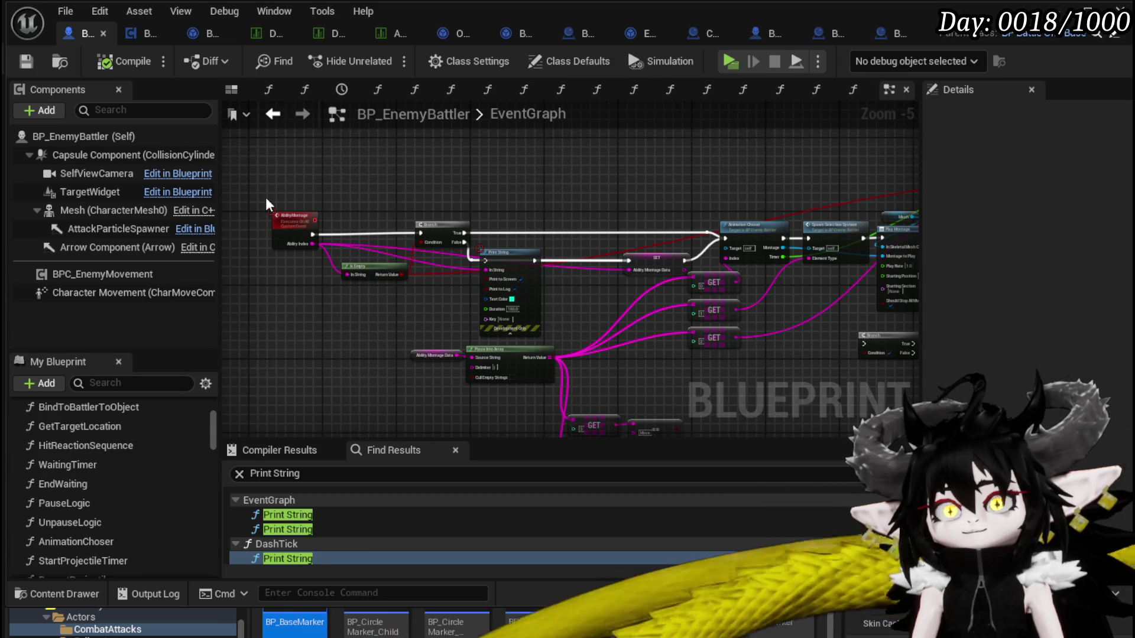
Check BP_EnemyBattler's EnemyType ID and DifficultyType variables, then go back to BPC_EnemyMovement's StartIdle
{"action": "scroll", "coordinate": [142, 502], "scroll_direction": "down", "scroll_amount": 10}
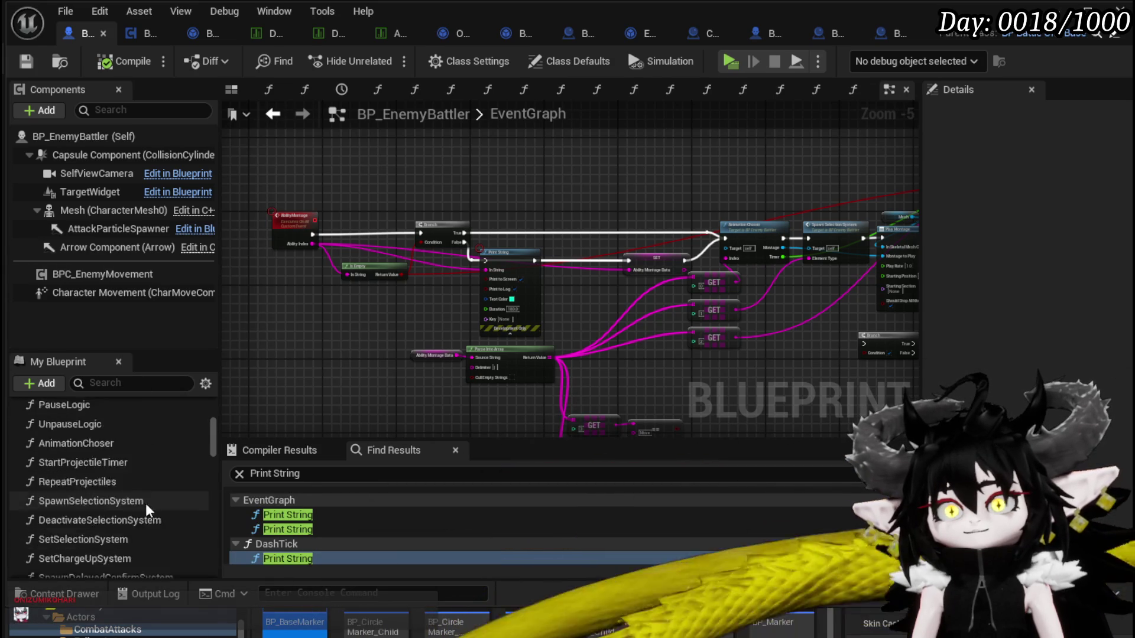
{"action": "scroll", "coordinate": [153, 470], "scroll_direction": "down", "scroll_amount": 10}
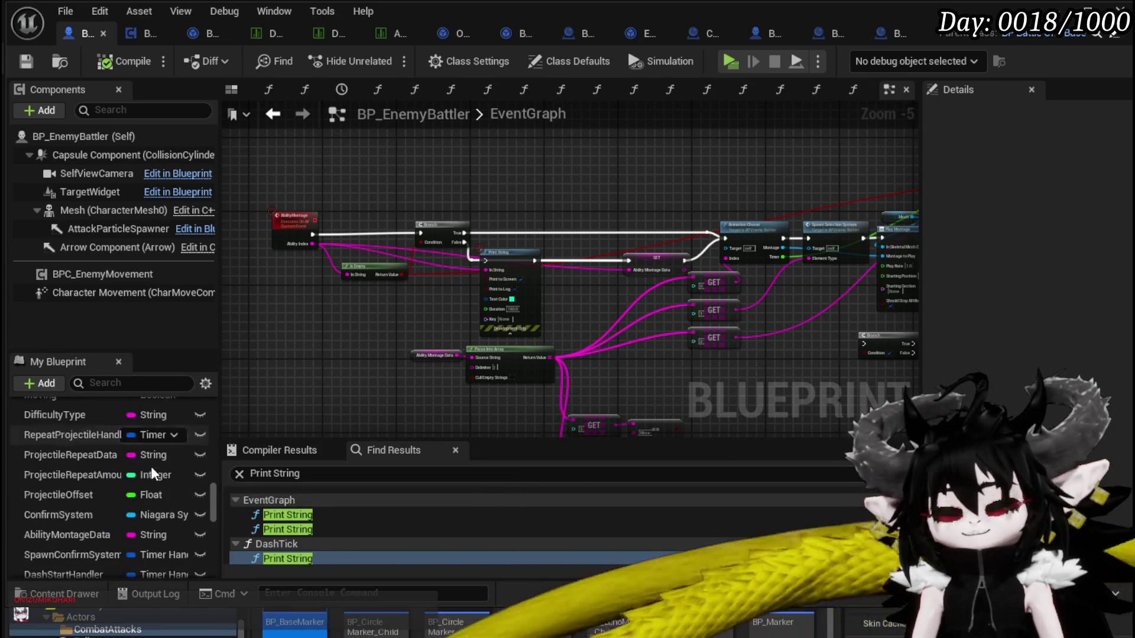
{"action": "scroll", "coordinate": [151, 466], "scroll_direction": "down", "scroll_amount": 5}
{"action": "scroll", "coordinate": [150, 463], "scroll_direction": "down", "scroll_amount": 5}
{"action": "scroll", "coordinate": [150, 463], "scroll_direction": "up", "scroll_amount": 10}
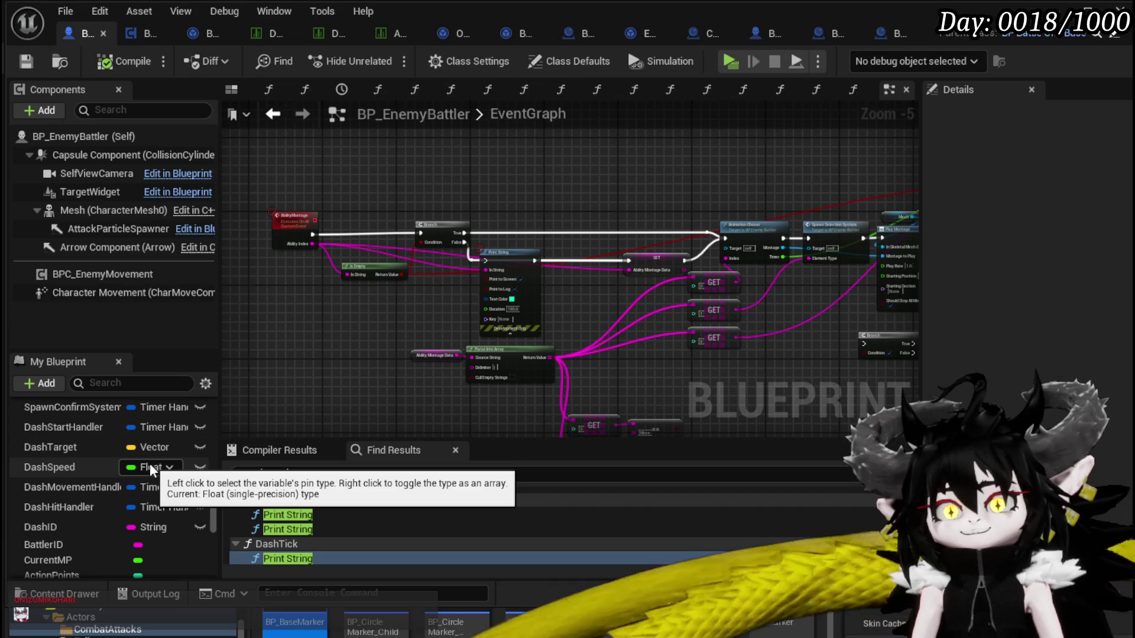
{"action": "scroll", "coordinate": [150, 463], "scroll_direction": "up", "scroll_amount": 3}
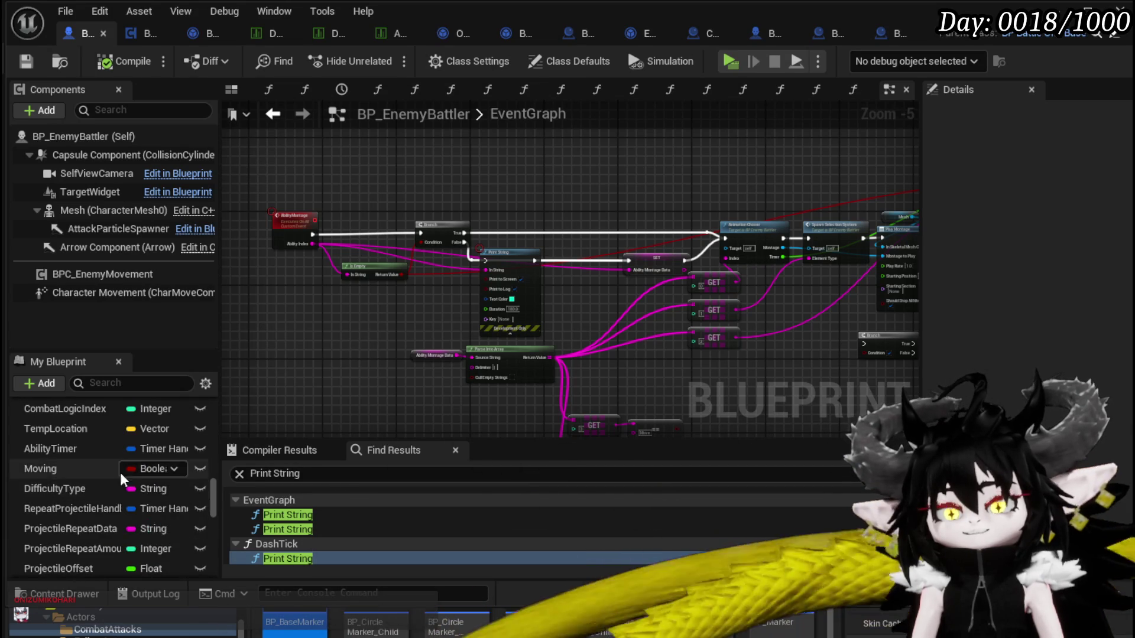
{"action": "scroll", "coordinate": [130, 472], "scroll_direction": "up", "scroll_amount": 1}
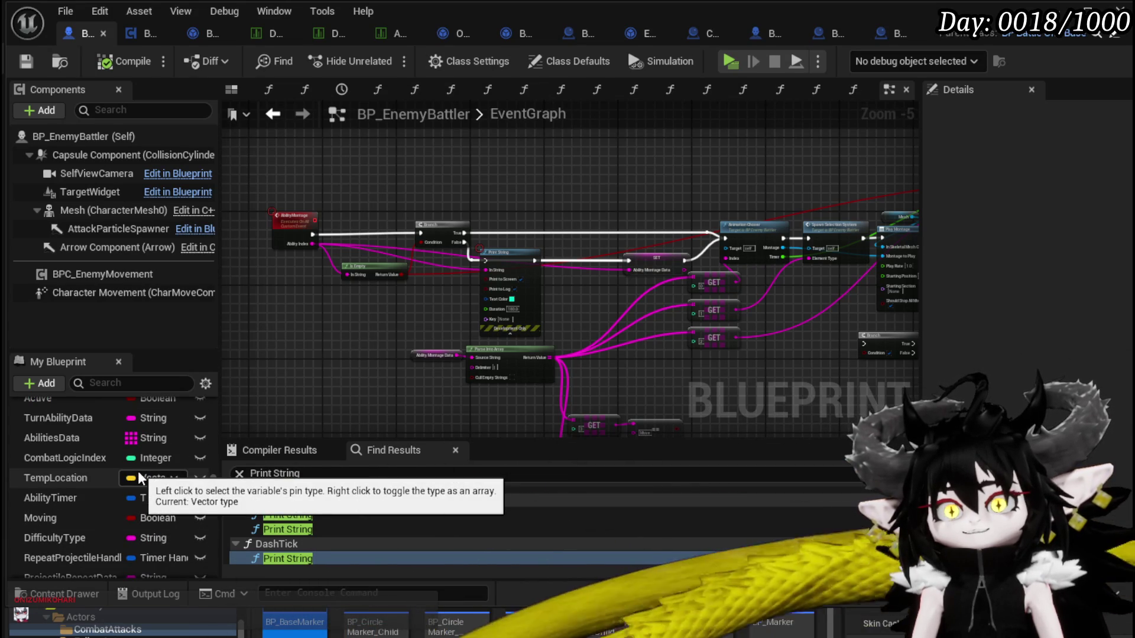
{"action": "scroll", "coordinate": [138, 476], "scroll_direction": "up", "scroll_amount": 1}
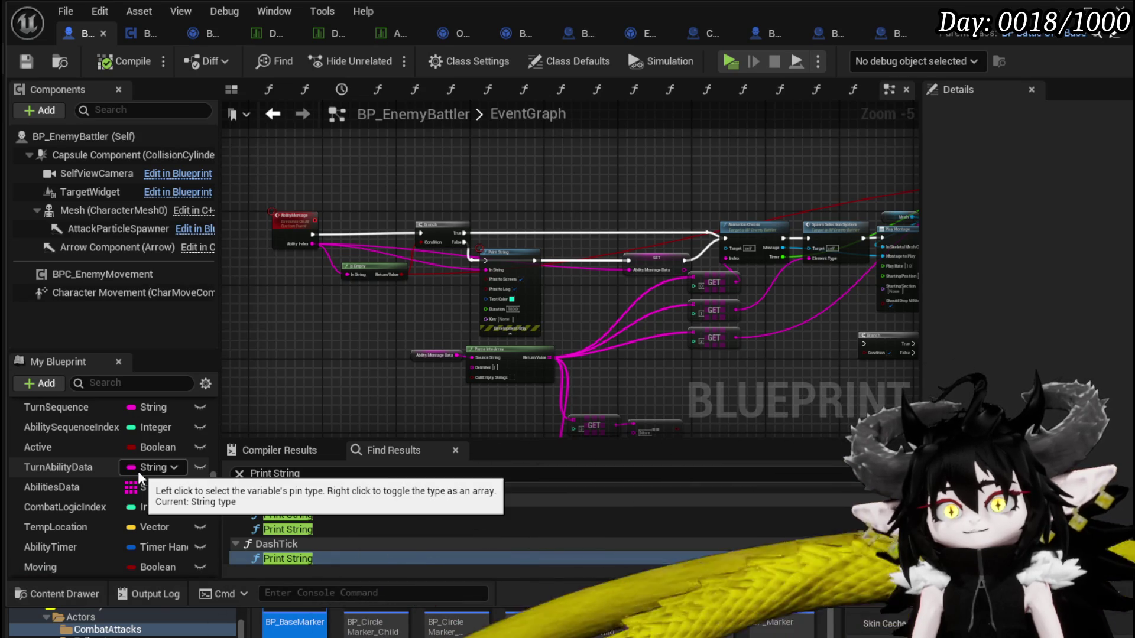
{"action": "scroll", "coordinate": [137, 466], "scroll_direction": "up", "scroll_amount": 2}
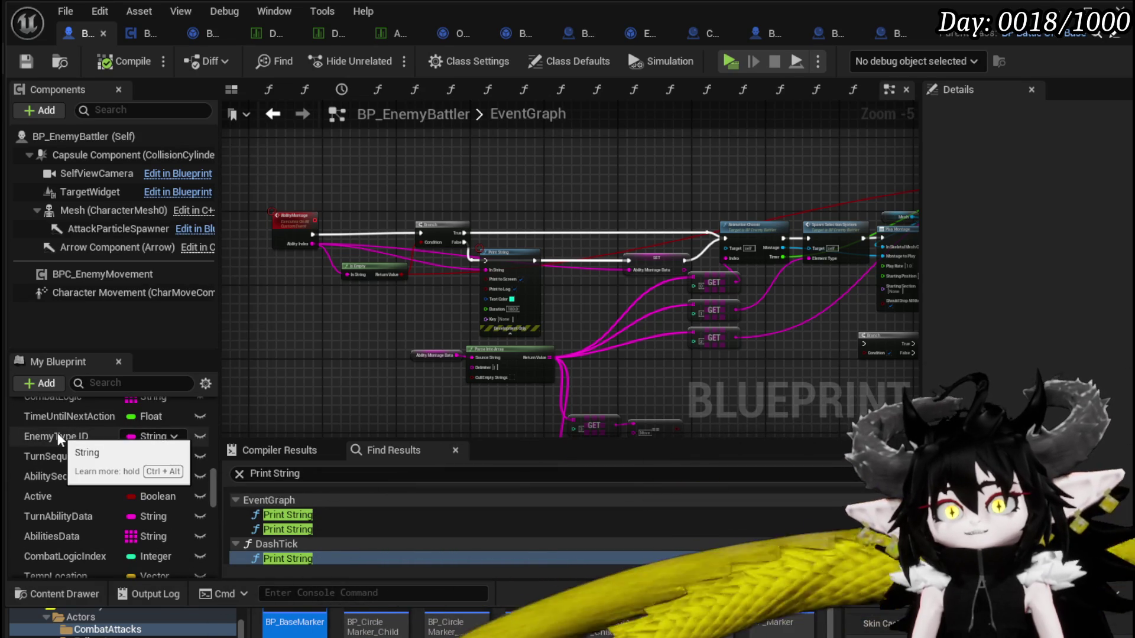
{"action": "scroll", "coordinate": [86, 461], "scroll_direction": "up", "scroll_amount": 1}
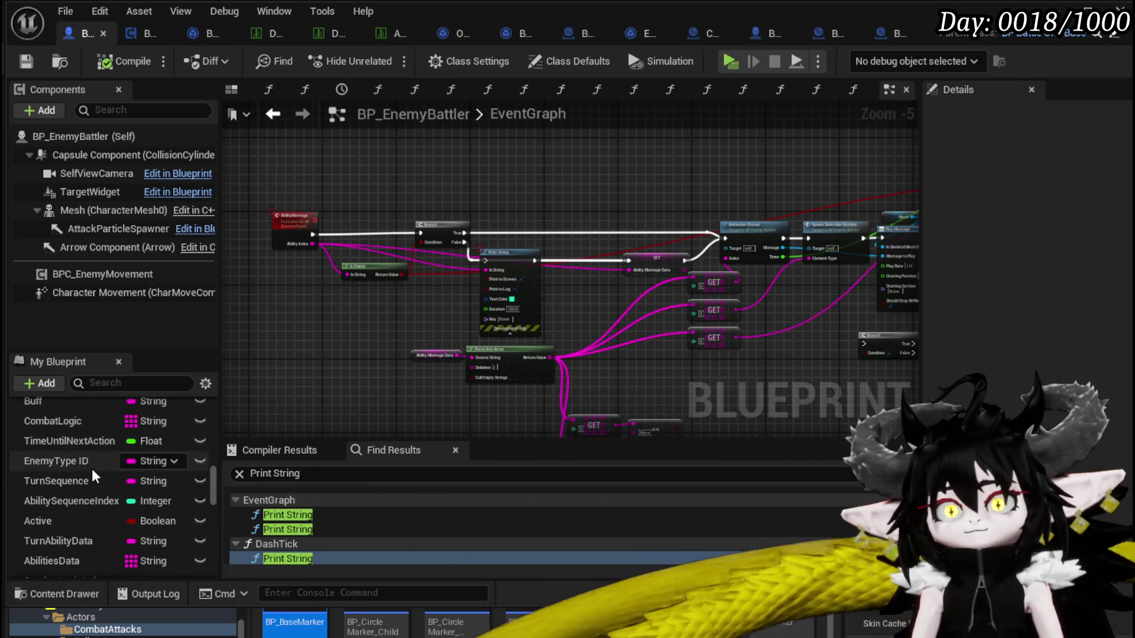
{"action": "scroll", "coordinate": [91, 469], "scroll_direction": "up", "scroll_amount": 2}
{"action": "scroll", "coordinate": [136, 471], "scroll_direction": "up", "scroll_amount": 4}
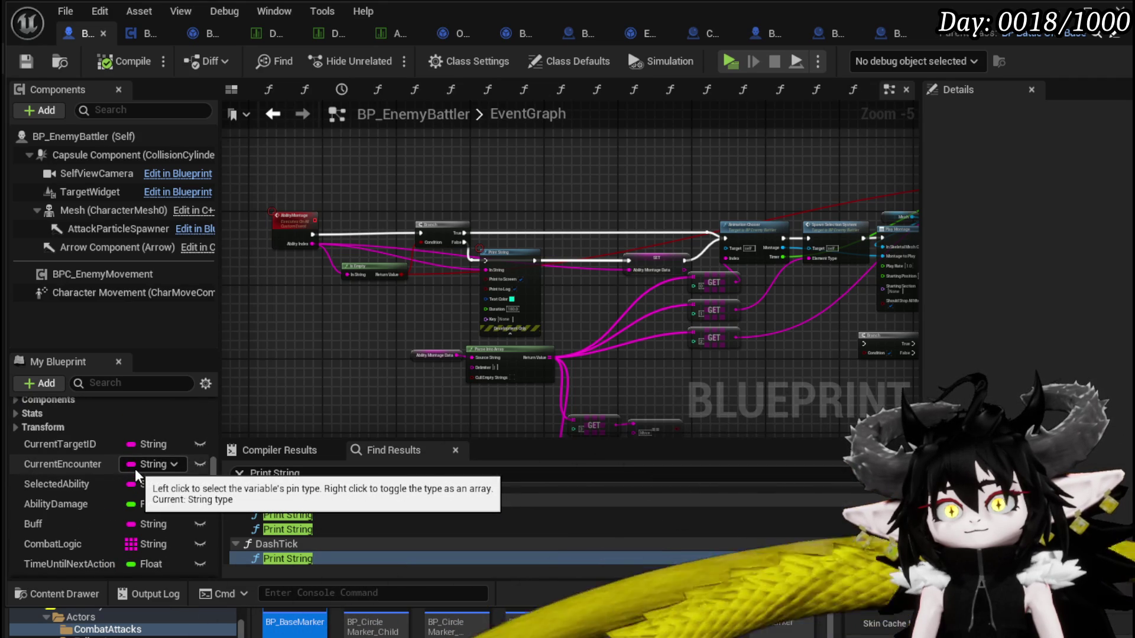
{"action": "scroll", "coordinate": [134, 469], "scroll_direction": "down", "scroll_amount": 1}
{"action": "scroll", "coordinate": [135, 469], "scroll_direction": "down", "scroll_amount": 6}
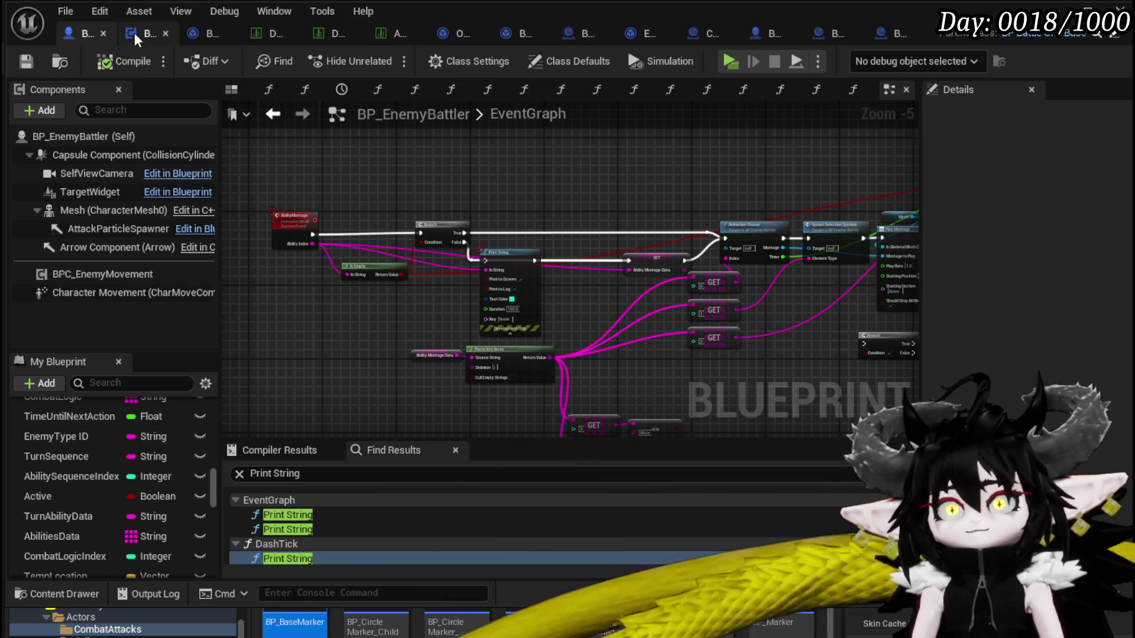
{"action": "left_click", "coordinate": [134, 33]}
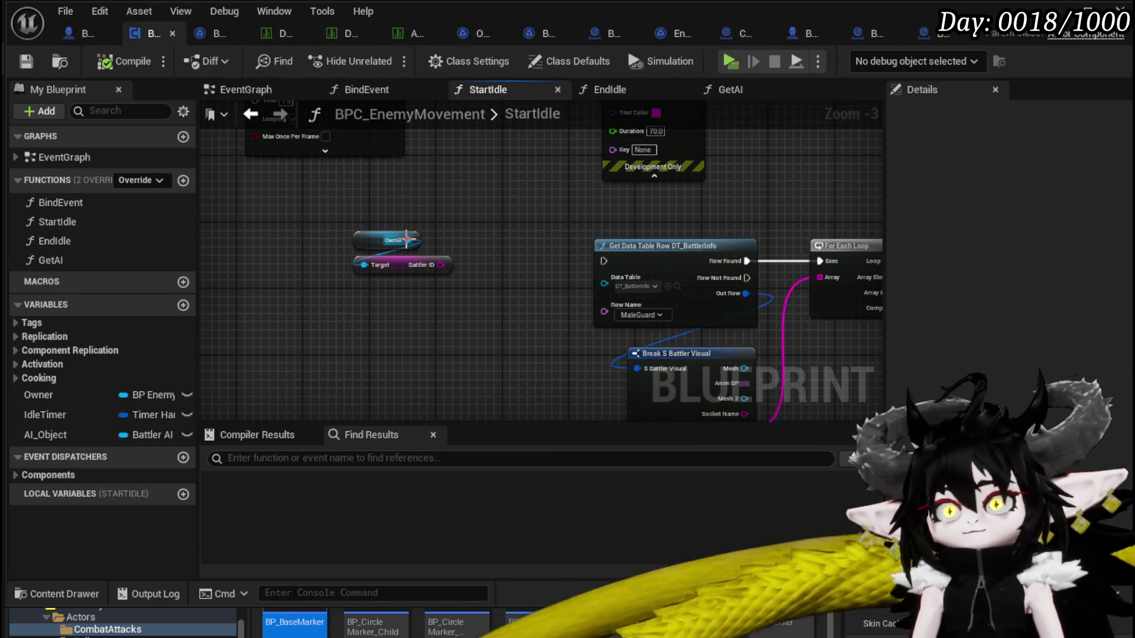
Add Get Difficulty Type and Get Enemy Type ID getters from the Owner reference
{"action": "left_click_drag", "start_coordinate": [411, 228], "coordinate": [505, 270]}
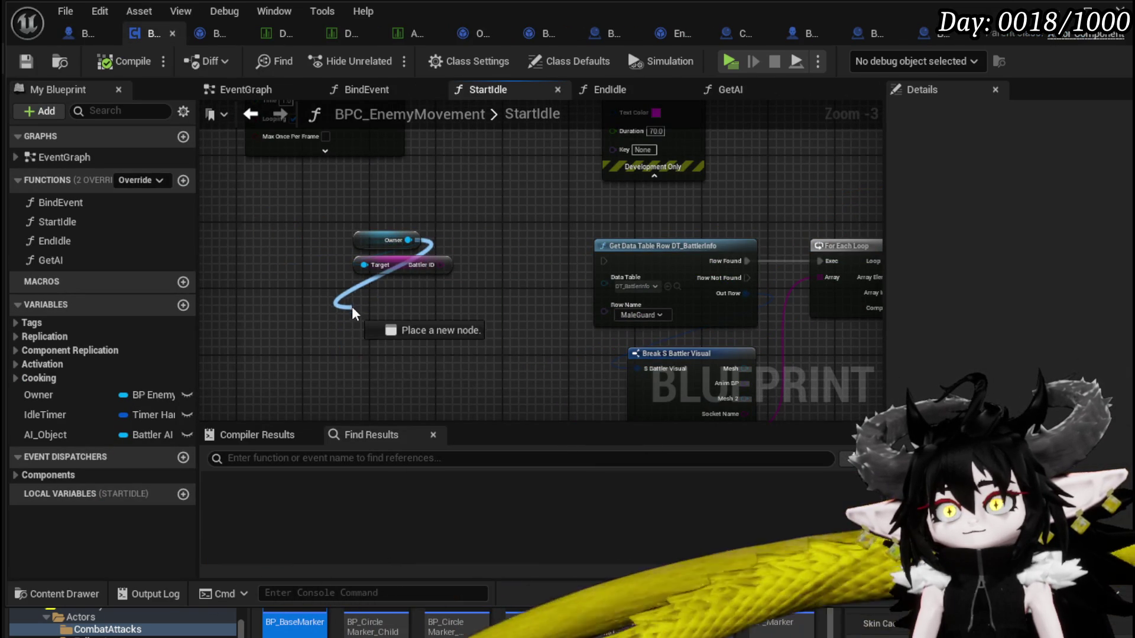
{"action": "left_click_drag", "start_coordinate": [353, 307], "coordinate": [353, 307]}
{"action": "type", "text": "Diff"}
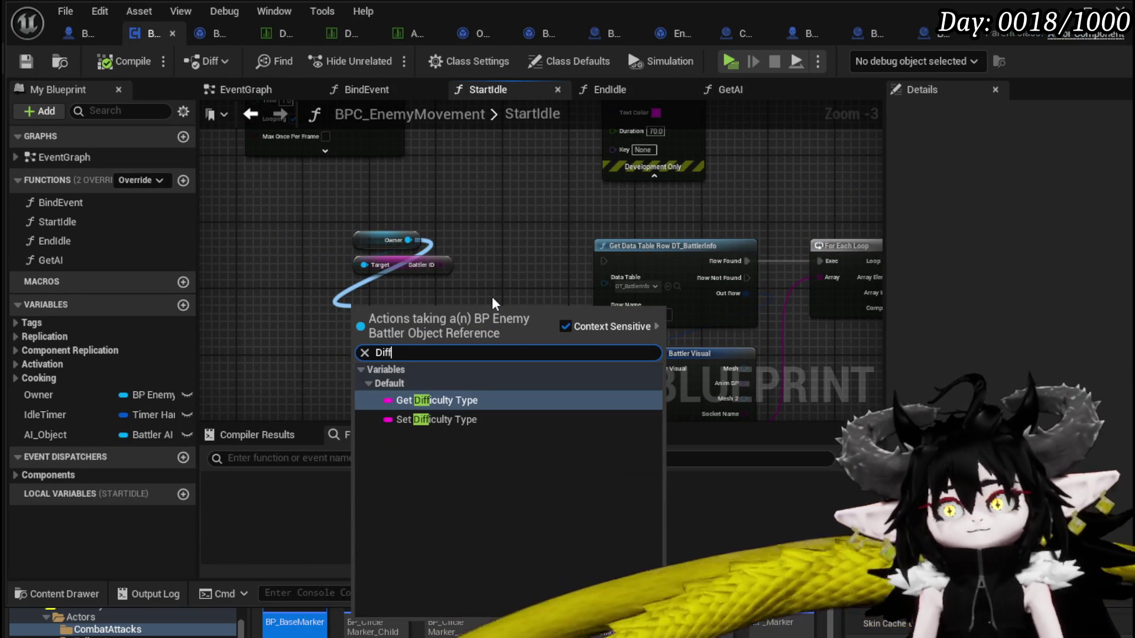
{"action": "left_click", "coordinate": [441, 400]}
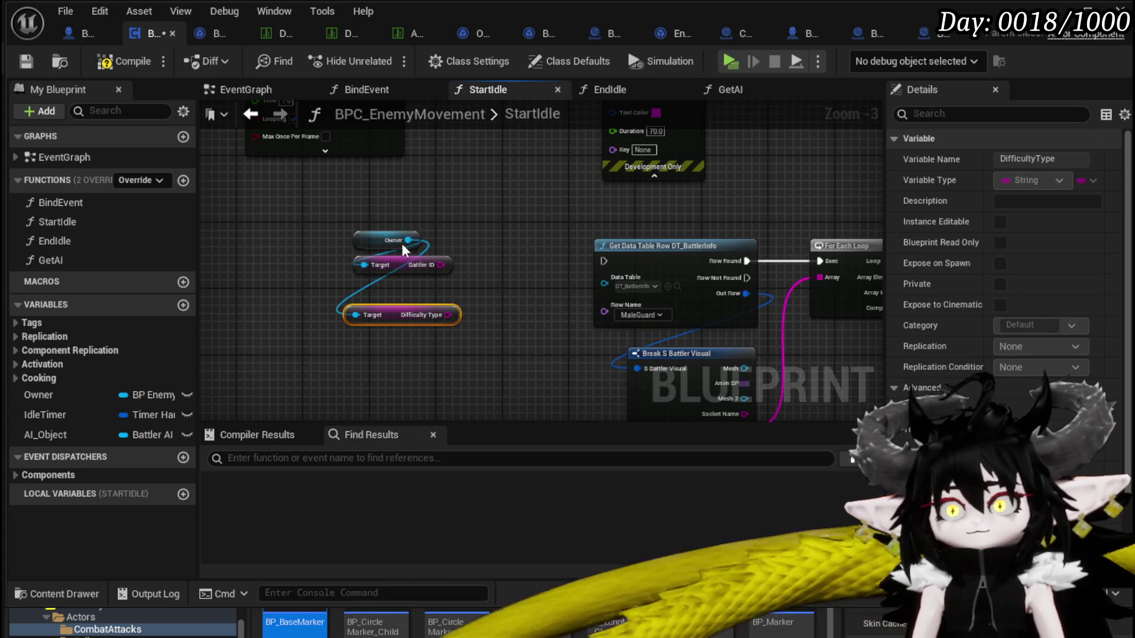
{"action": "left_click_drag", "start_coordinate": [408, 240], "coordinate": [484, 219]}
{"action": "type", "text": "Enemy"}
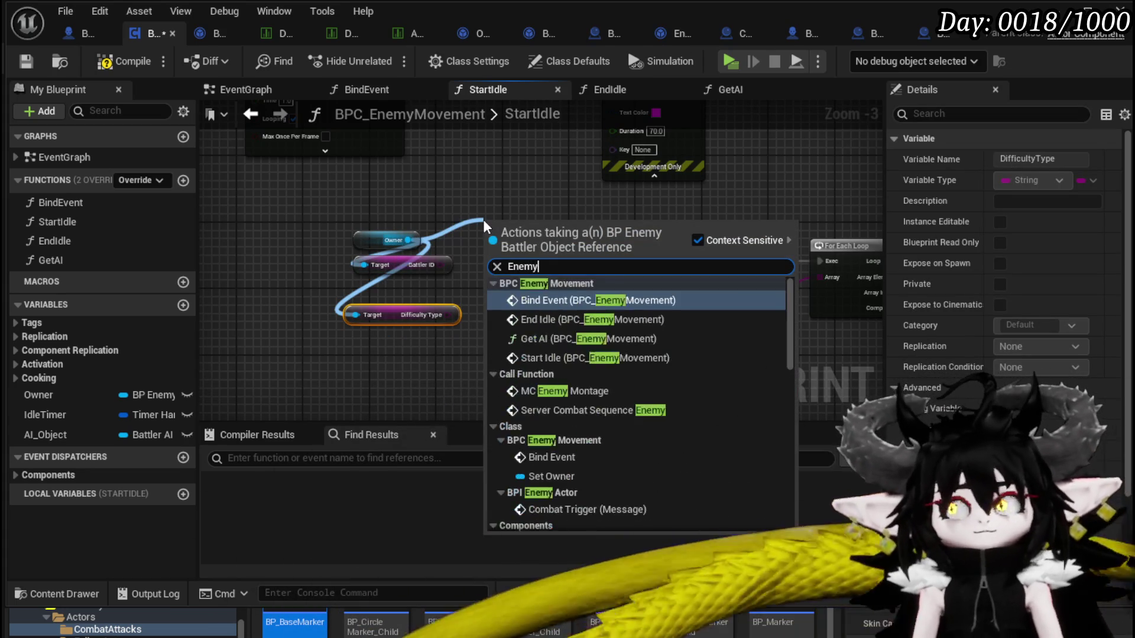
{"action": "type", "text": " Type"}
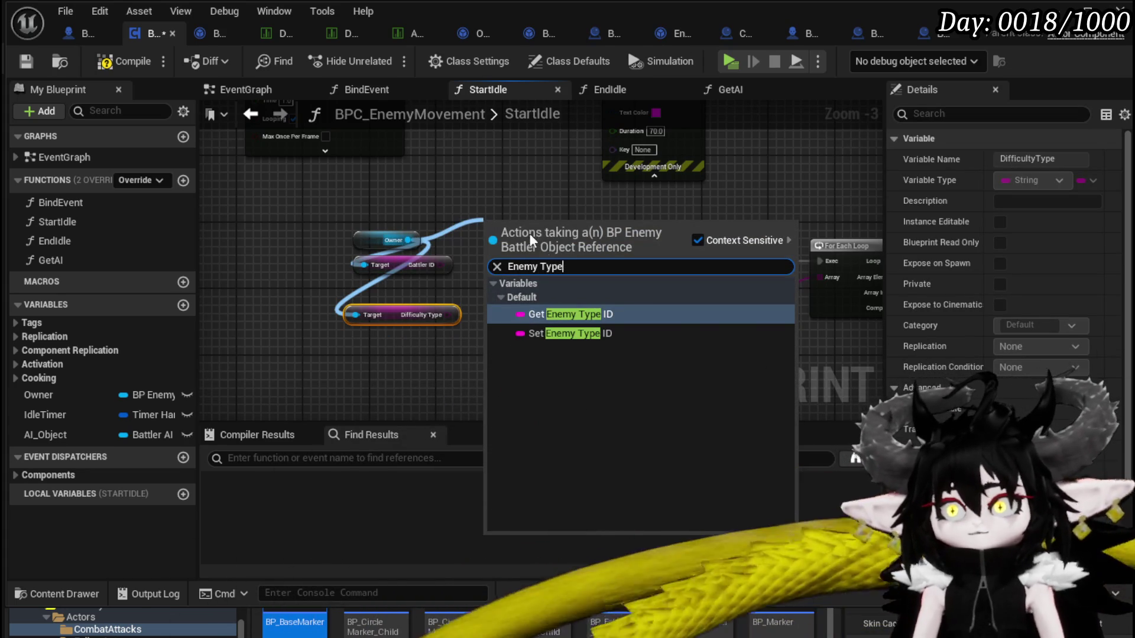
{"action": "left_click", "coordinate": [572, 313]}
{"action": "left_click_drag", "start_coordinate": [519, 223], "coordinate": [343, 203]}
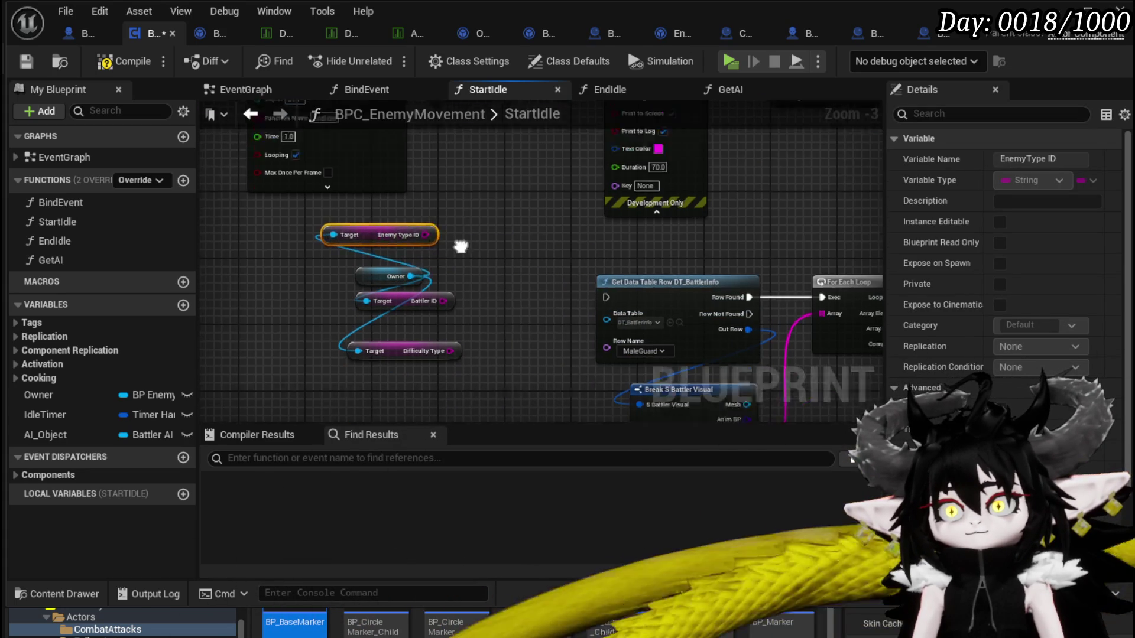
Feed Print String an Append of Battler ID, Enemy Type ID and Difficulty Type separated by '///', and compile
{"action": "mouse_move", "coordinate": [632, 188]}
{"action": "left_mouse_down"}
{"action": "mouse_move", "coordinate": [526, 243]}
{"action": "mouse_move", "coordinate": [595, 193]}
{"action": "mouse_move", "coordinate": [523, 286]}
{"action": "left_mouse_up"}
{"action": "type", "text": "Append"}
{"action": "key", "text": "Return"}
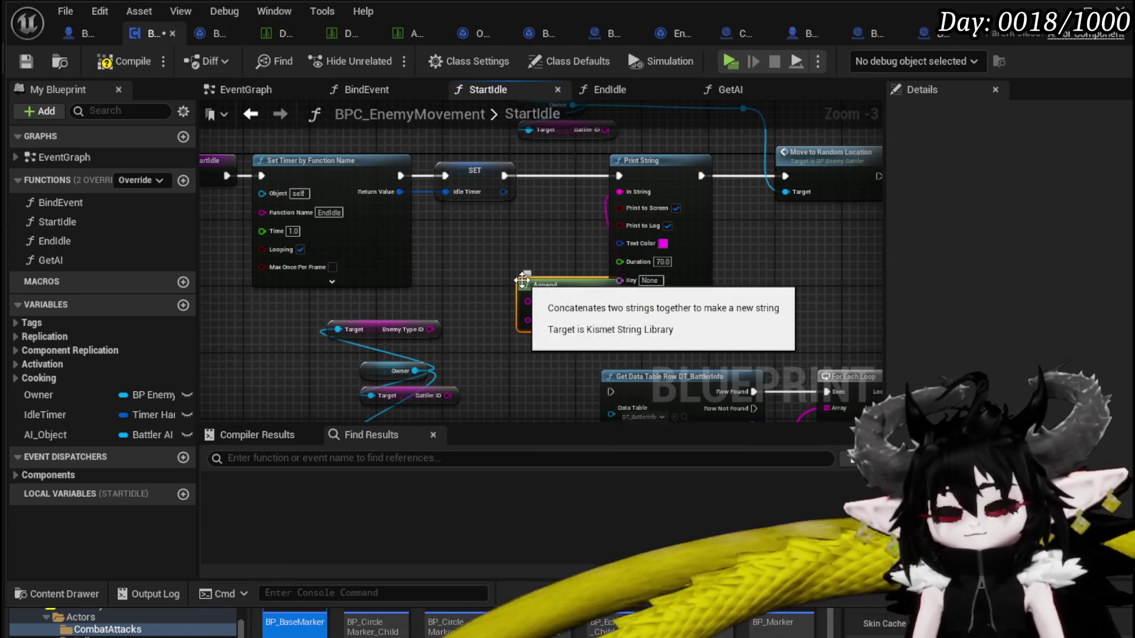
{"action": "mouse_move", "coordinate": [407, 397]}
{"action": "left_mouse_down"}
{"action": "mouse_move", "coordinate": [380, 305]}
{"action": "mouse_move", "coordinate": [532, 303]}
{"action": "left_mouse_up"}
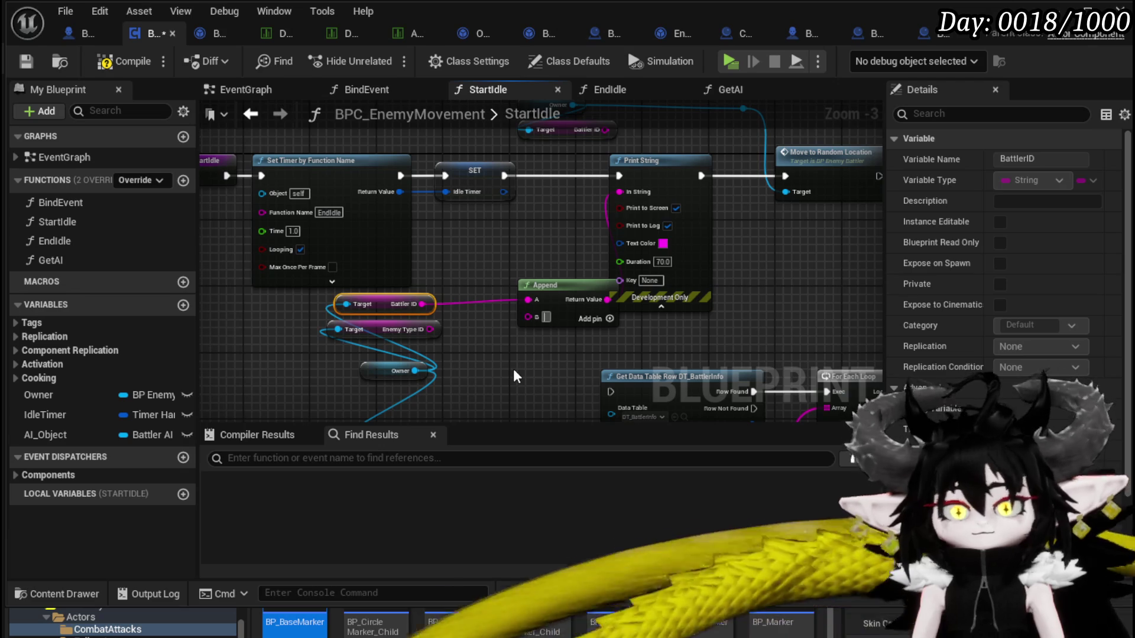
{"action": "type", "text": "///"}
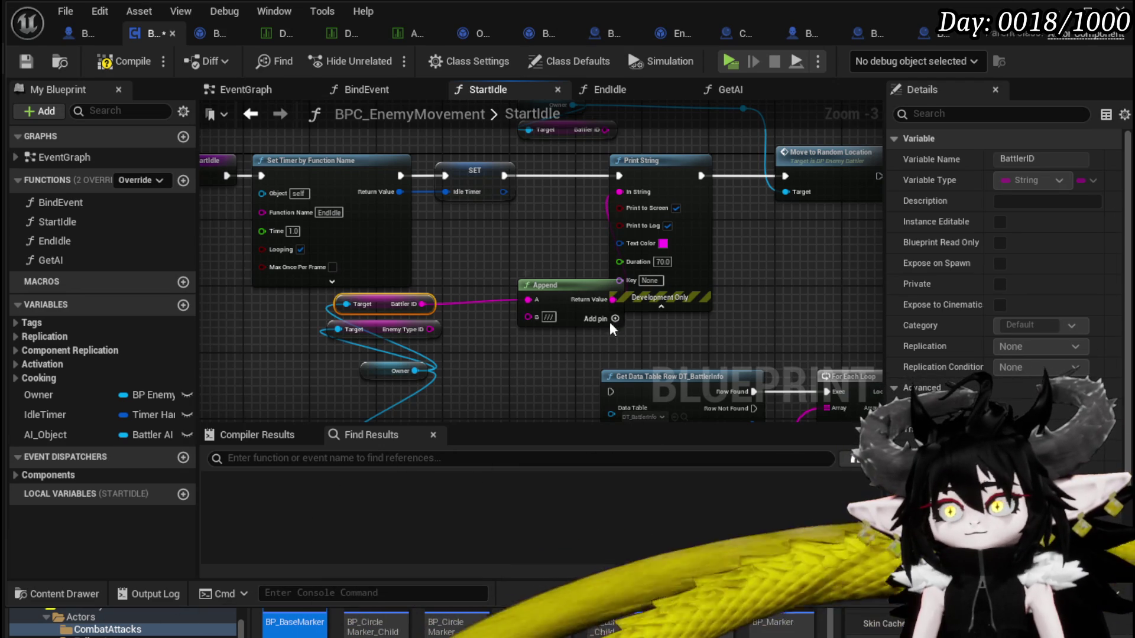
{"action": "left_click", "coordinate": [615, 319]}
{"action": "left_click_drag", "start_coordinate": [528, 284], "coordinate": [526, 287]}
{"action": "left_click", "coordinate": [604, 271]}
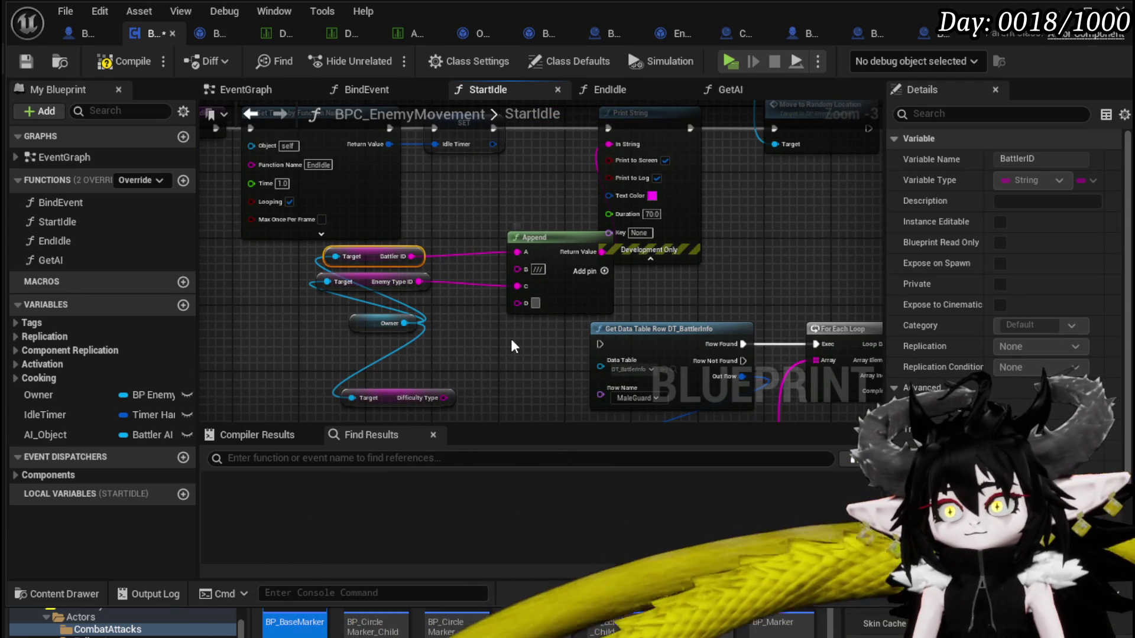
{"action": "type", "text": "///"}
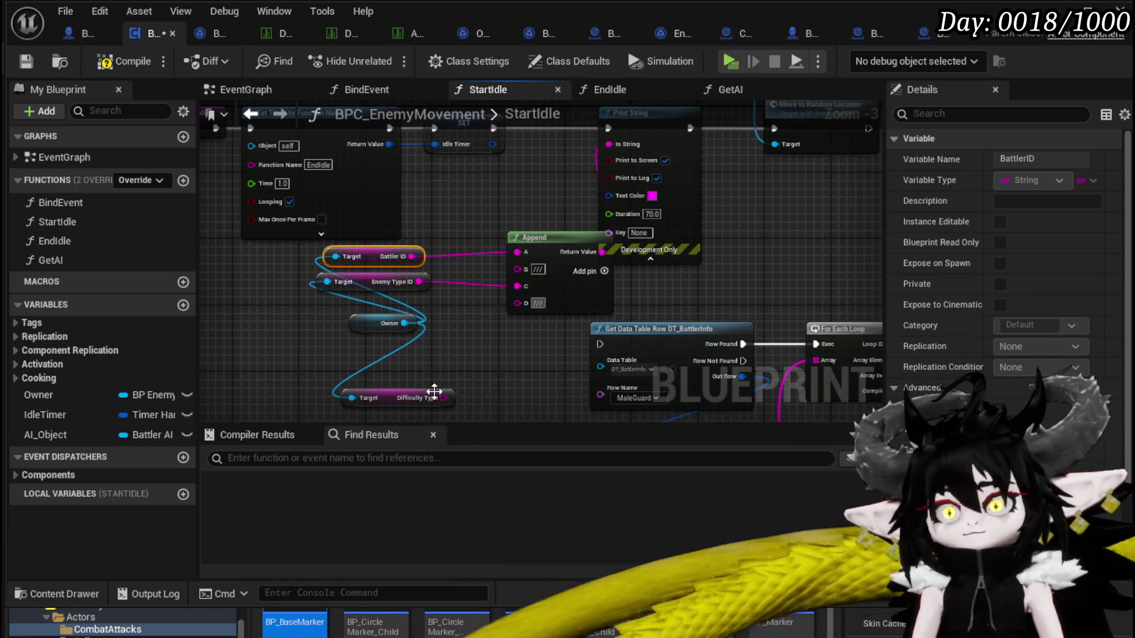
{"action": "left_click", "coordinate": [604, 271]}
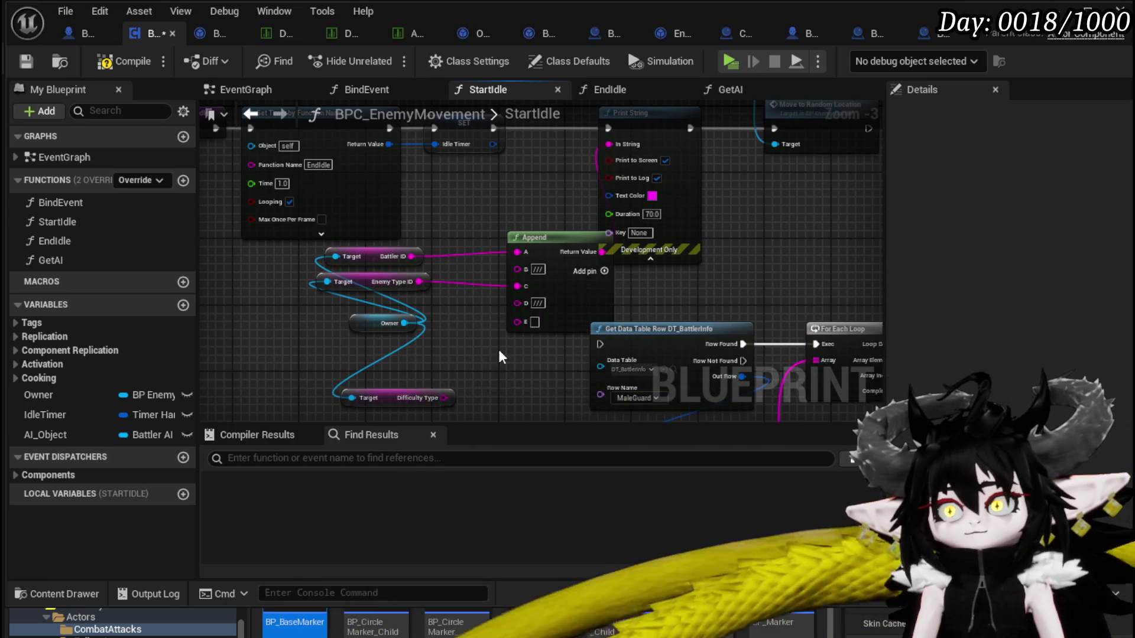
{"action": "left_click_drag", "start_coordinate": [443, 397], "coordinate": [519, 321]}
{"action": "left_click", "coordinate": [118, 64]}
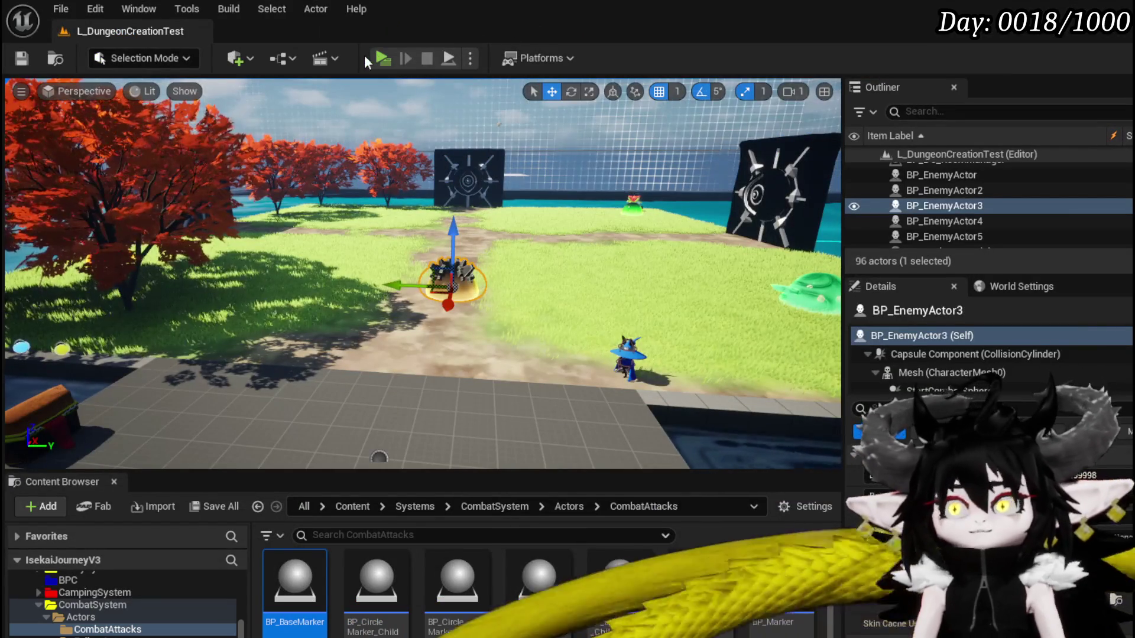
Play-test the level in Play-In-Editor, then pan back over the StartIdle graph
{"action": "left_click", "coordinate": [385, 57]}
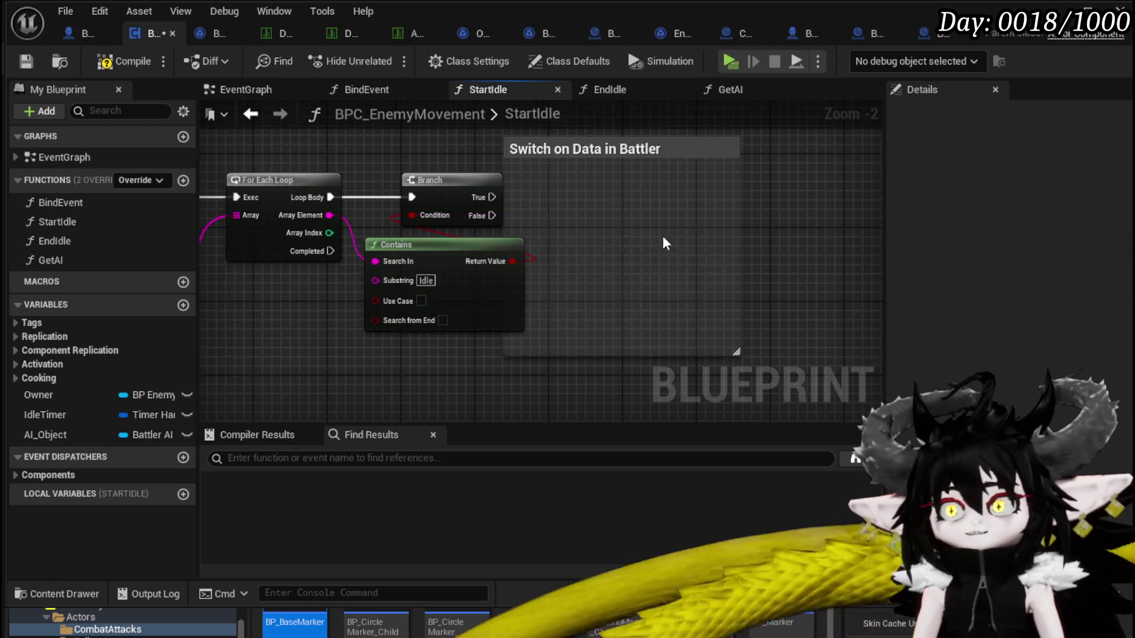
{"action": "scroll", "coordinate": [662, 242], "scroll_direction": "down", "scroll_amount": 2}
{"action": "mouse_move", "coordinate": [441, 208]}
{"action": "left_mouse_down"}
{"action": "mouse_move", "coordinate": [578, 408]}
{"action": "mouse_move", "coordinate": [561, 225]}
{"action": "left_mouse_up"}
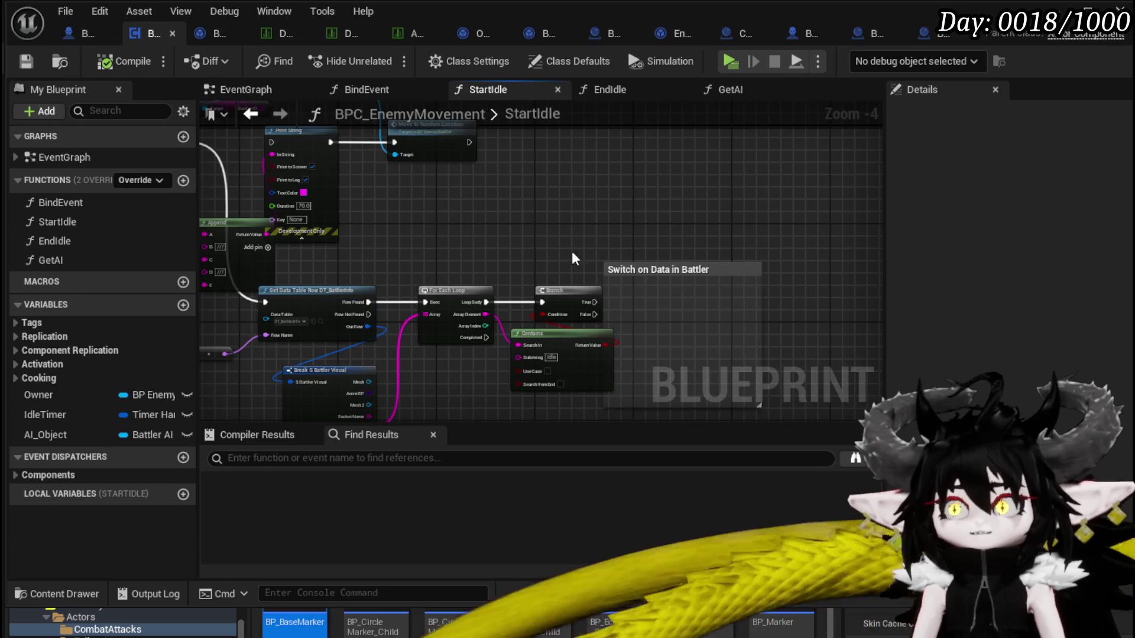
Parse the loop's Array Element into an array and feed element 0 into Contains' Search In
{"action": "left_click_drag", "start_coordinate": [603, 277], "coordinate": [514, 235]}
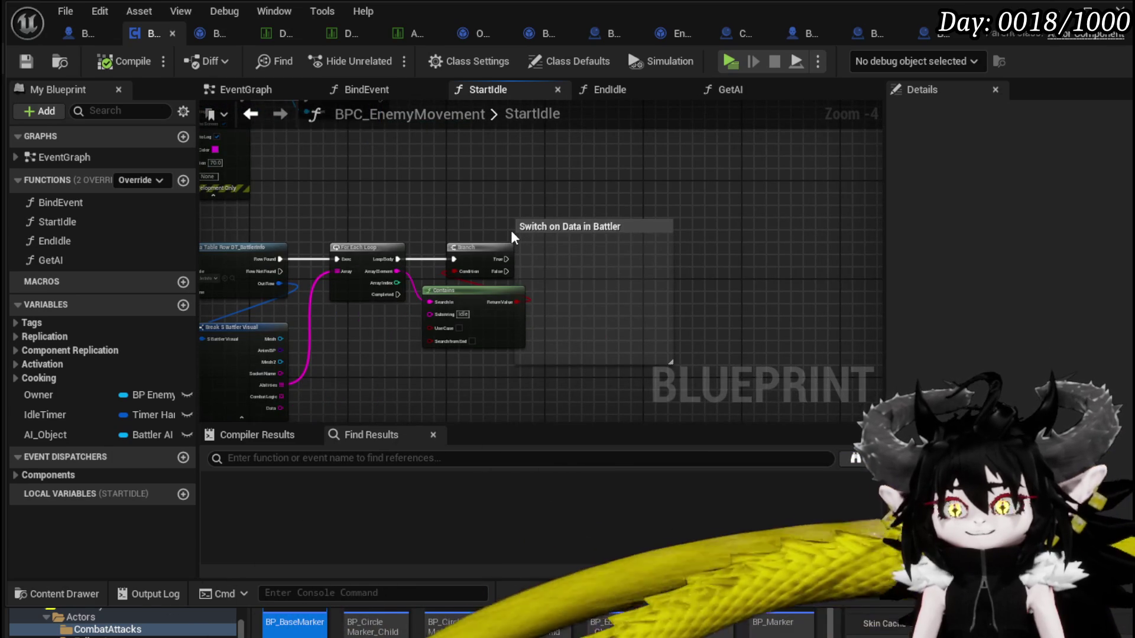
{"action": "scroll", "coordinate": [511, 229], "scroll_direction": "up", "scroll_amount": 2}
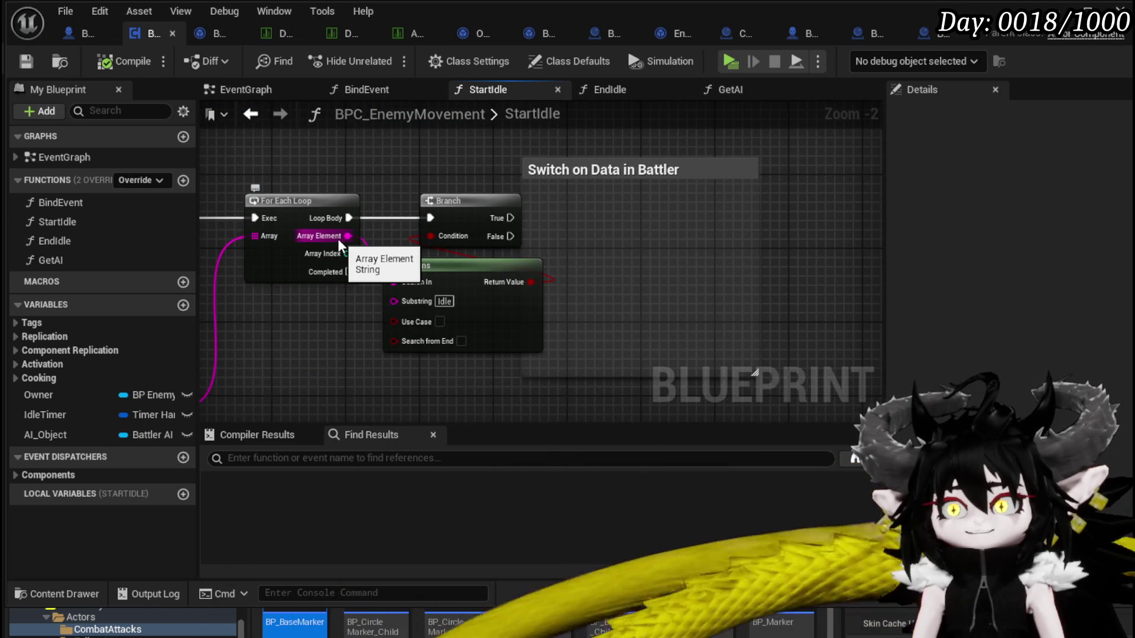
{"action": "mouse_move", "coordinate": [338, 239]}
{"action": "left_mouse_down"}
{"action": "mouse_move", "coordinate": [282, 366]}
{"action": "mouse_move", "coordinate": [274, 314]}
{"action": "mouse_move", "coordinate": [425, 159]}
{"action": "mouse_move", "coordinate": [437, 225]}
{"action": "left_mouse_up"}
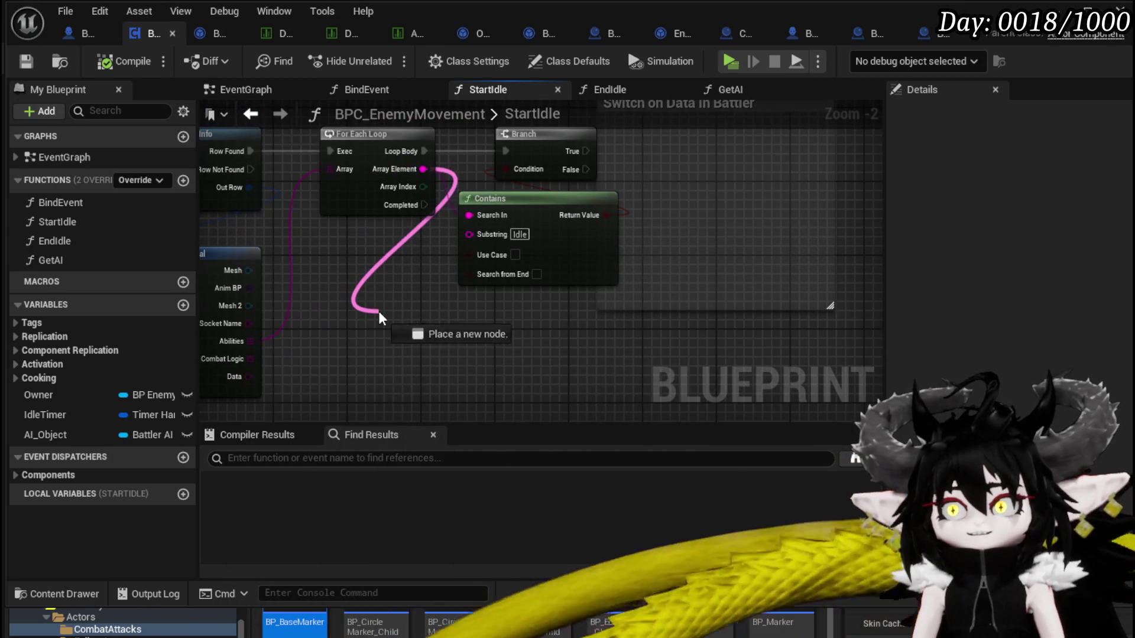
{"action": "left_click_drag", "start_coordinate": [379, 311], "coordinate": [378, 310]}
{"action": "type", "text": "Parse"}
{"action": "key", "text": "Return"}
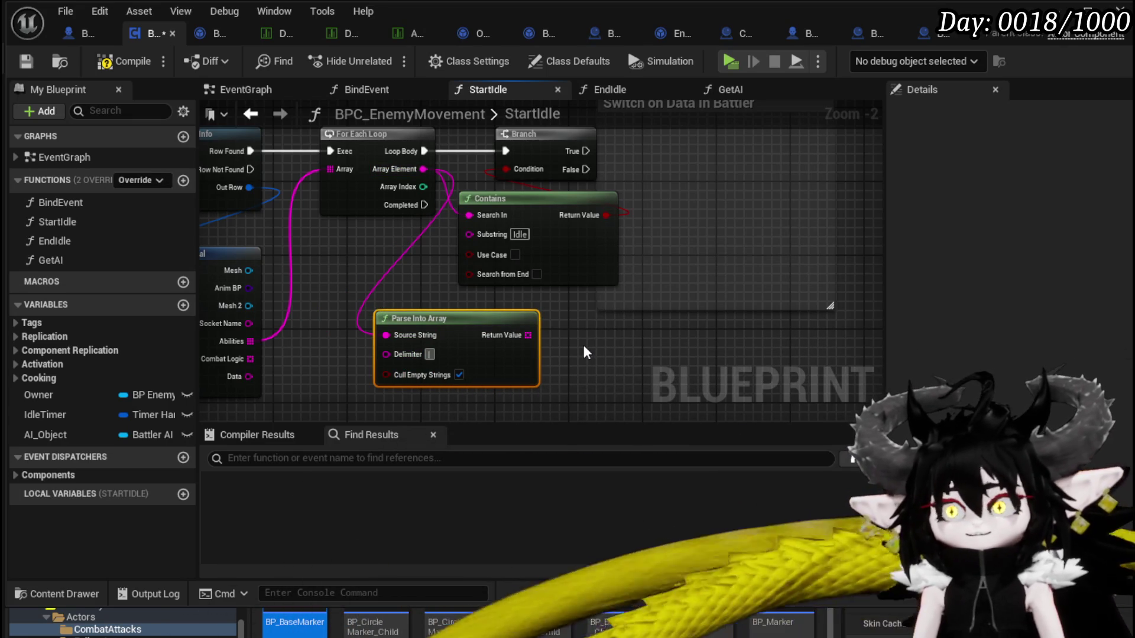
{"action": "left_click_drag", "start_coordinate": [528, 335], "coordinate": [582, 347]}
{"action": "type", "text": "get"}
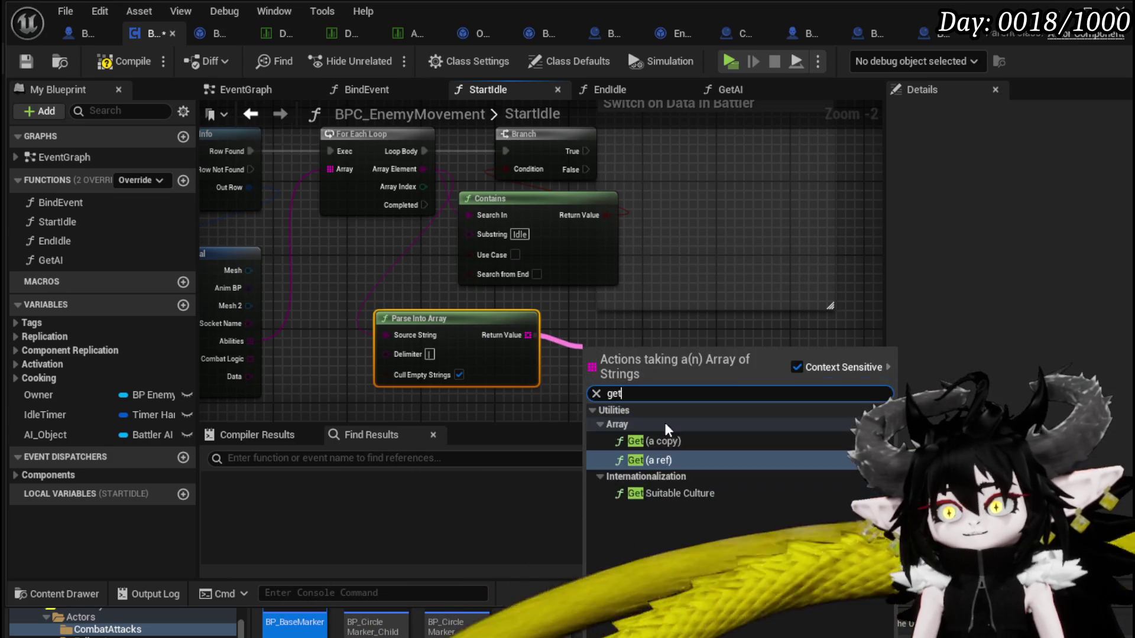
{"action": "left_click", "coordinate": [656, 441]}
{"action": "left_click_drag", "start_coordinate": [441, 264], "coordinate": [394, 310]}
{"action": "left_click_drag", "start_coordinate": [463, 295], "coordinate": [481, 225]}
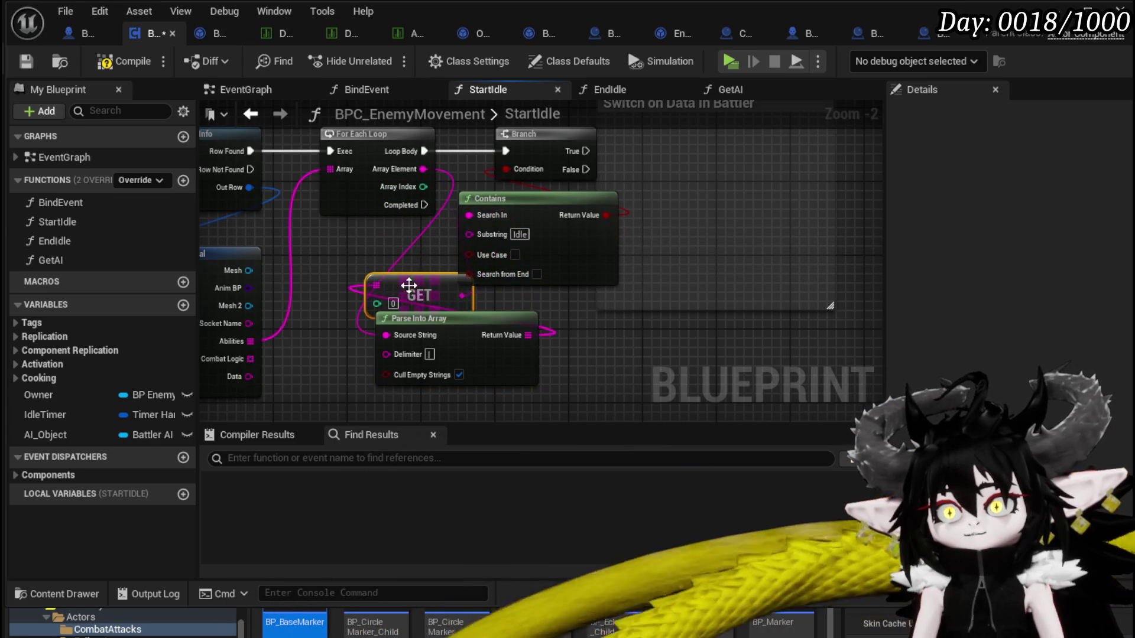
Send parsed element 1 into a new Switch on String, driven by the Branch's True output
{"action": "left_click_drag", "start_coordinate": [469, 325], "coordinate": [408, 330]}
{"action": "left_click_drag", "start_coordinate": [537, 341], "coordinate": [452, 363]}
{"action": "type", "text": "get"}
{"action": "left_click", "coordinate": [507, 438]}
{"action": "left_click", "coordinate": [471, 372]}
{"action": "type", "text": "1"}
{"action": "key", "text": "Return"}
{"action": "mouse_move", "coordinate": [537, 365]}
{"action": "left_mouse_down"}
{"action": "mouse_move", "coordinate": [605, 275]}
{"action": "mouse_move", "coordinate": [605, 256]}
{"action": "left_mouse_up"}
{"action": "type", "text": "Switch"}
{"action": "key", "text": "Return"}
{"action": "mouse_move", "coordinate": [518, 167]}
{"action": "left_mouse_down"}
{"action": "mouse_move", "coordinate": [529, 217]}
{"action": "mouse_move", "coordinate": [612, 276]}
{"action": "left_mouse_up"}
{"action": "left_click_drag", "start_coordinate": [671, 275], "coordinate": [674, 164]}
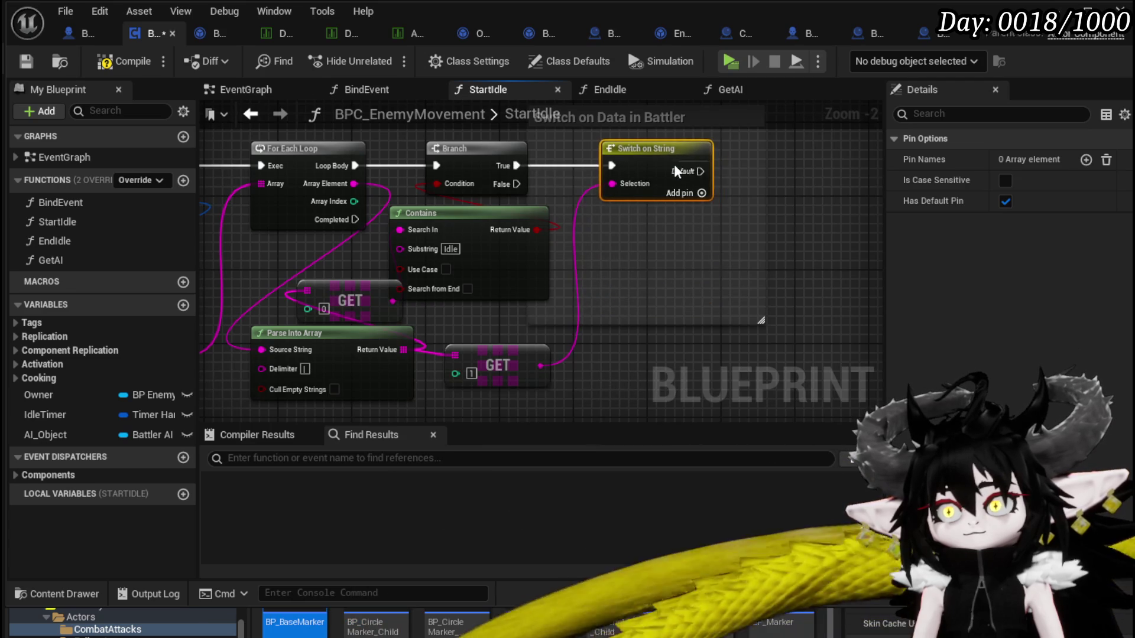
{"action": "key", "text": "Home"}
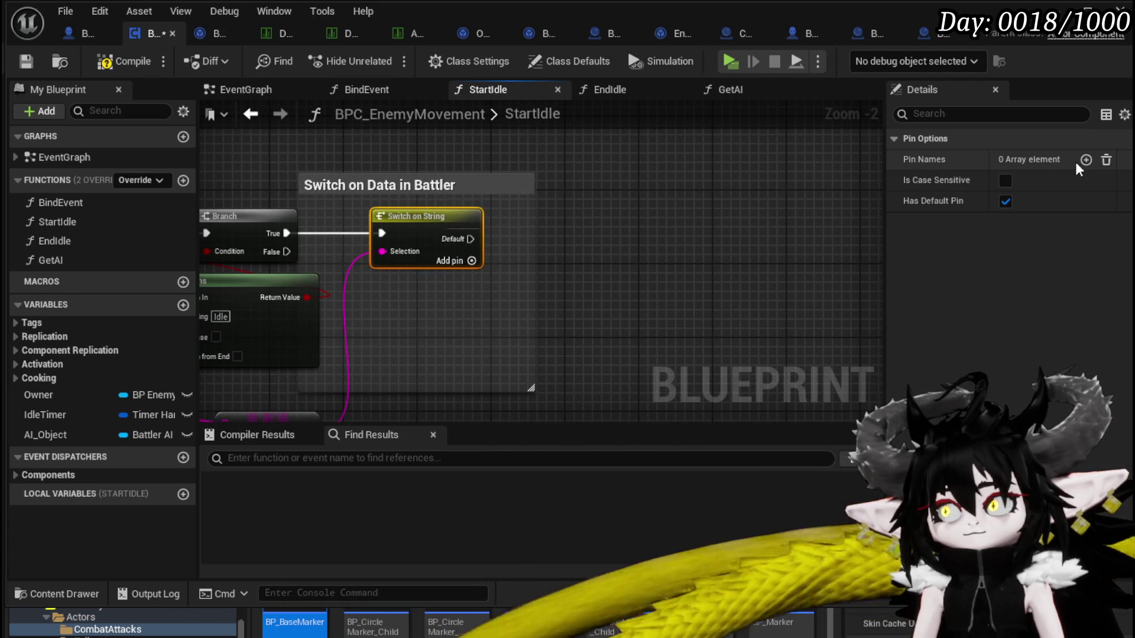
Add a MoveRandom case pin to the Switch on String node
{"action": "left_click", "coordinate": [1086, 160]}
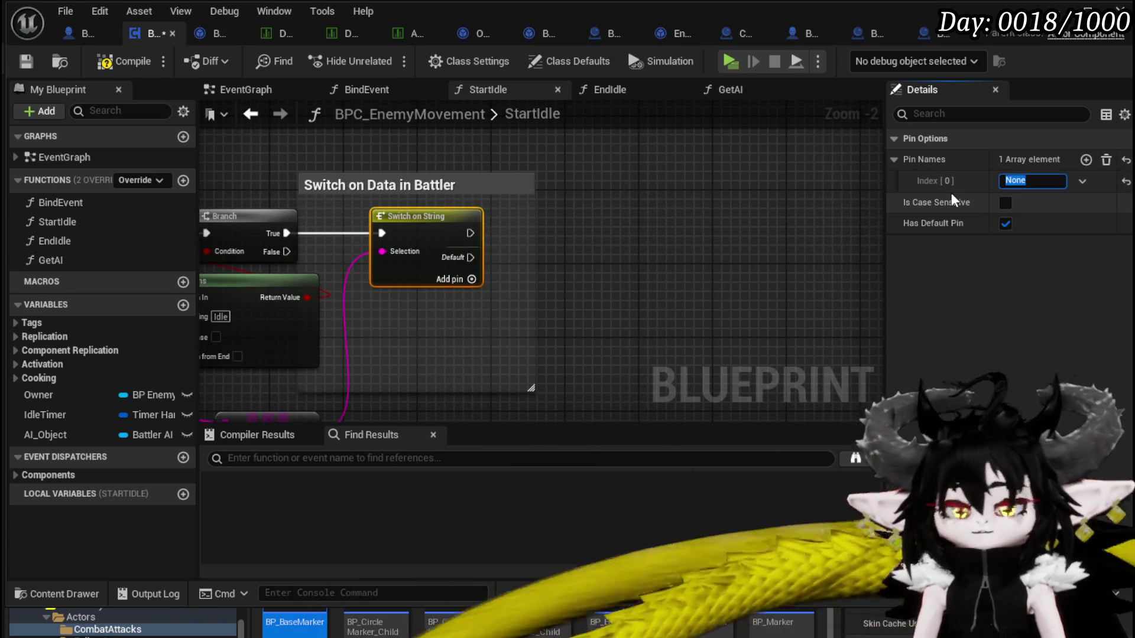
{"action": "type", "text": "MoveRandom"}
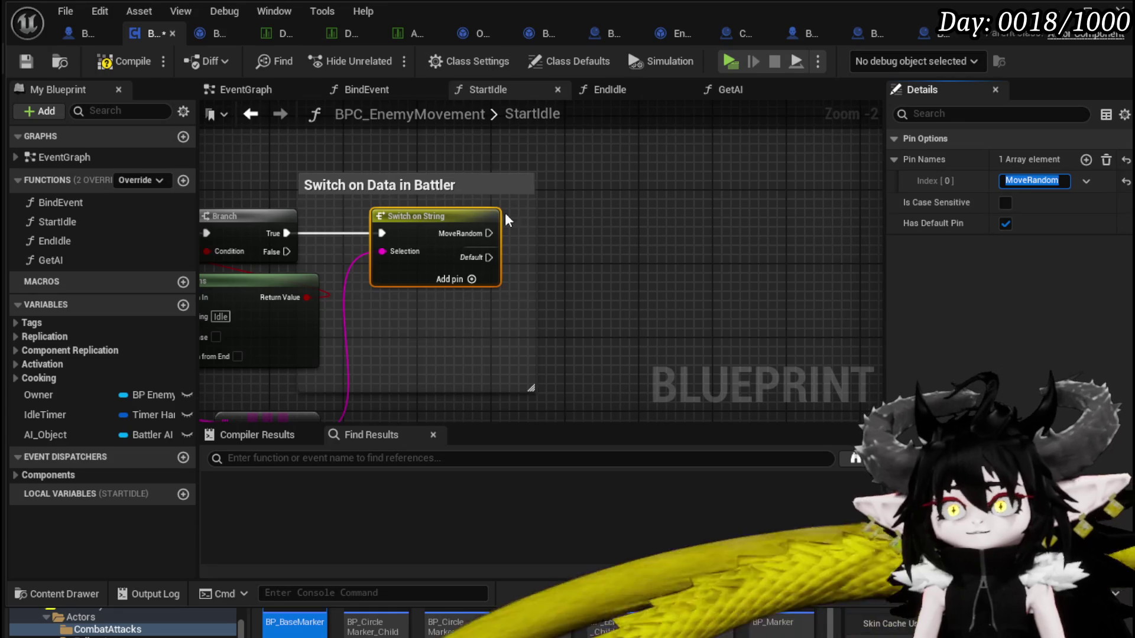
{"action": "key", "text": "Return"}
{"action": "scroll", "coordinate": [520, 287], "scroll_direction": "down", "scroll_amount": 4}
{"action": "scroll", "coordinate": [476, 264], "scroll_direction": "up", "scroll_amount": 3}
Paste a Move to Random Location node, wire the MoveRandom case to it, and compile
{"action": "left_click", "coordinate": [362, 228]}
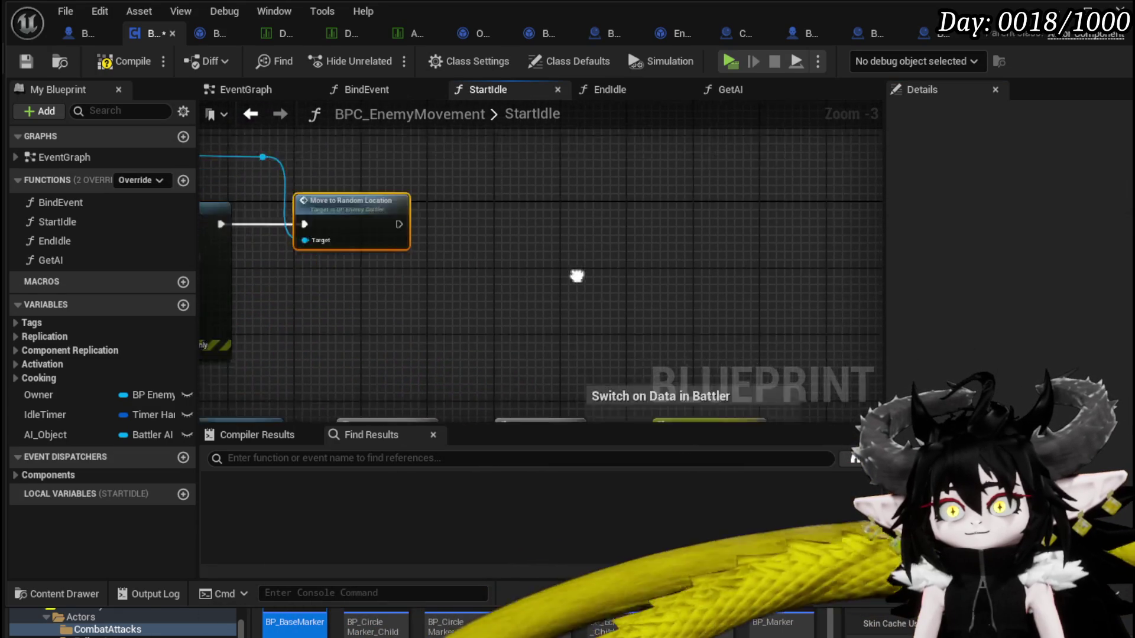
{"action": "key", "text": "ctrl+v"}
{"action": "left_click_drag", "start_coordinate": [521, 321], "coordinate": [630, 313]}
{"action": "scroll", "coordinate": [643, 258], "scroll_direction": "down", "scroll_amount": 1}
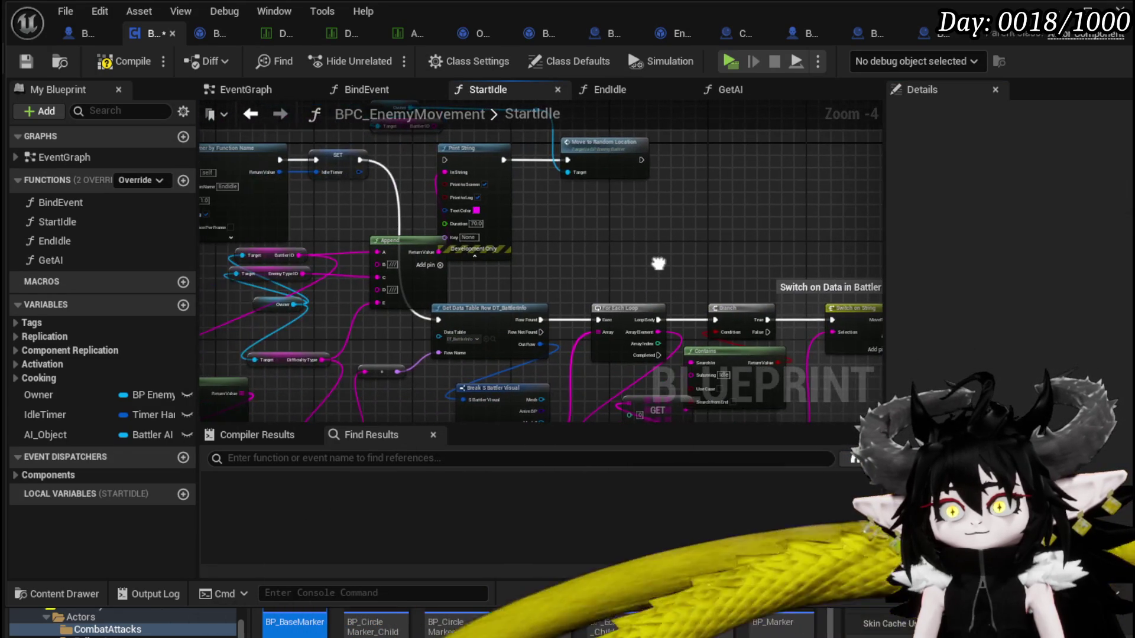
{"action": "mouse_move", "coordinate": [657, 264]}
{"action": "left_mouse_down"}
{"action": "mouse_move", "coordinate": [631, 347]}
{"action": "mouse_move", "coordinate": [587, 271]}
{"action": "mouse_move", "coordinate": [508, 267]}
{"action": "left_mouse_up"}
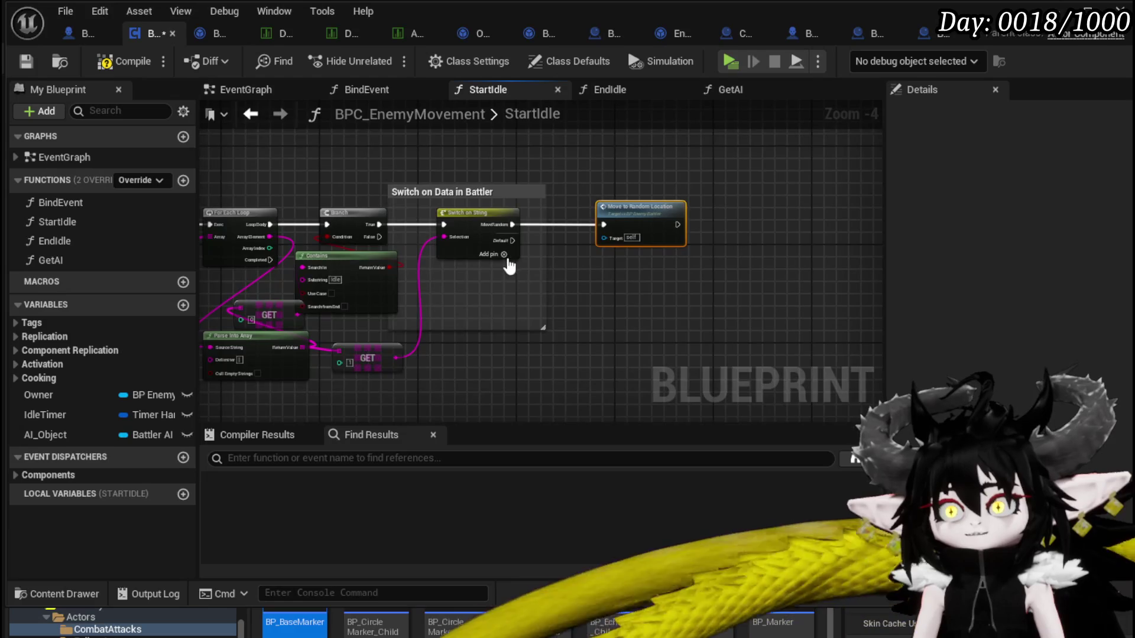
{"action": "scroll", "coordinate": [508, 267], "scroll_direction": "up", "scroll_amount": 2}
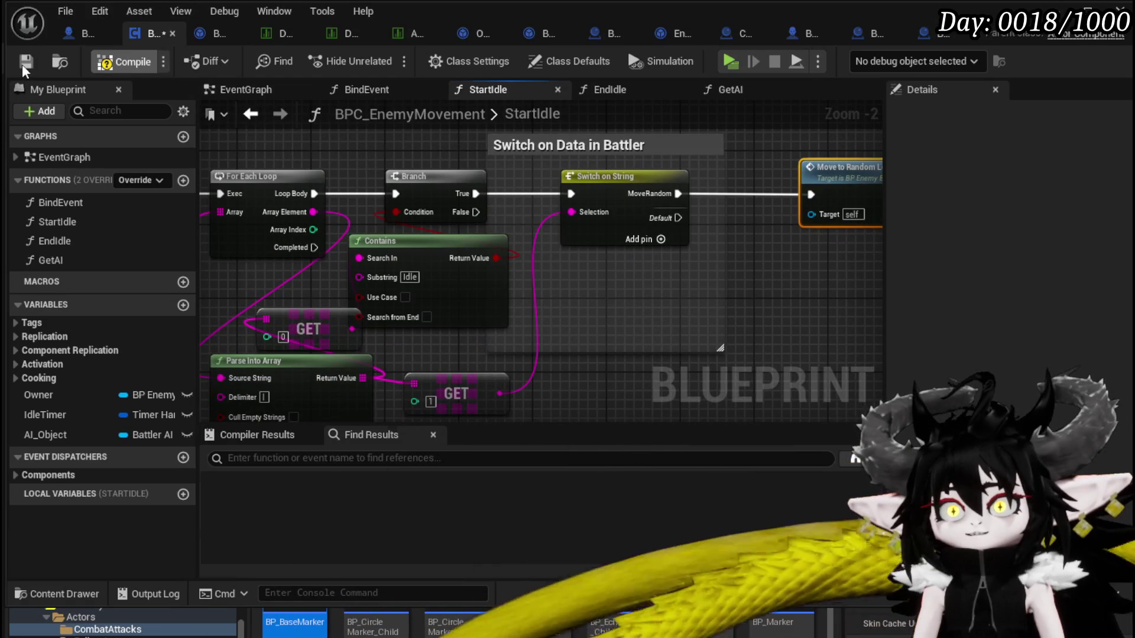
{"action": "left_click", "coordinate": [22, 65]}
Connect an Owner getter to Move to Random Location's Target, then compile and save
{"action": "scroll", "coordinate": [453, 200], "scroll_direction": "down", "scroll_amount": 3}
{"action": "scroll", "coordinate": [528, 258], "scroll_direction": "up", "scroll_amount": 2}
{"action": "left_click", "coordinate": [278, 176]}
{"action": "mouse_move", "coordinate": [543, 134]}
{"action": "left_mouse_down"}
{"action": "mouse_move", "coordinate": [614, 247]}
{"action": "mouse_move", "coordinate": [463, 233]}
{"action": "mouse_move", "coordinate": [482, 338]}
{"action": "left_mouse_up"}
{"action": "key", "text": "ctrl+v"}
{"action": "left_click_drag", "start_coordinate": [485, 266], "coordinate": [493, 274]}
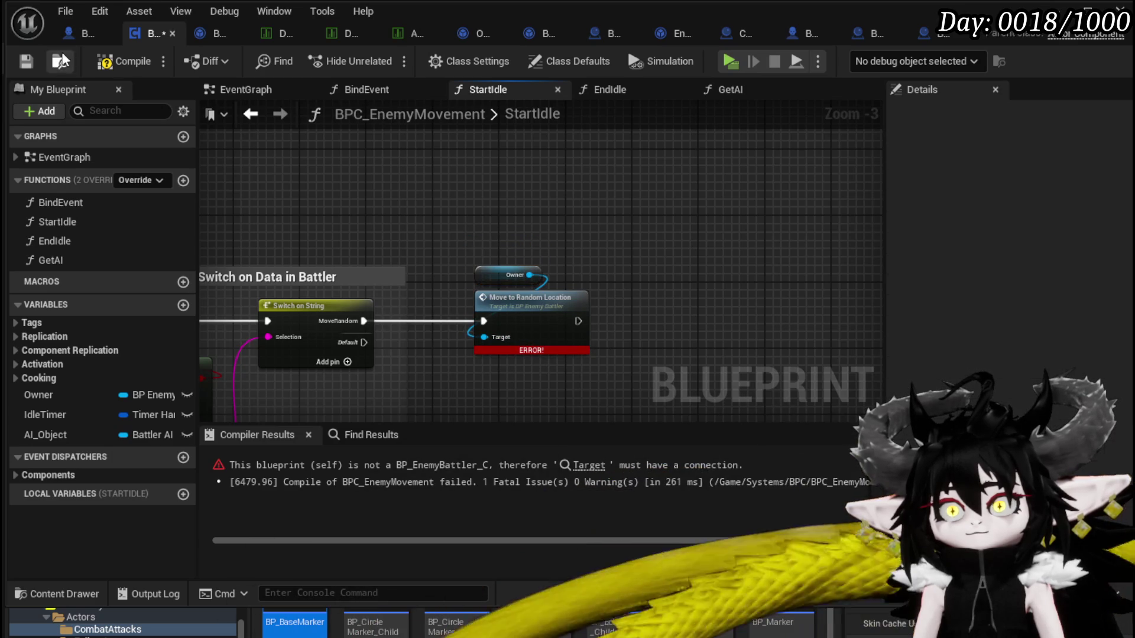
{"action": "left_click", "coordinate": [34, 63]}
Add a second Switch on String case named Drift and compile
{"action": "mouse_move", "coordinate": [508, 234]}
{"action": "left_mouse_down"}
{"action": "mouse_move", "coordinate": [573, 213]}
{"action": "mouse_move", "coordinate": [591, 187]}
{"action": "left_mouse_up"}
{"action": "left_click", "coordinate": [470, 317]}
{"action": "left_click", "coordinate": [470, 312]}
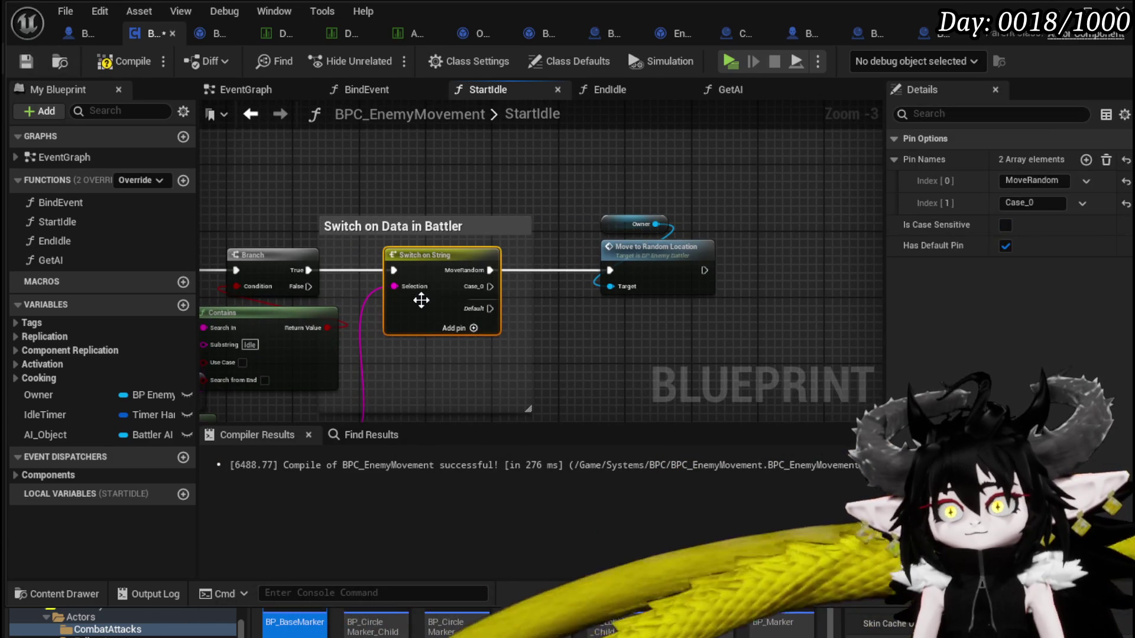
{"action": "left_click", "coordinate": [1052, 201]}
{"action": "type", "text": "D"}
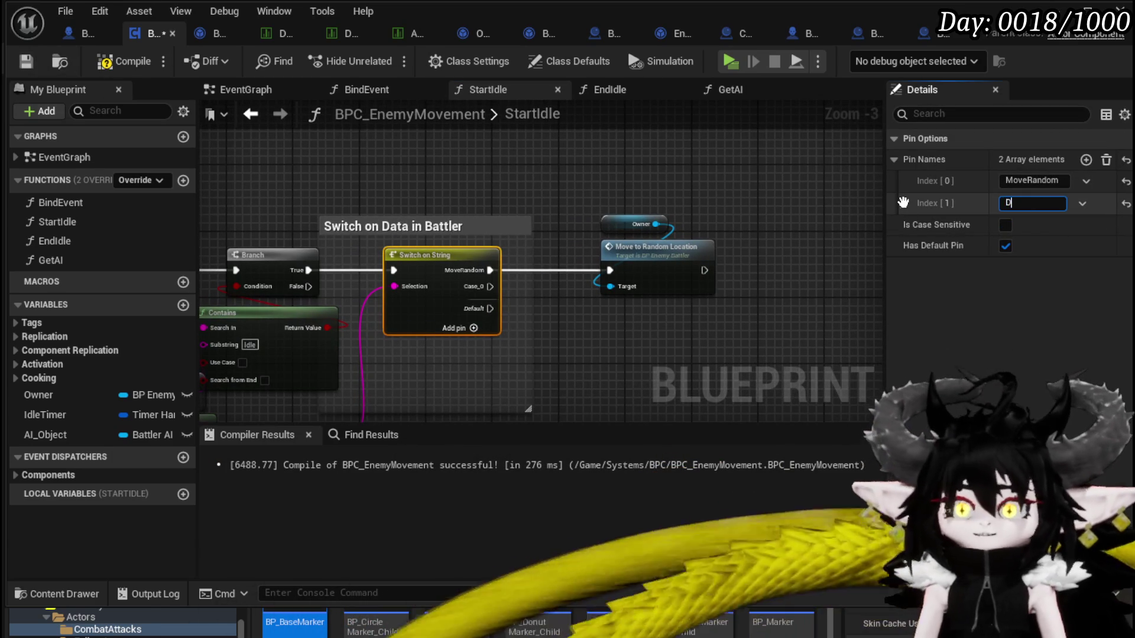
{"action": "type", "text": "rift"}
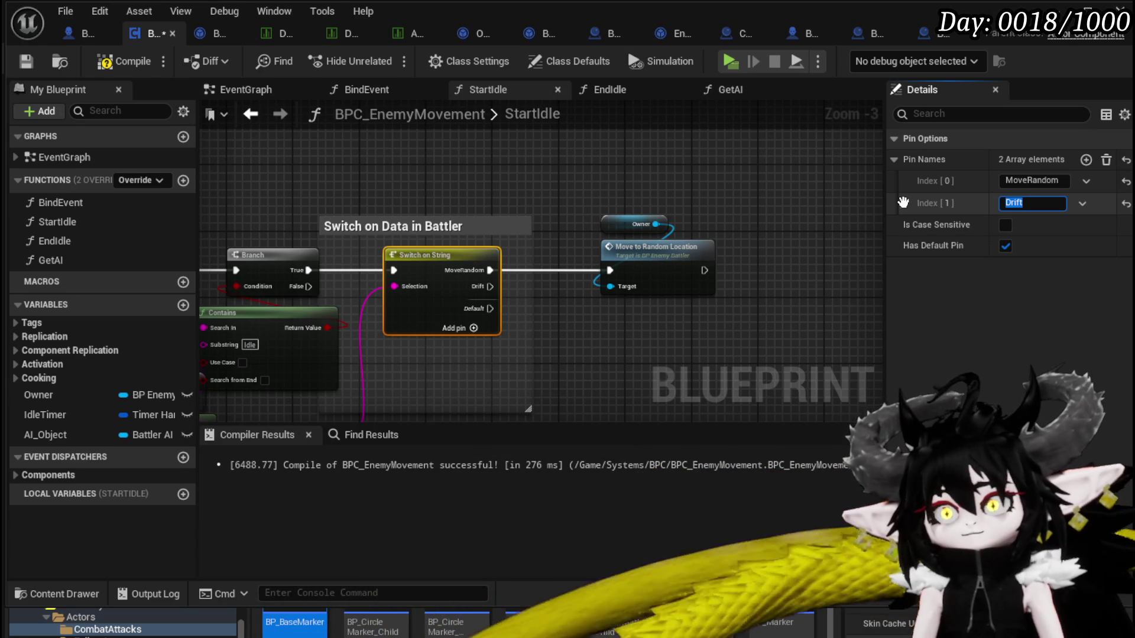
{"action": "left_click", "coordinate": [28, 65]}
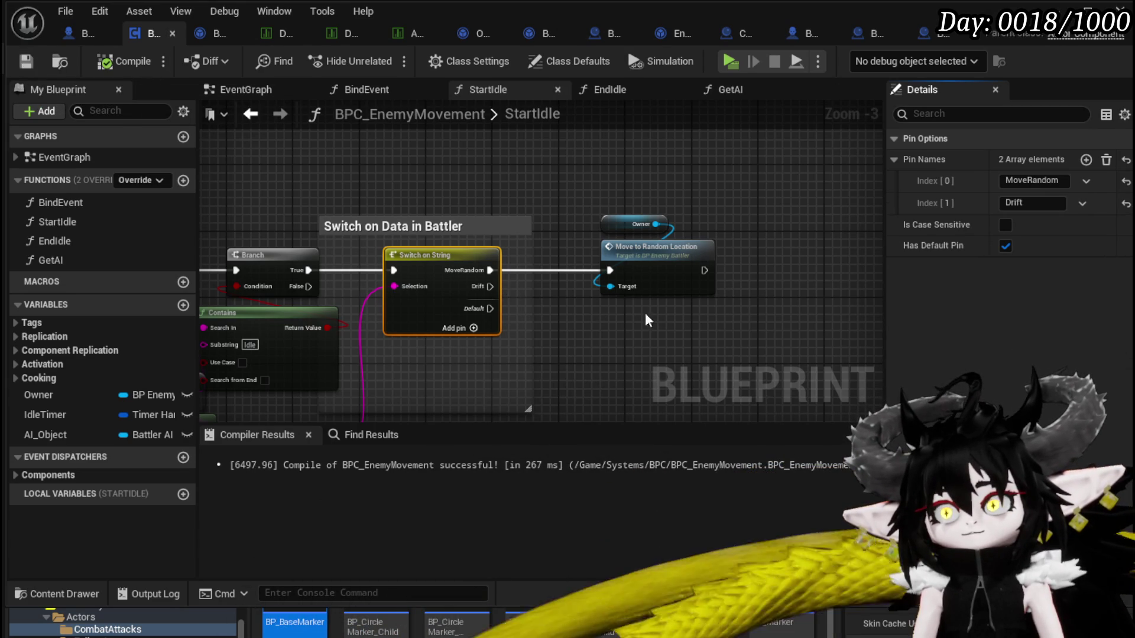
Move the Move to Random Location node up and left and save the blueprint
{"action": "left_click", "coordinate": [619, 319]}
{"action": "left_click_drag", "start_coordinate": [619, 318], "coordinate": [602, 228]}
{"action": "left_click", "coordinate": [33, 61]}
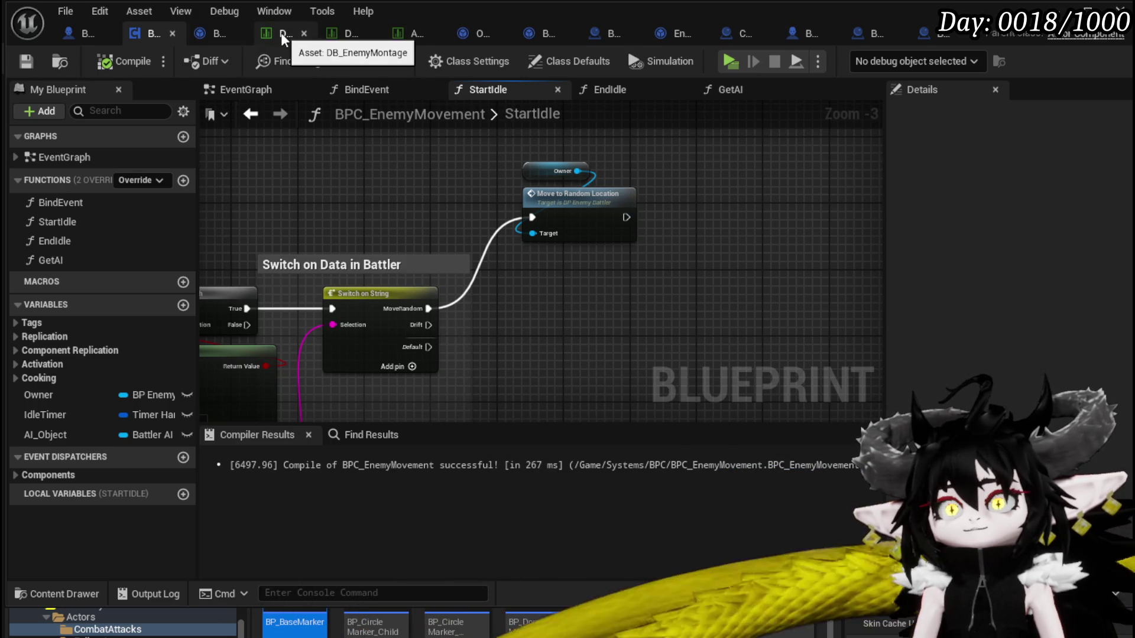
{"action": "left_click", "coordinate": [343, 36]}
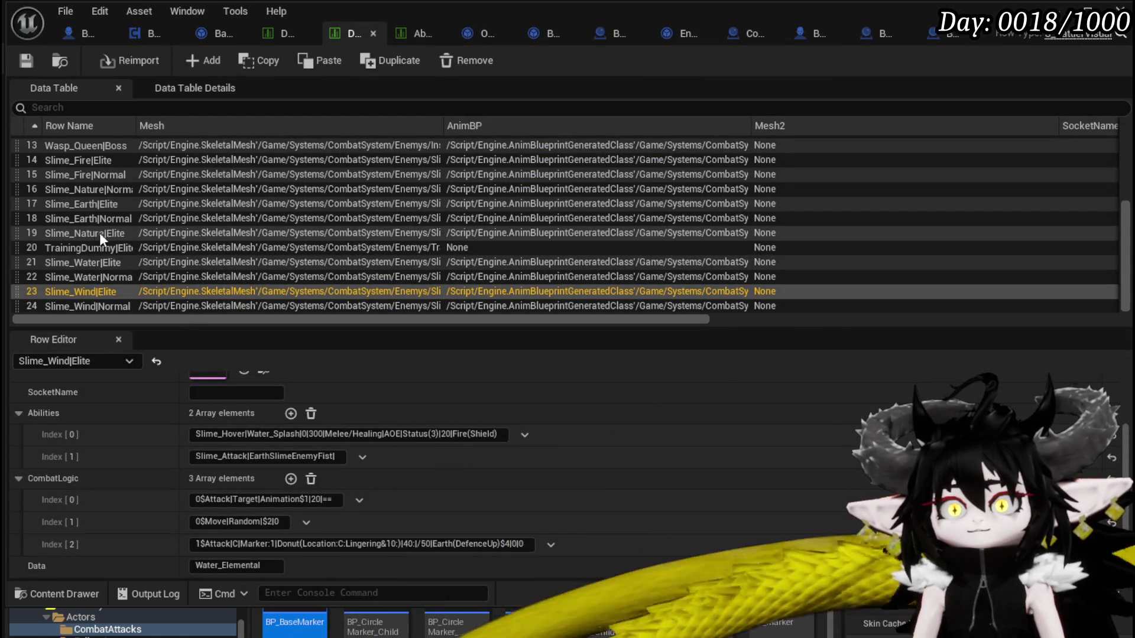
Add Idle|MoveRandom as a fourth ability on the Slime_Earth|Elite row
{"action": "left_click", "coordinate": [98, 205]}
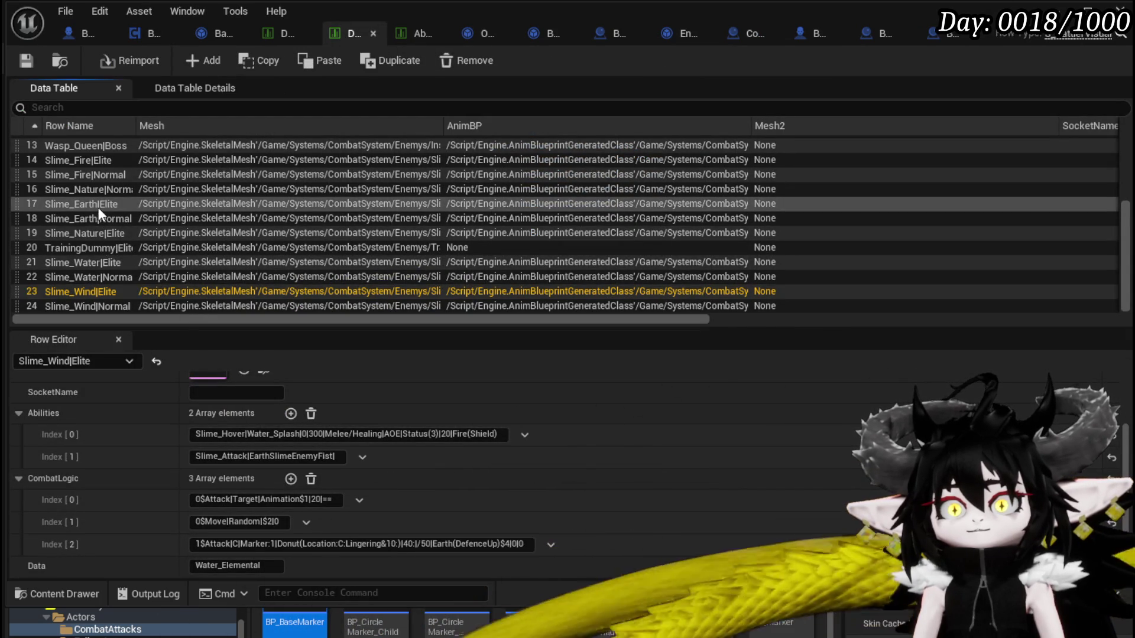
{"action": "left_click", "coordinate": [291, 413]}
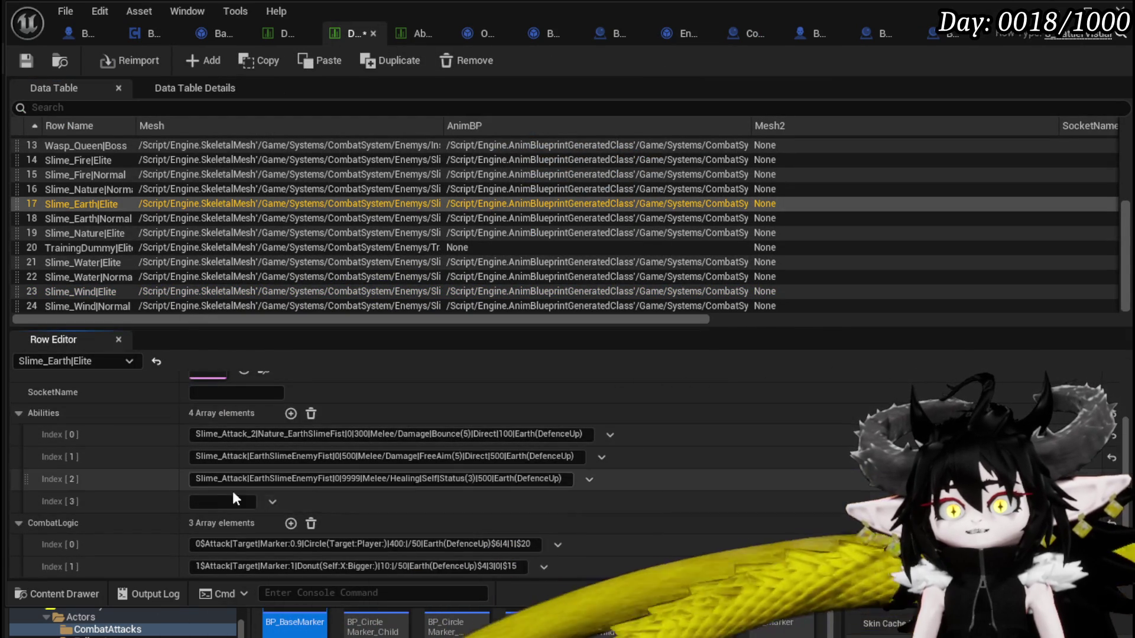
{"action": "type", "text": "Idle"}
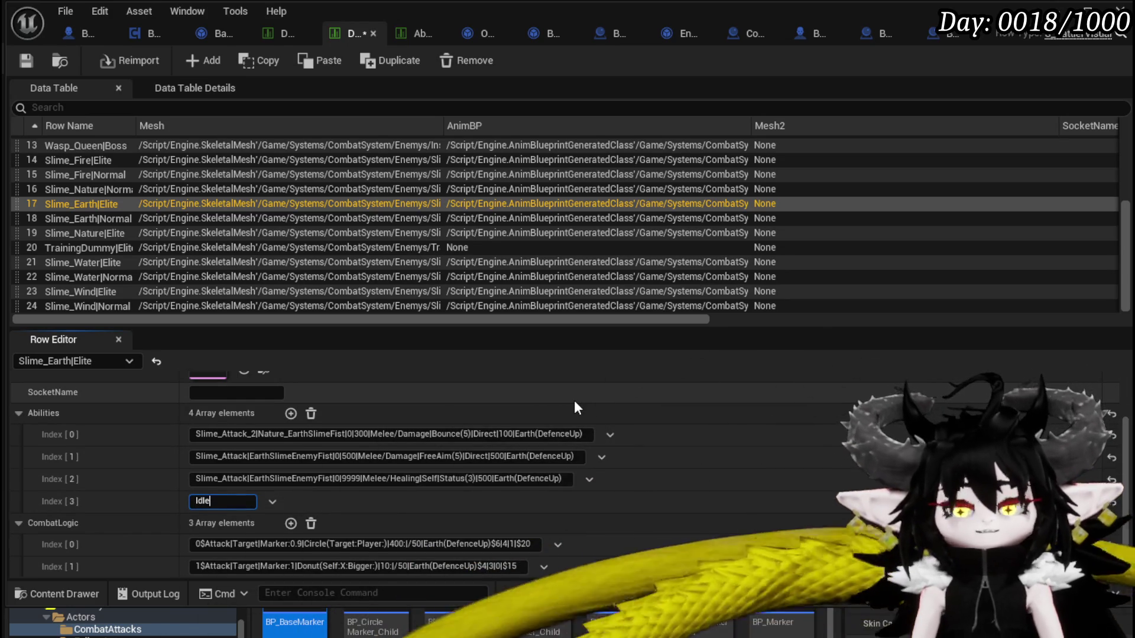
{"action": "type", "text": "|MoveRan"}
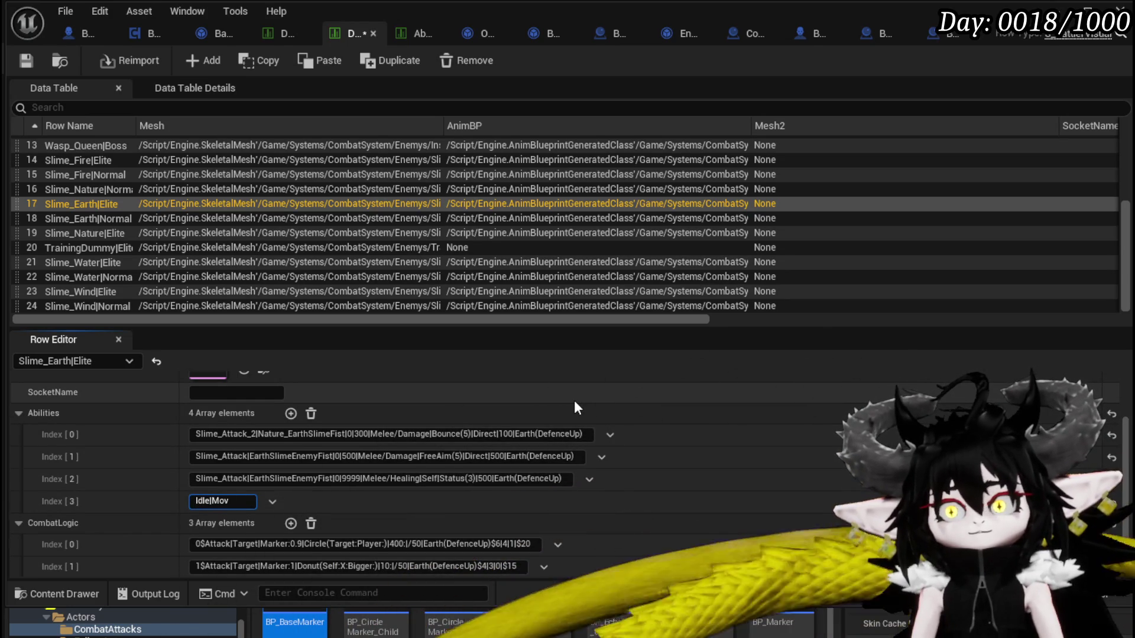
{"action": "type", "text": "dom"}
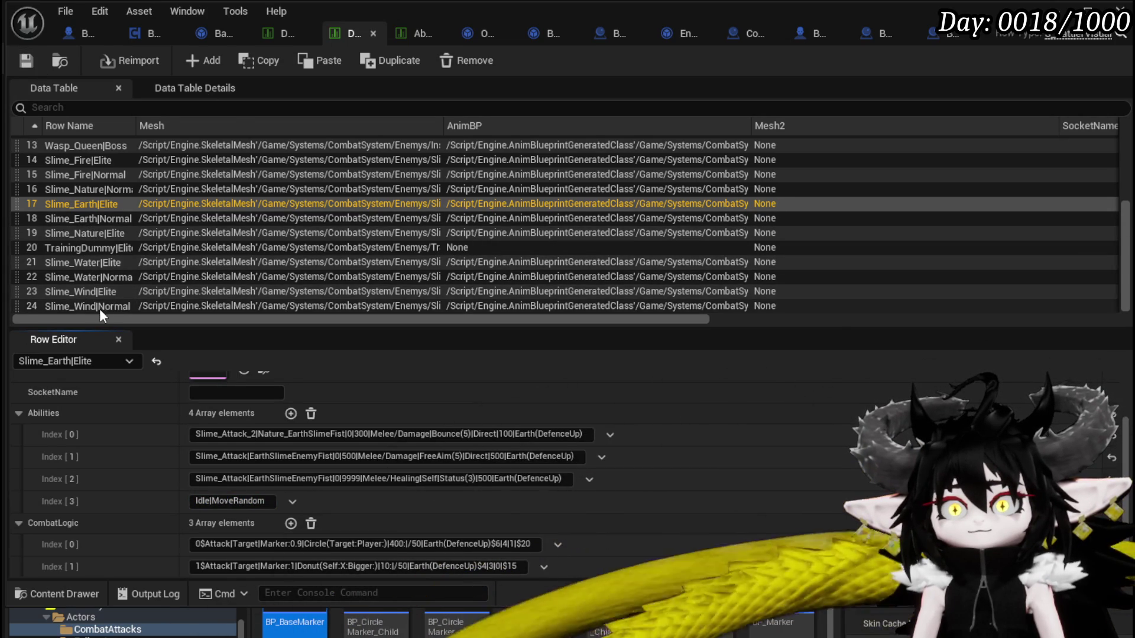
{"action": "left_click", "coordinate": [265, 501]}
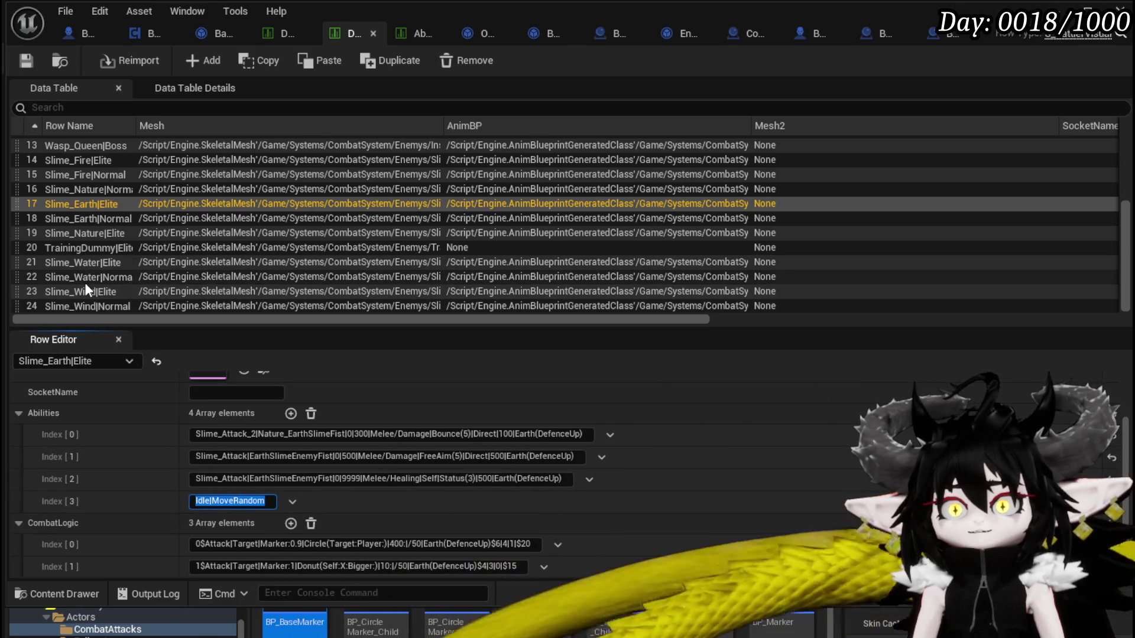
Add Idle|Drift as a third ability on Slime_Wind|Elite and save the data table
{"action": "left_click", "coordinate": [101, 294]}
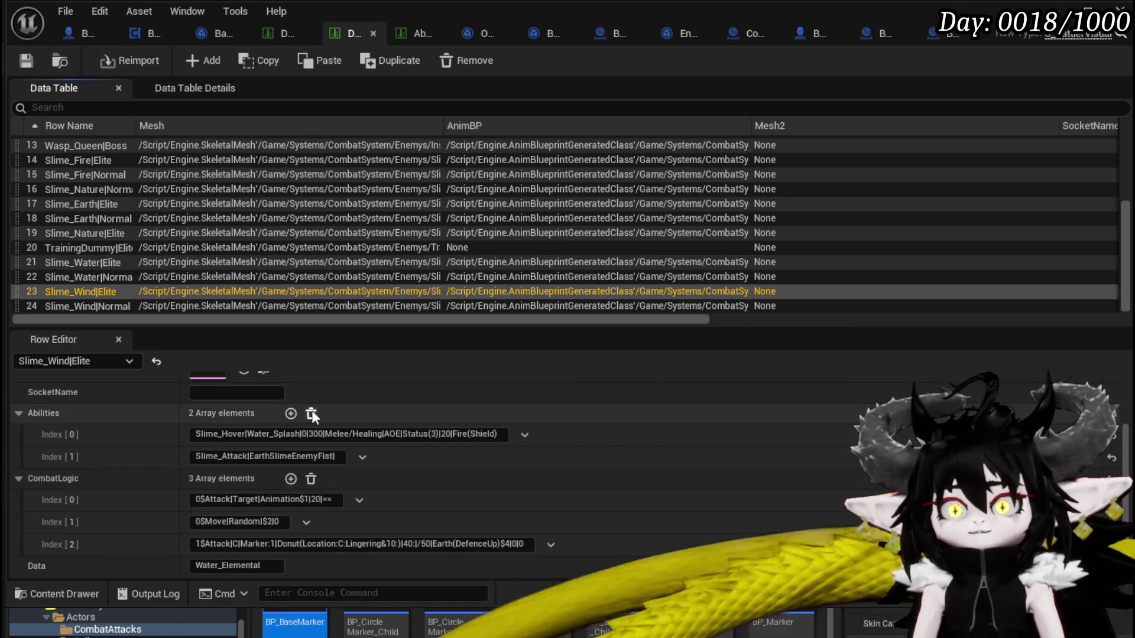
{"action": "left_click", "coordinate": [290, 413]}
{"action": "left_click", "coordinate": [228, 478]}
{"action": "type", "text": "Idle|MoveRandom"}
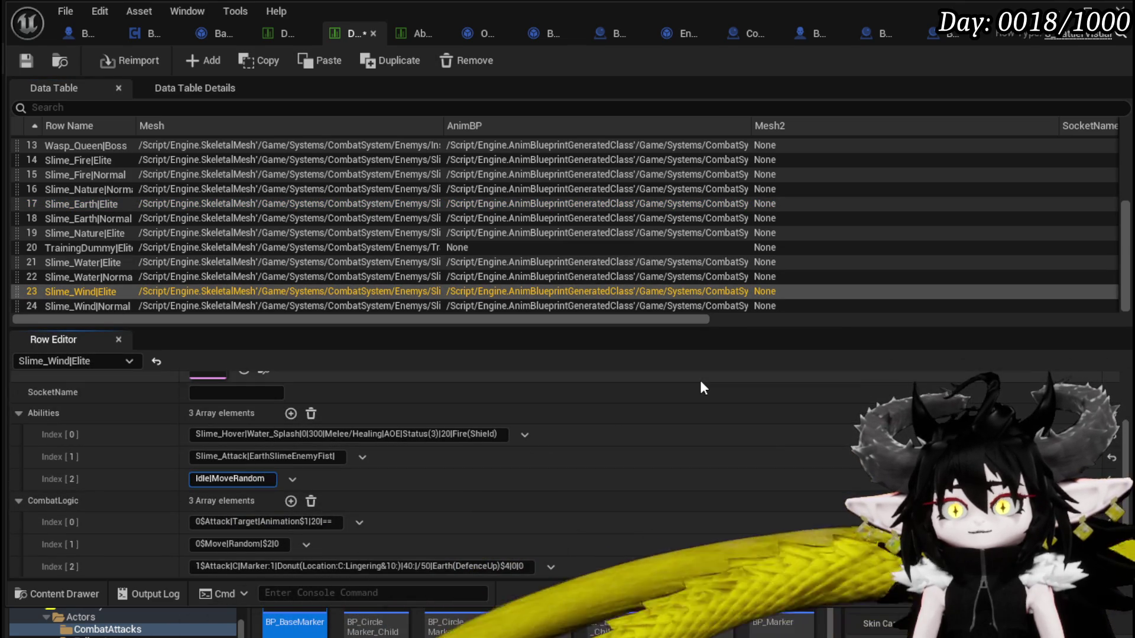
{"action": "double_click", "coordinate": [216, 480]}
{"action": "key", "text": "BackSpace"}
{"action": "type", "text": "Drift"}
{"action": "key", "text": "Return"}
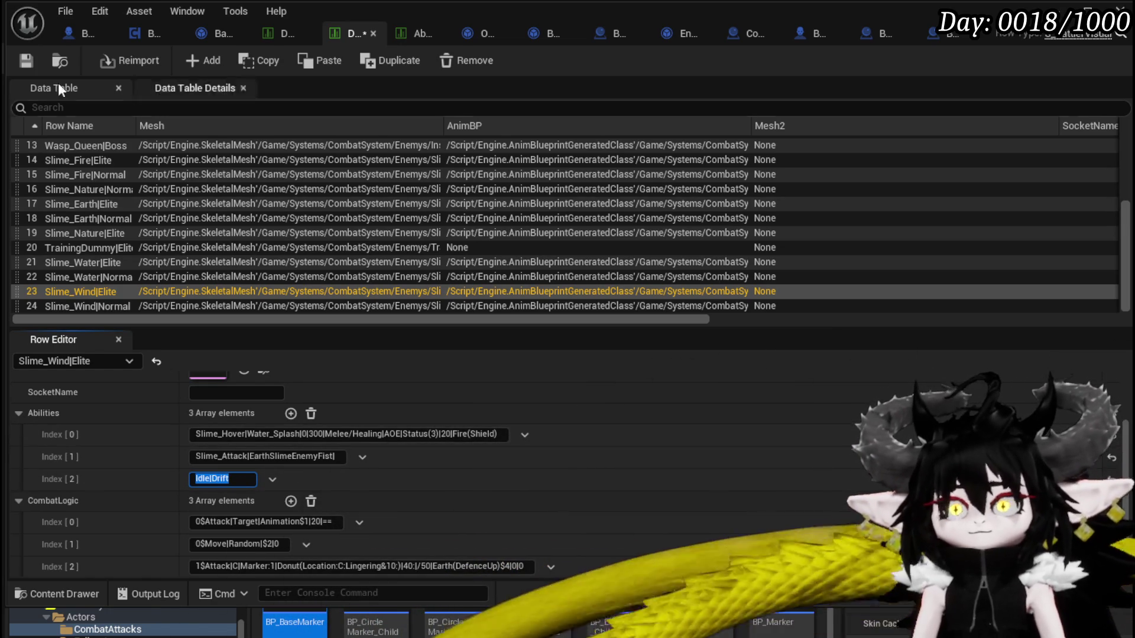
{"action": "left_click", "coordinate": [20, 66]}
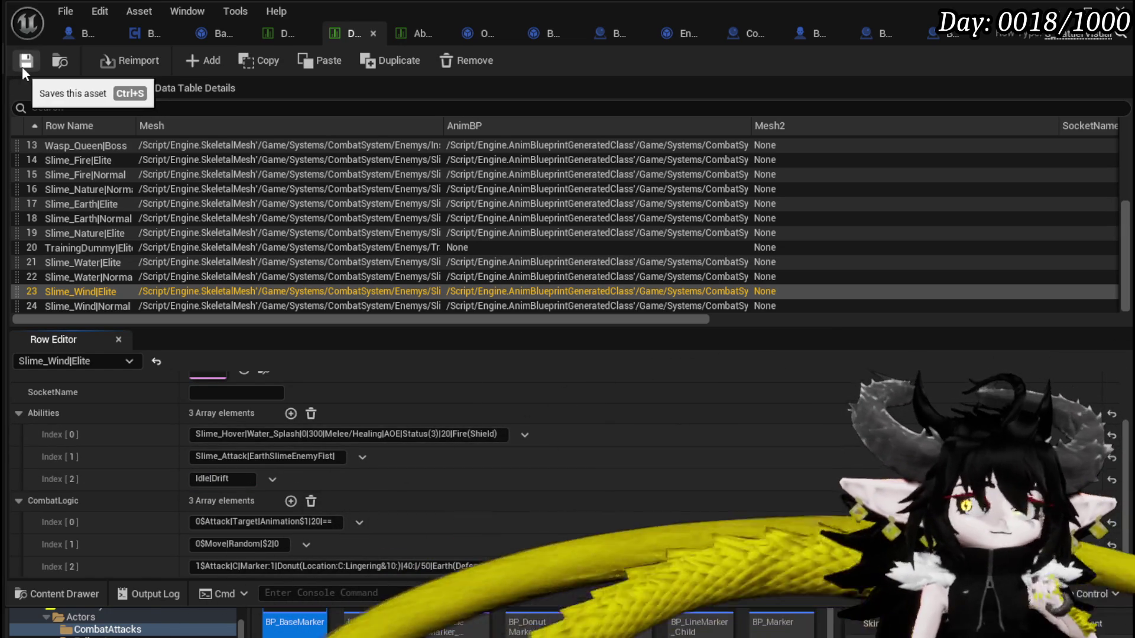
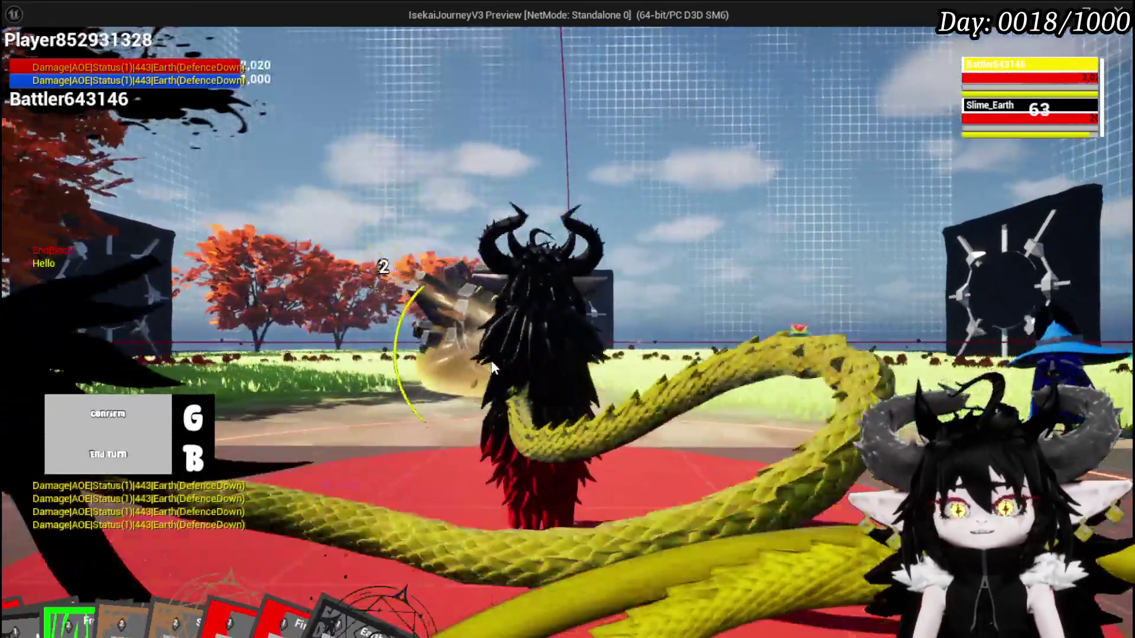
Finish the remaining battle turns and stop the play-in-editor session
{"action": "key", "text": "g"}
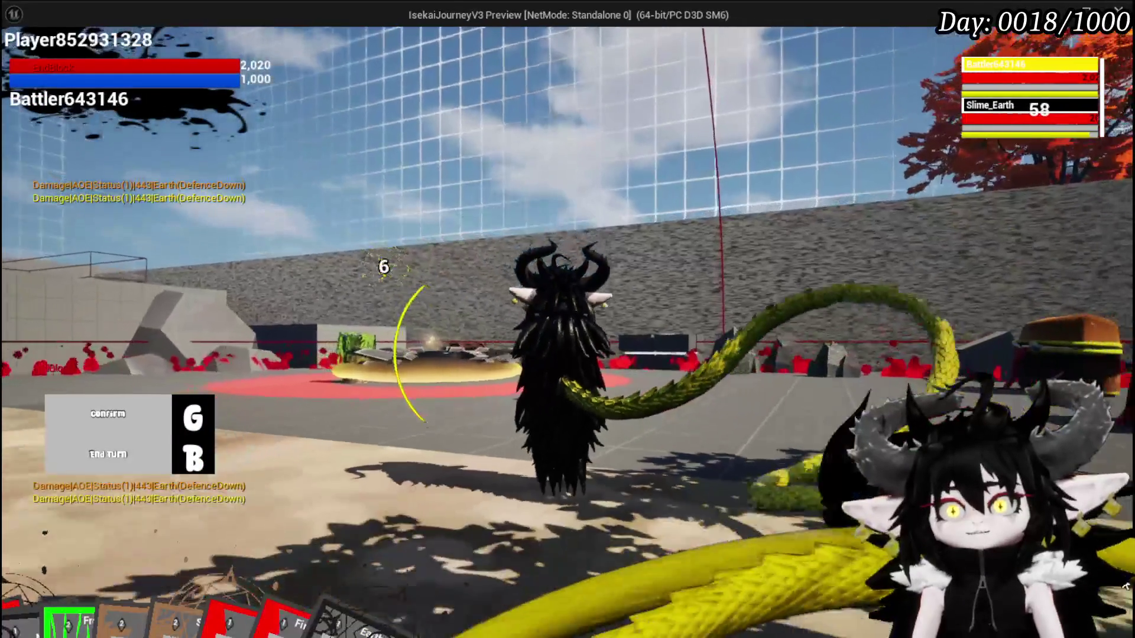
{"action": "key", "text": "b"}
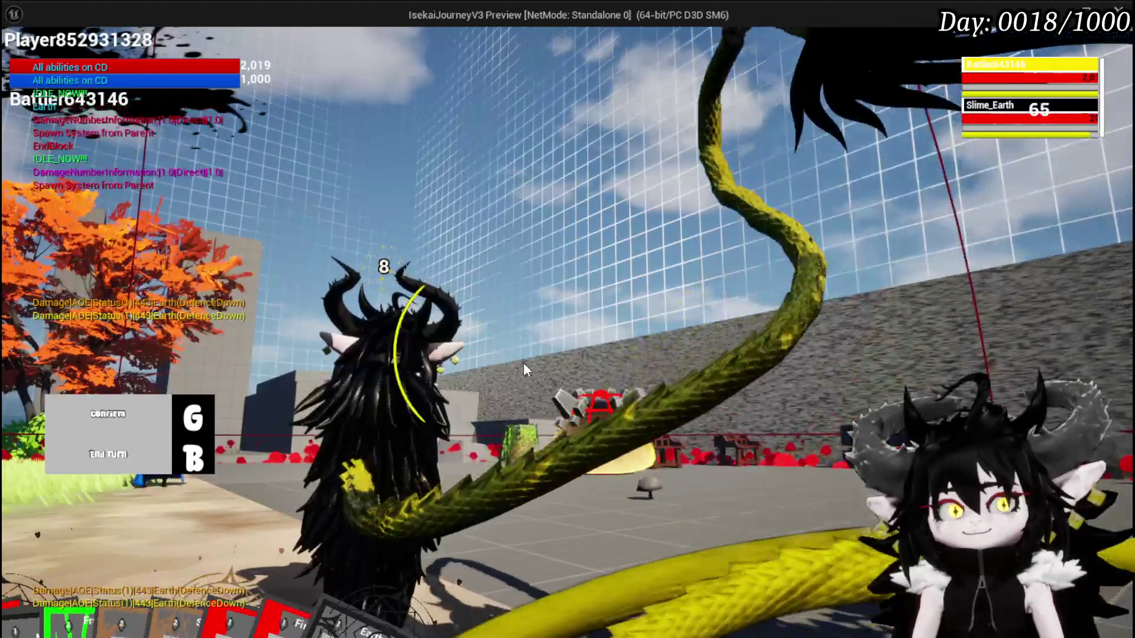
{"action": "key", "text": "Escape"}
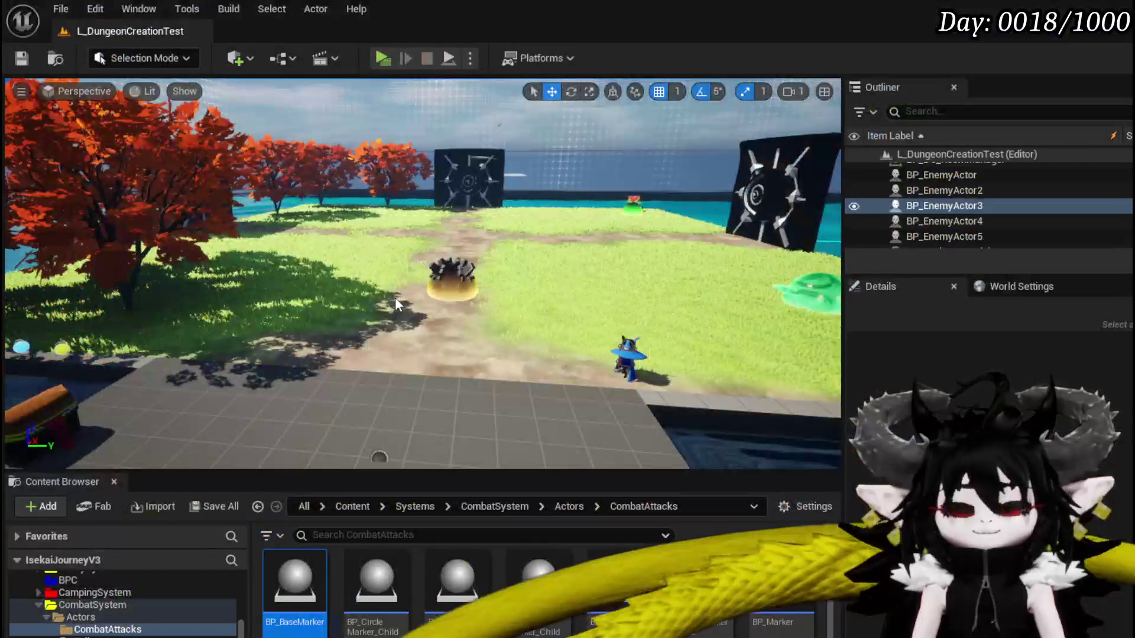
Save L_DungeonCreationTest and bring up the enemy data table at Slime_Wind|Elite's combat logic
{"action": "key", "text": "ctrl+s"}
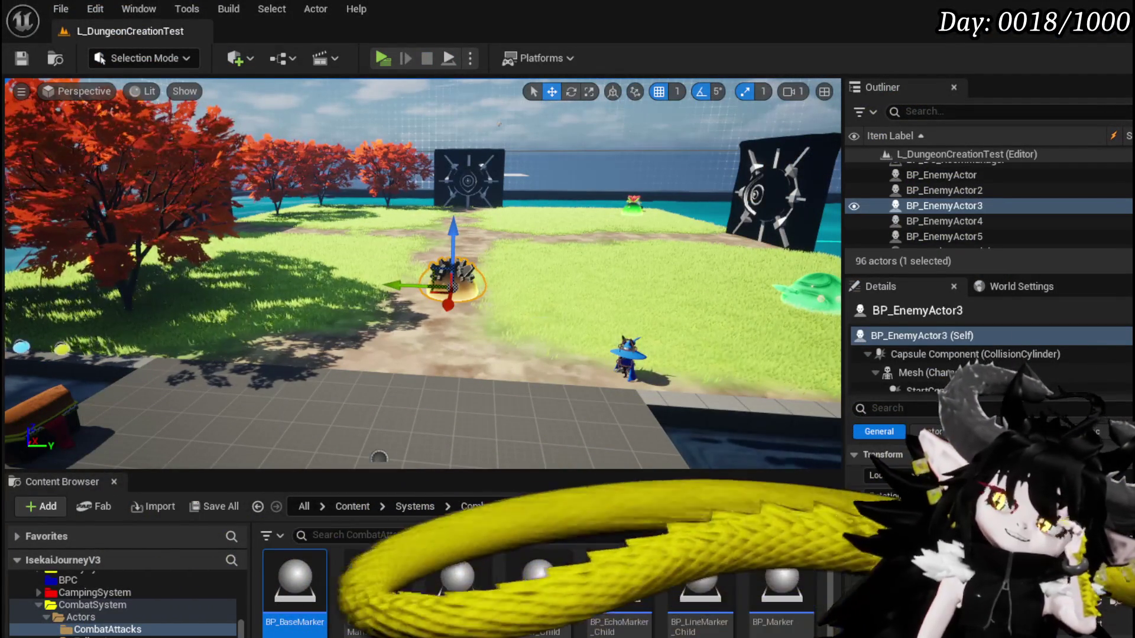
{"action": "key", "text": "alt+Tab"}
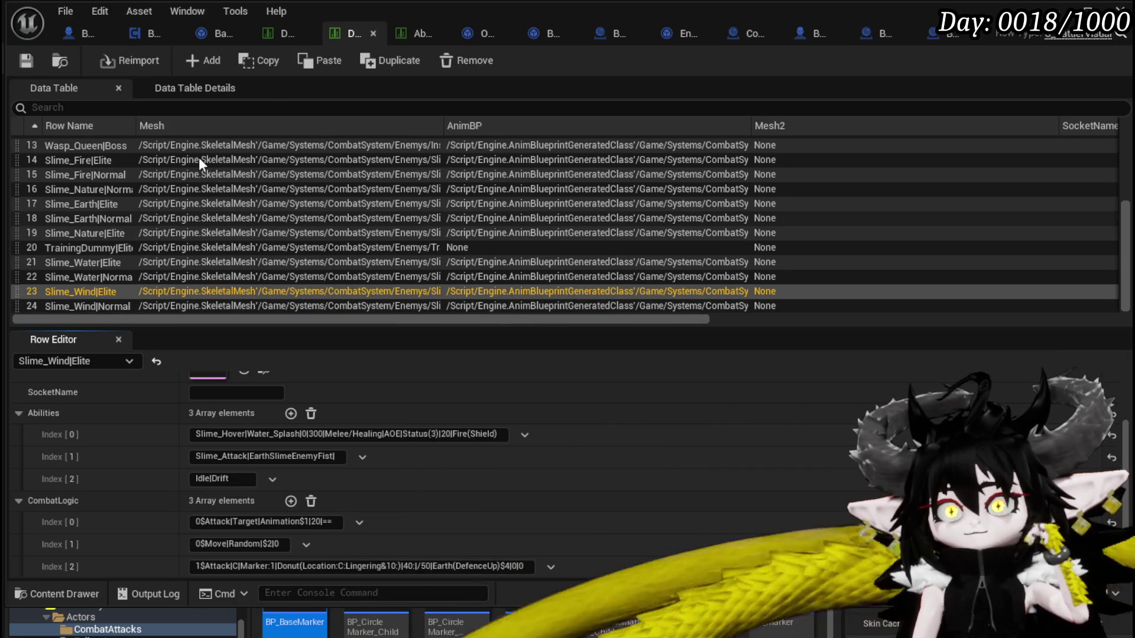
{"action": "left_click", "coordinate": [1041, 31]}
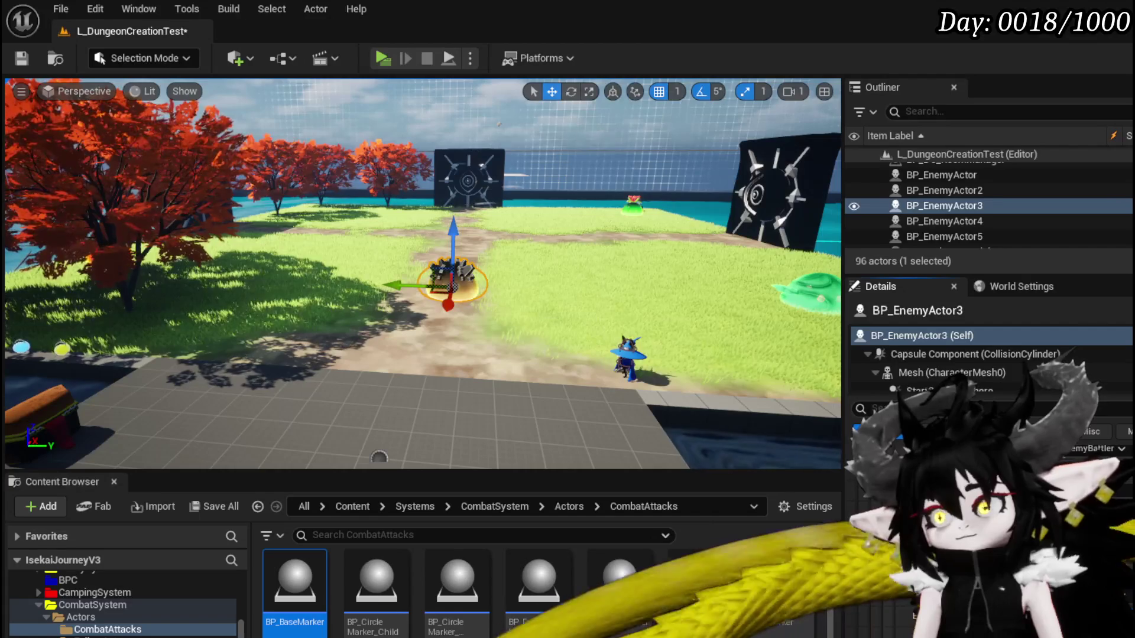
{"action": "left_click", "coordinate": [21, 58]}
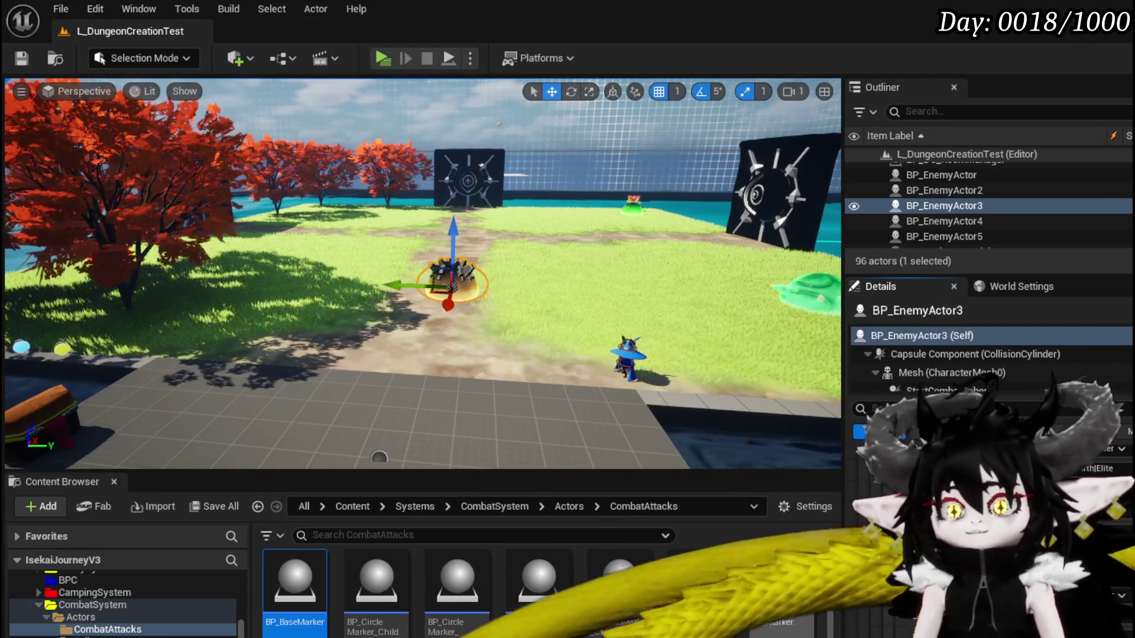
{"action": "key", "text": "alt+Tab"}
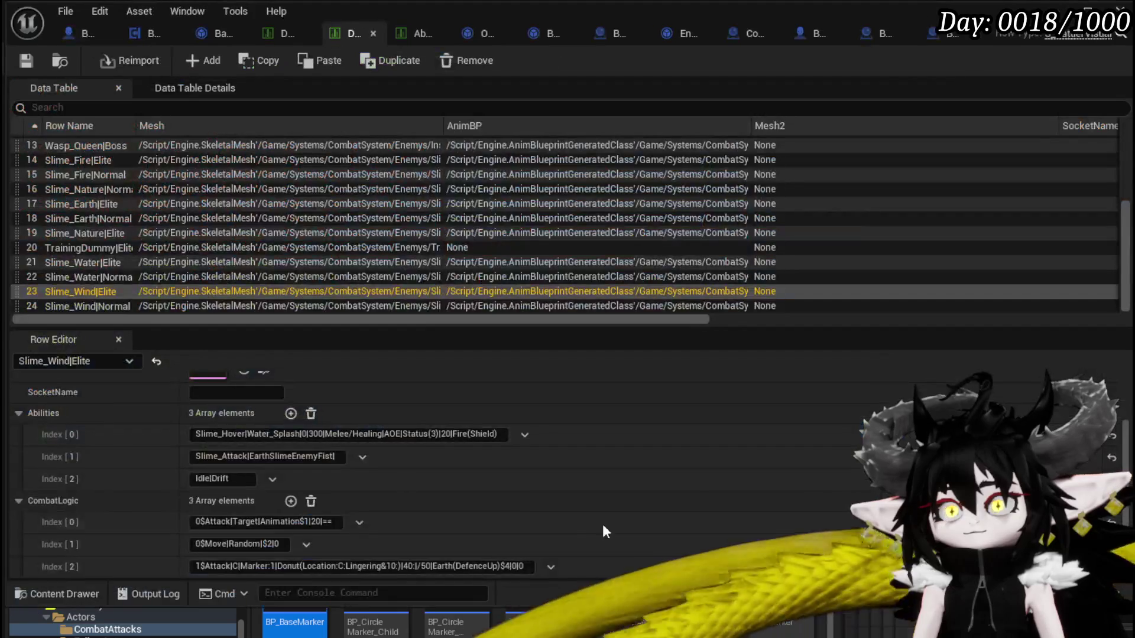
{"action": "scroll", "coordinate": [253, 482], "scroll_direction": "down", "scroll_amount": 1}
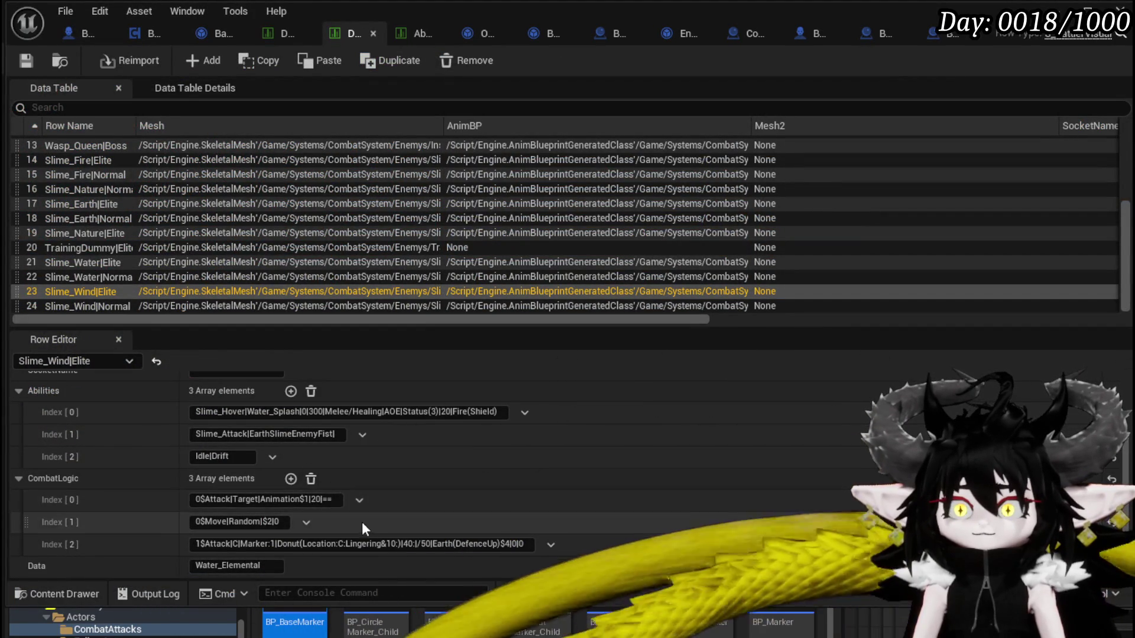
Append $40 to Slime_Wind|Elite's first combat logic entry
{"action": "left_click", "coordinate": [335, 500]}
{"action": "left_click", "coordinate": [334, 499]}
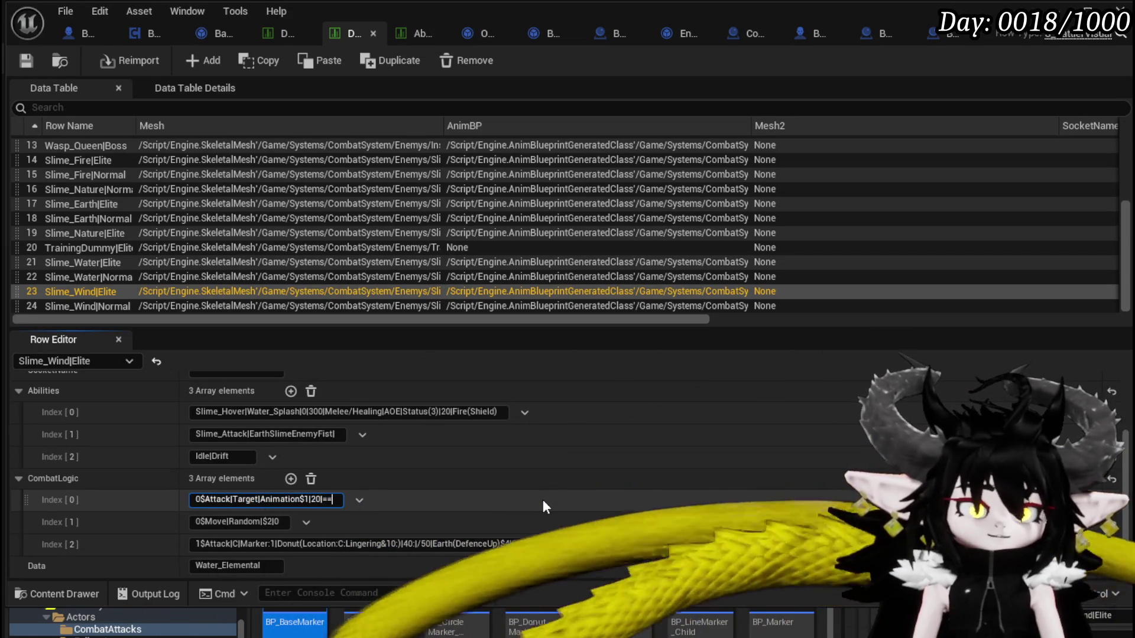
{"action": "type", "text": "$"}
{"action": "type", "text": "40"}
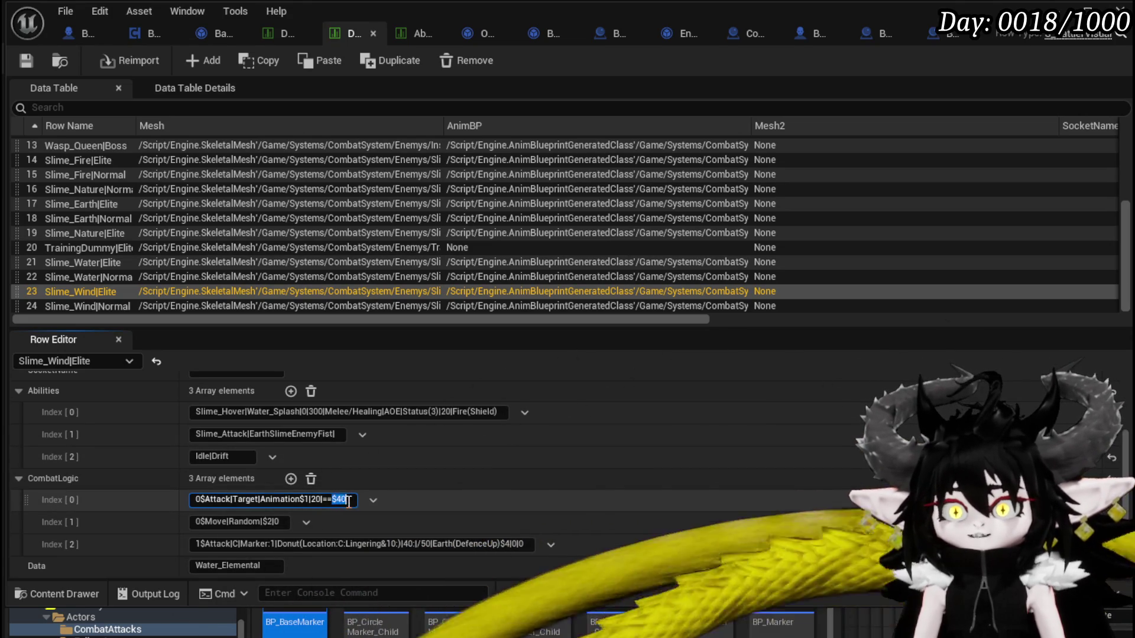
{"action": "left_click", "coordinate": [284, 520]}
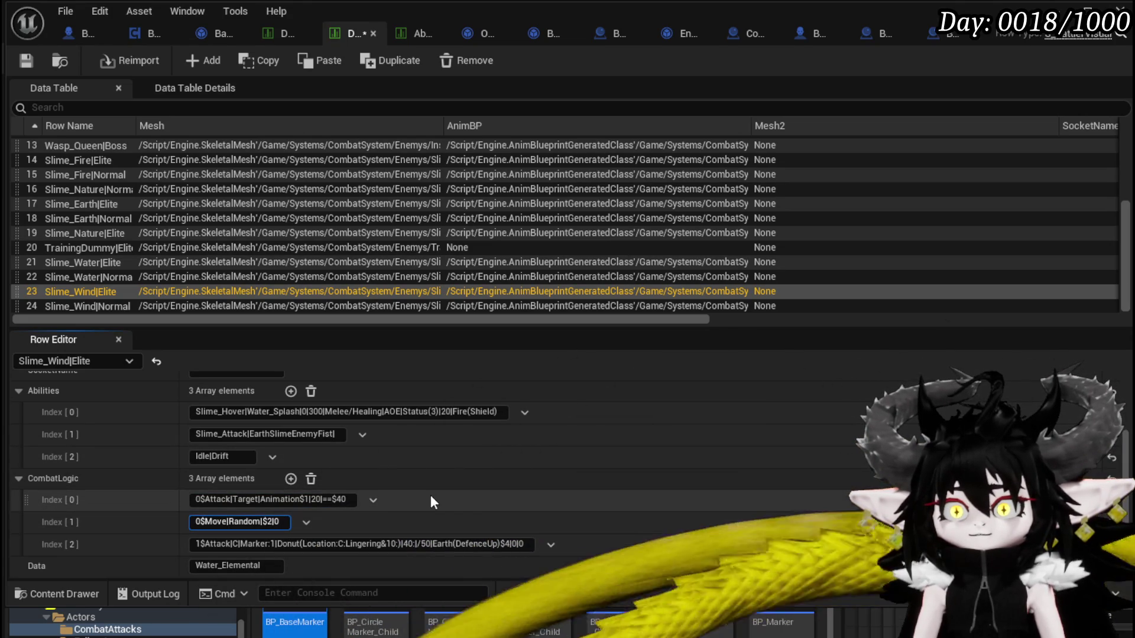
Delete the random-move combat logic entry and append $40| to the next entry
{"action": "left_click", "coordinate": [306, 524]}
{"action": "left_click", "coordinate": [327, 560]}
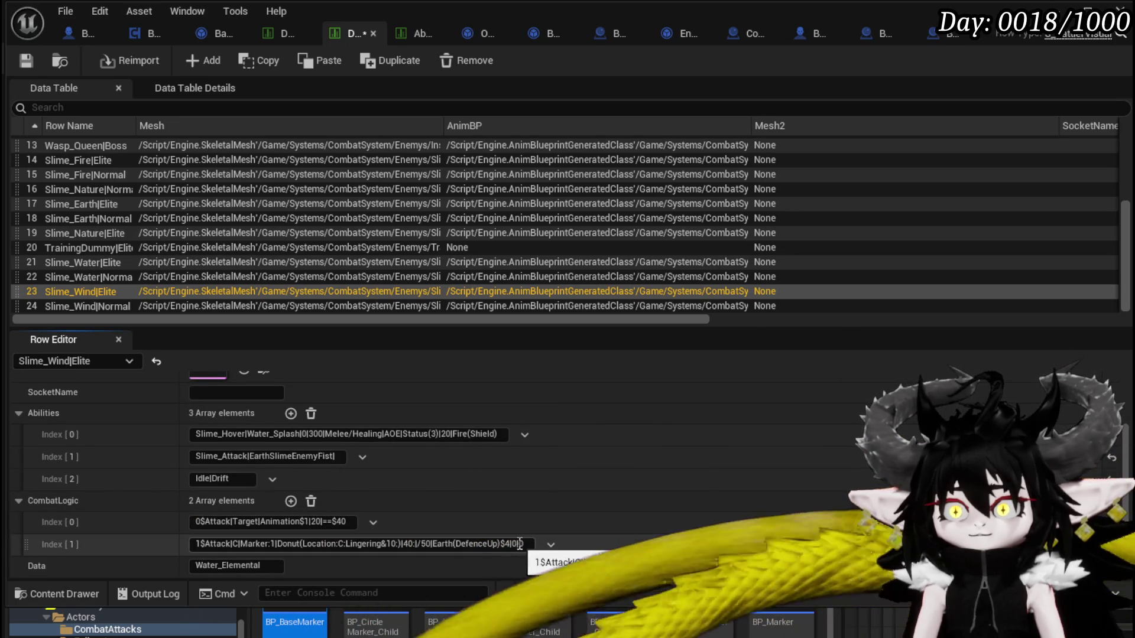
{"action": "left_click", "coordinate": [517, 543]}
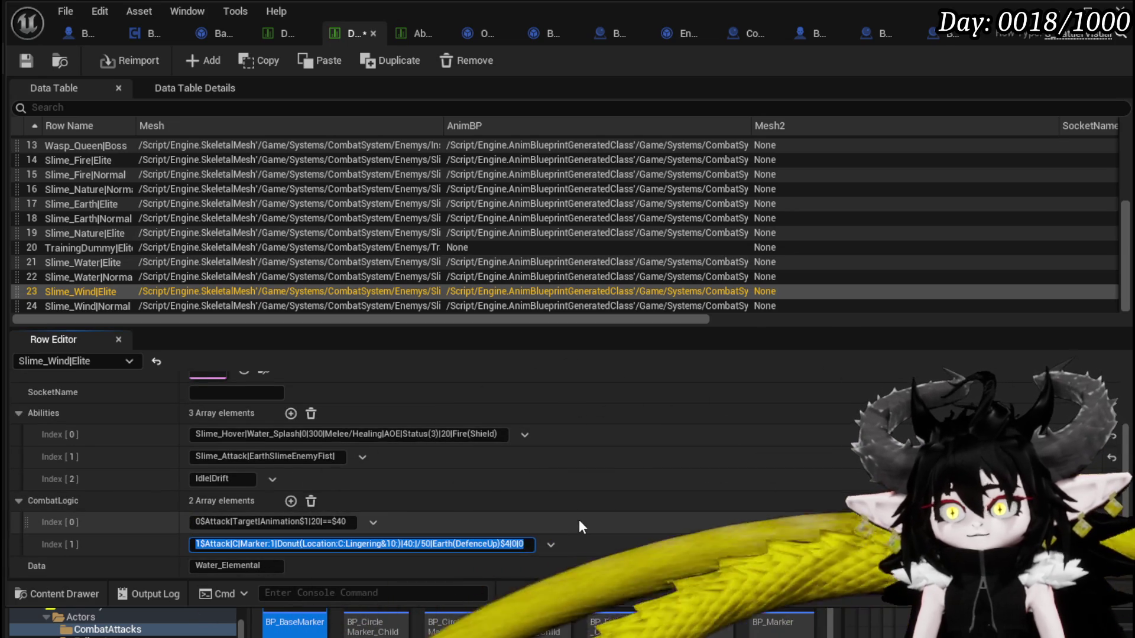
{"action": "key", "text": "End"}
{"action": "type", "text": "$40"}
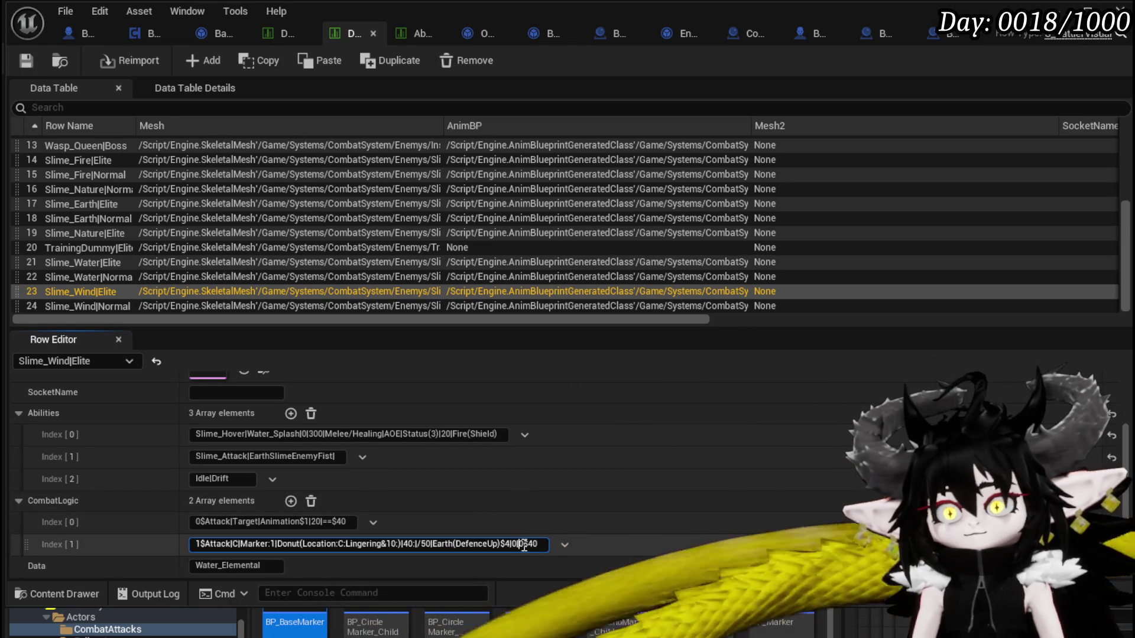
{"action": "type", "text": "|"}
{"action": "key", "text": "Return"}
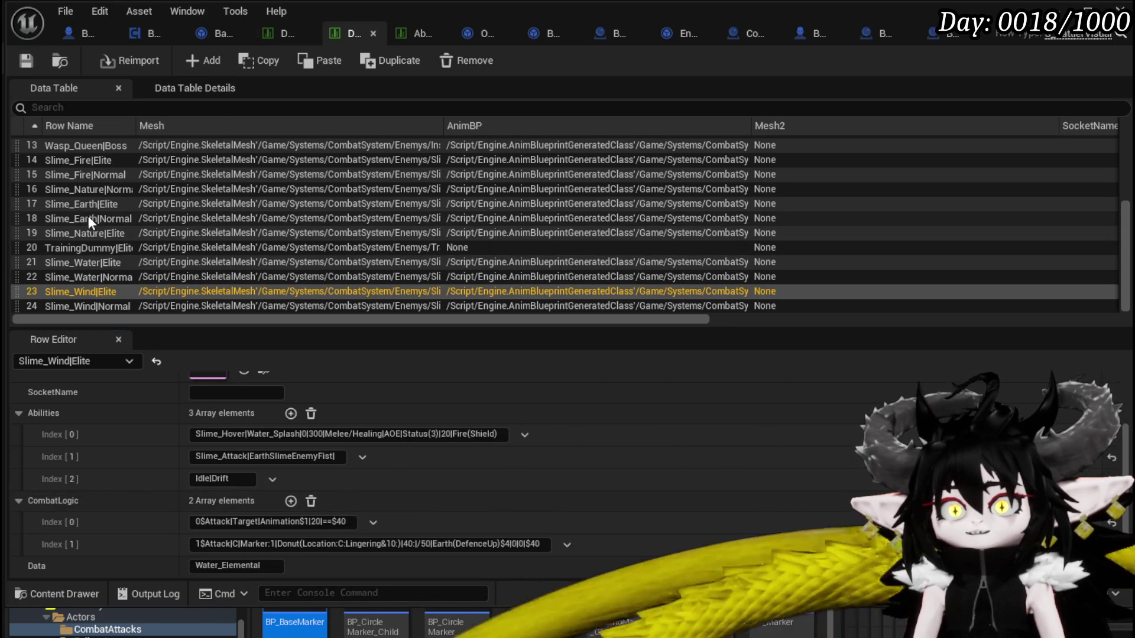
Change Slime_Earth|Elite's third combat logic entry from 500 to 900
{"action": "left_click", "coordinate": [87, 203]}
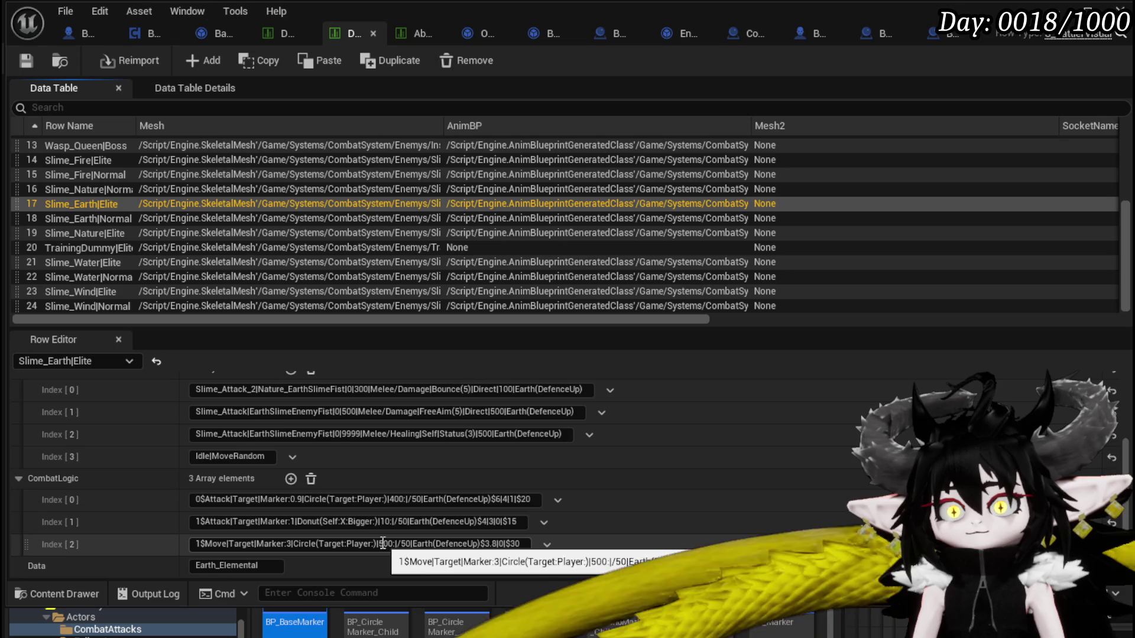
{"action": "left_click", "coordinate": [381, 544]}
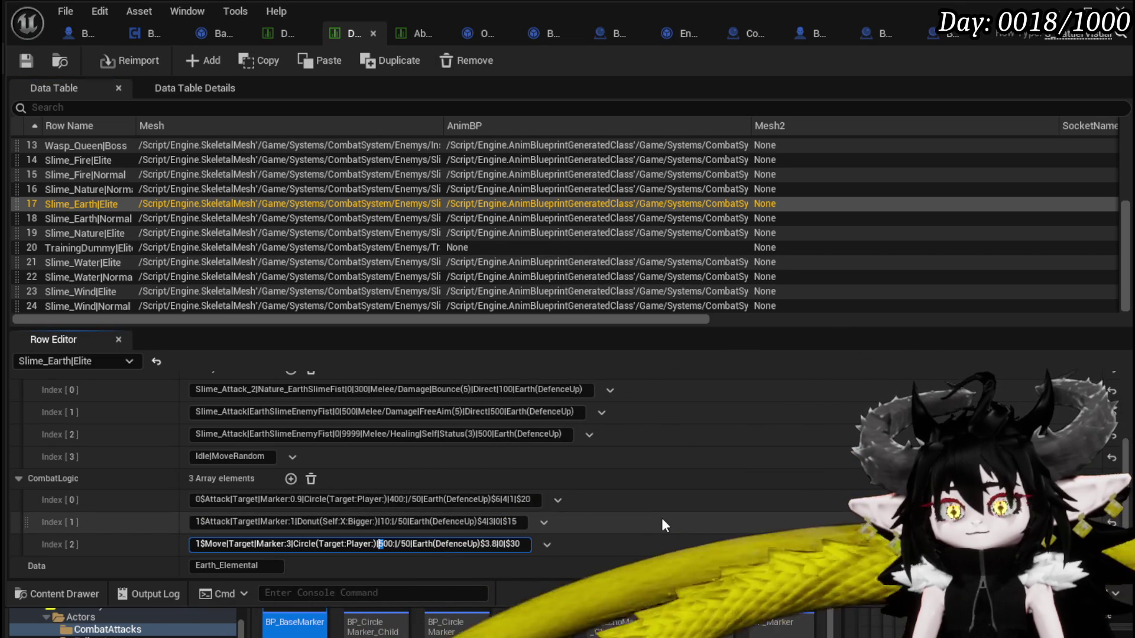
{"action": "key", "text": "Delete"}
{"action": "type", "text": "9"}
{"action": "key", "text": "Return"}
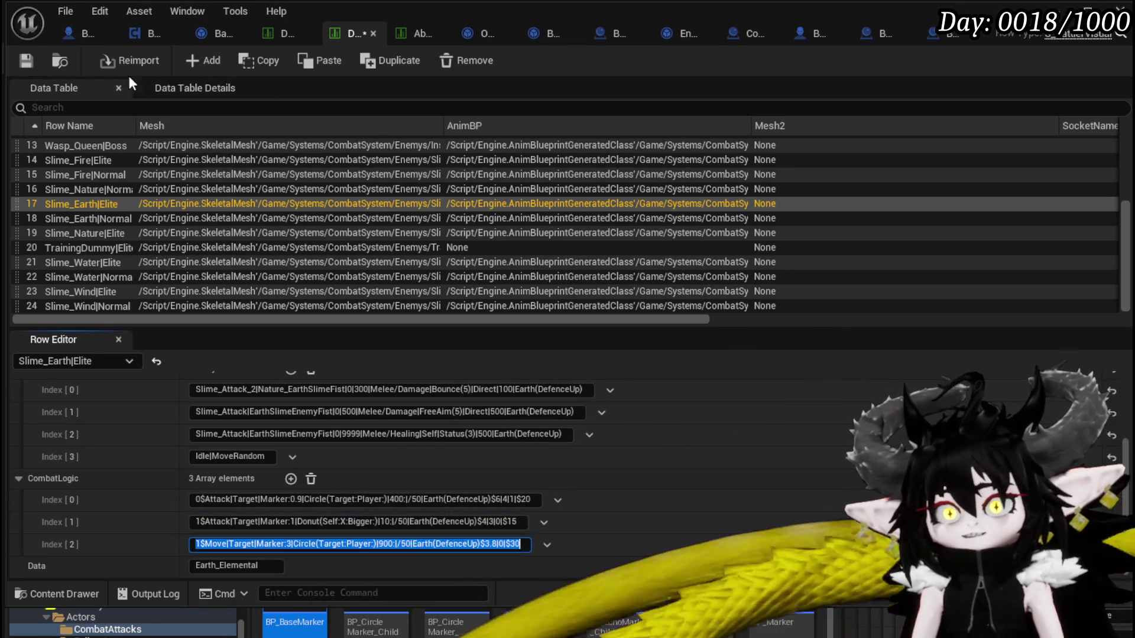
{"action": "key", "text": "alt+Tab"}
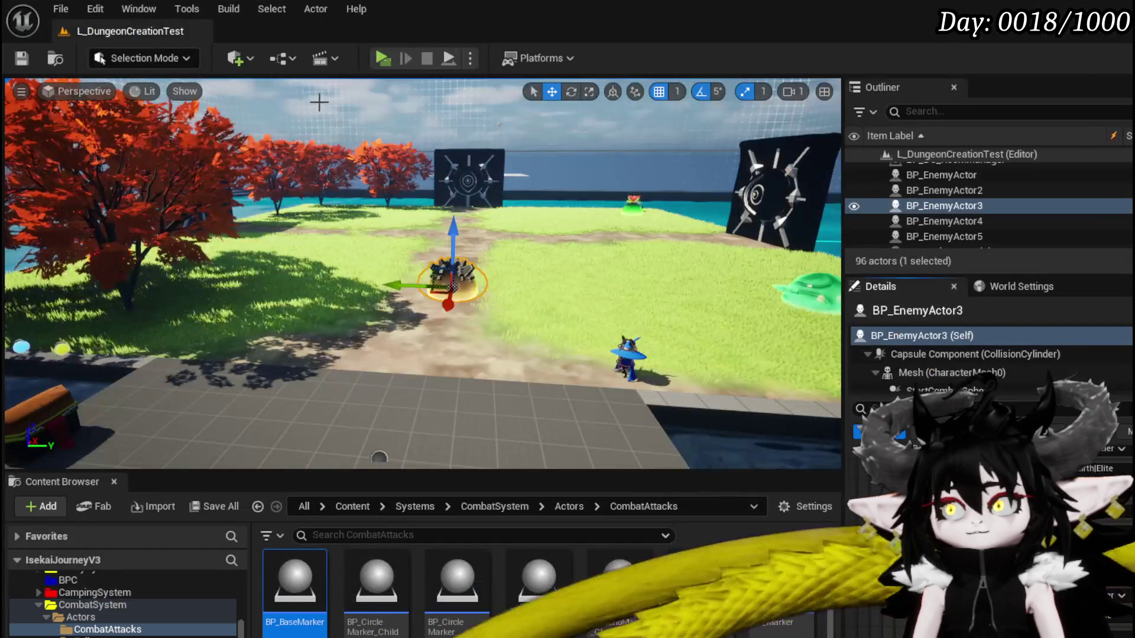
Play-test two battle turns with the updated slimes, then stop the preview and save the level
{"action": "left_click", "coordinate": [383, 57]}
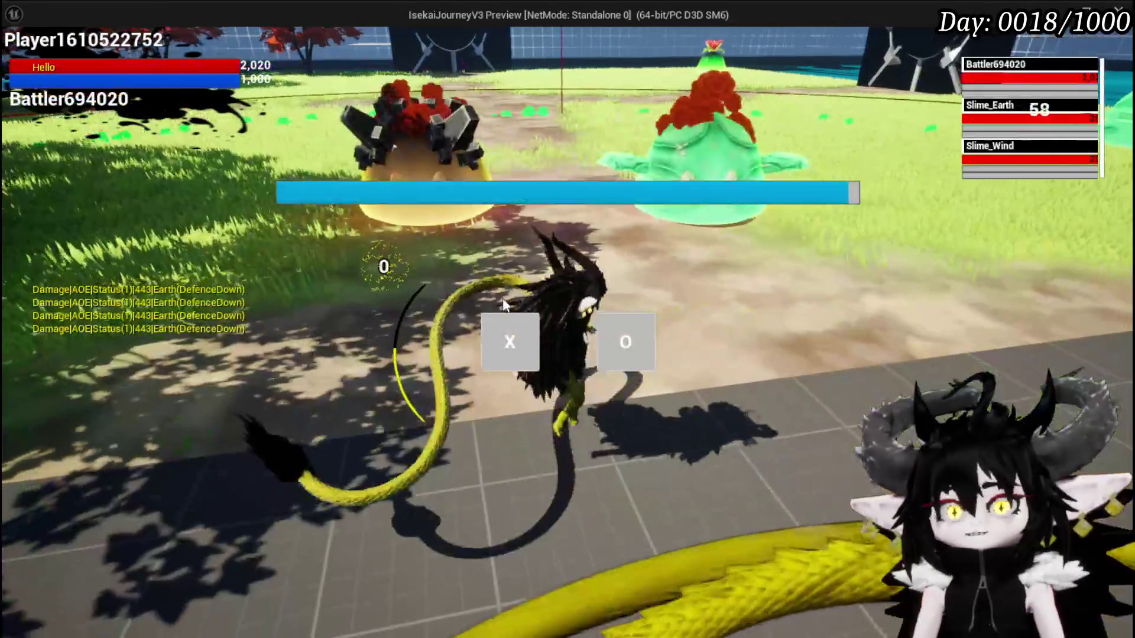
{"action": "left_click", "coordinate": [507, 337]}
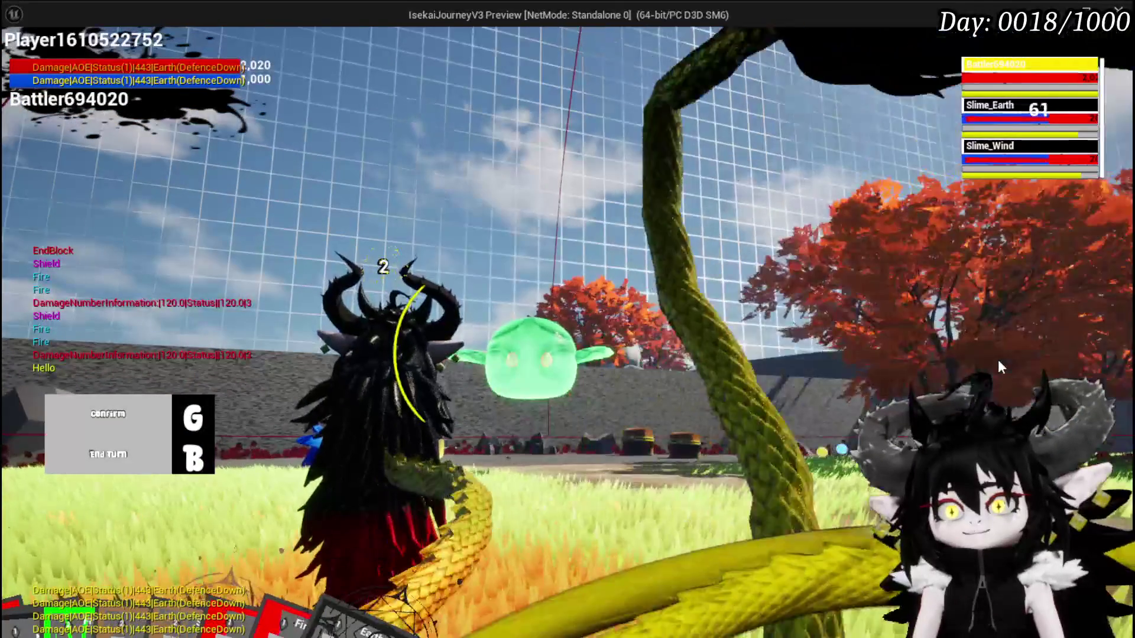
{"action": "key", "text": "g"}
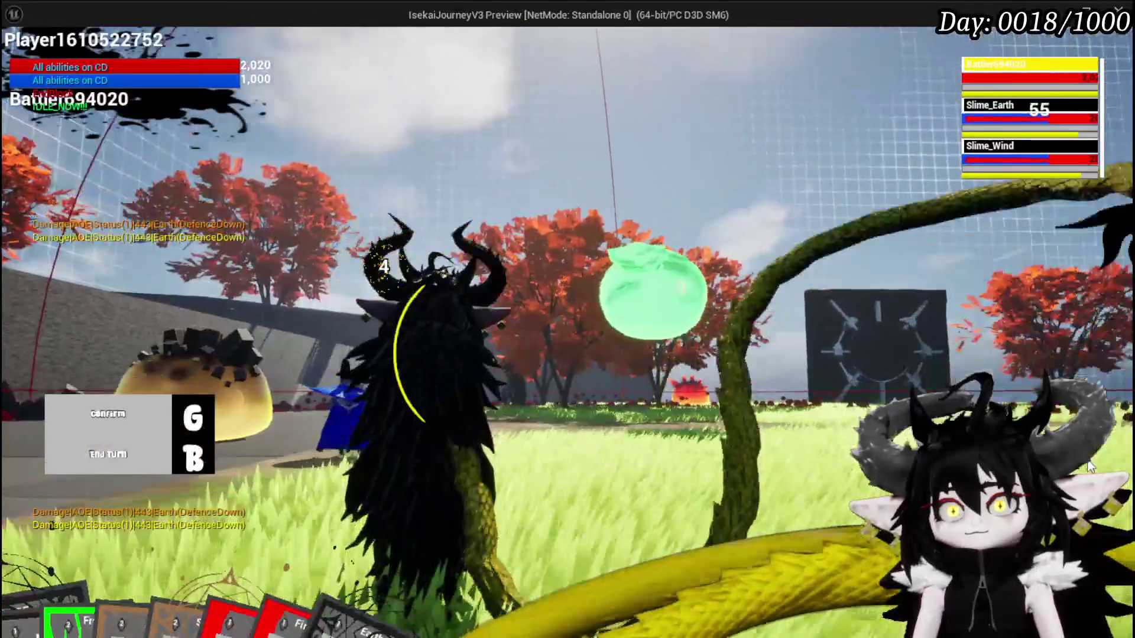
{"action": "key", "text": "b"}
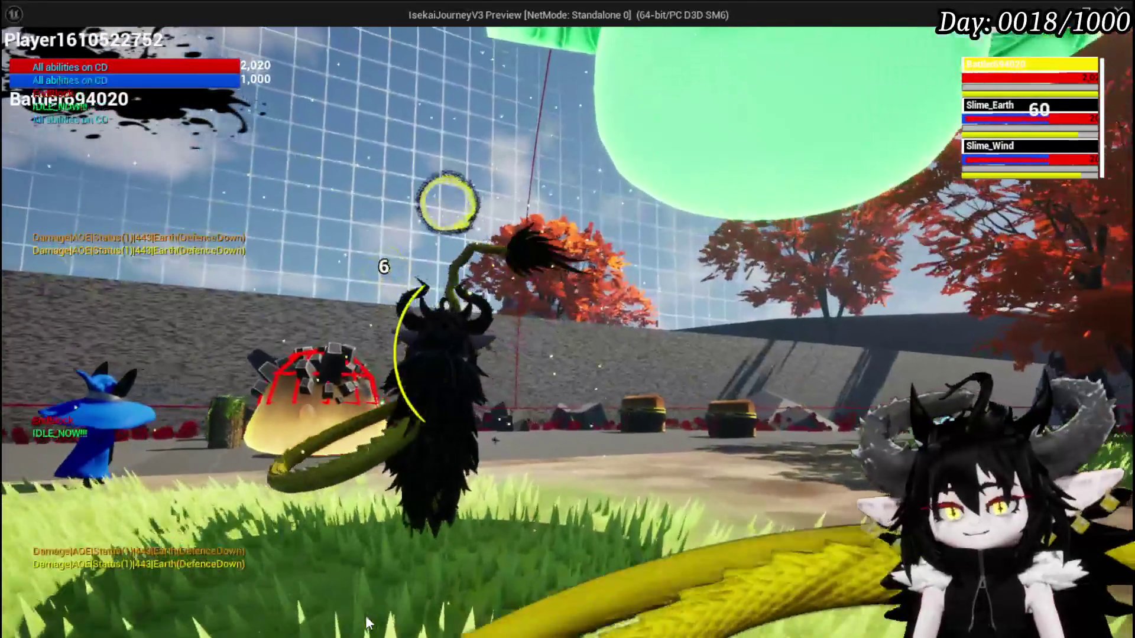
{"action": "key", "text": "Escape"}
{"action": "key", "text": "ctrl+s"}
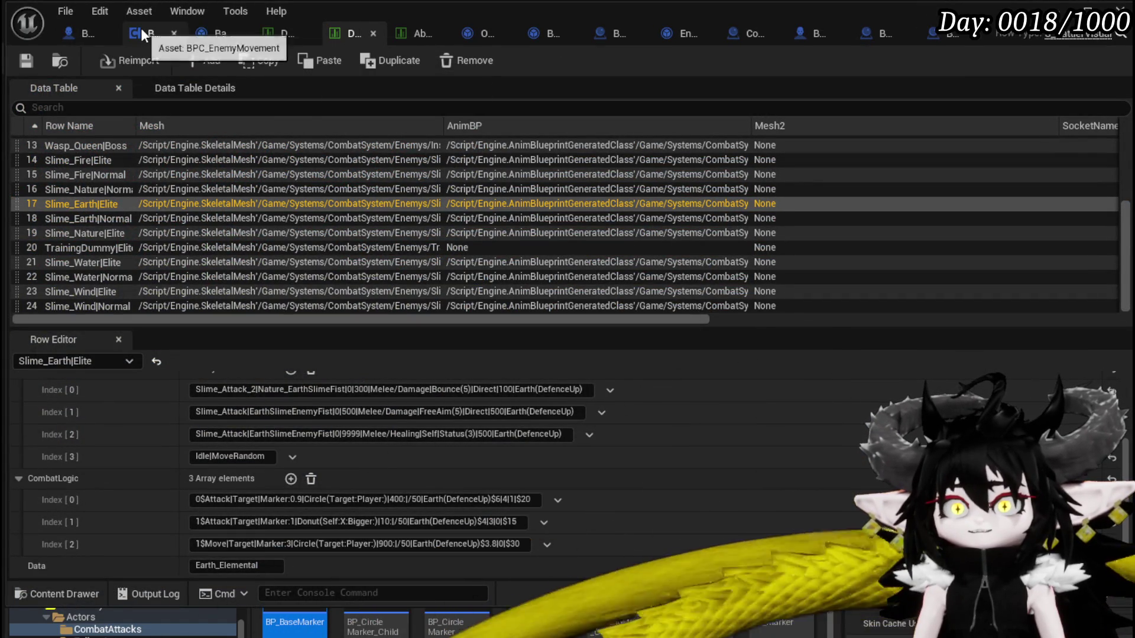
Add the Idle Timer getter to GetHandlerArray's Make Array and compile and save BP_EnemyBattler
{"action": "left_click", "coordinate": [86, 34]}
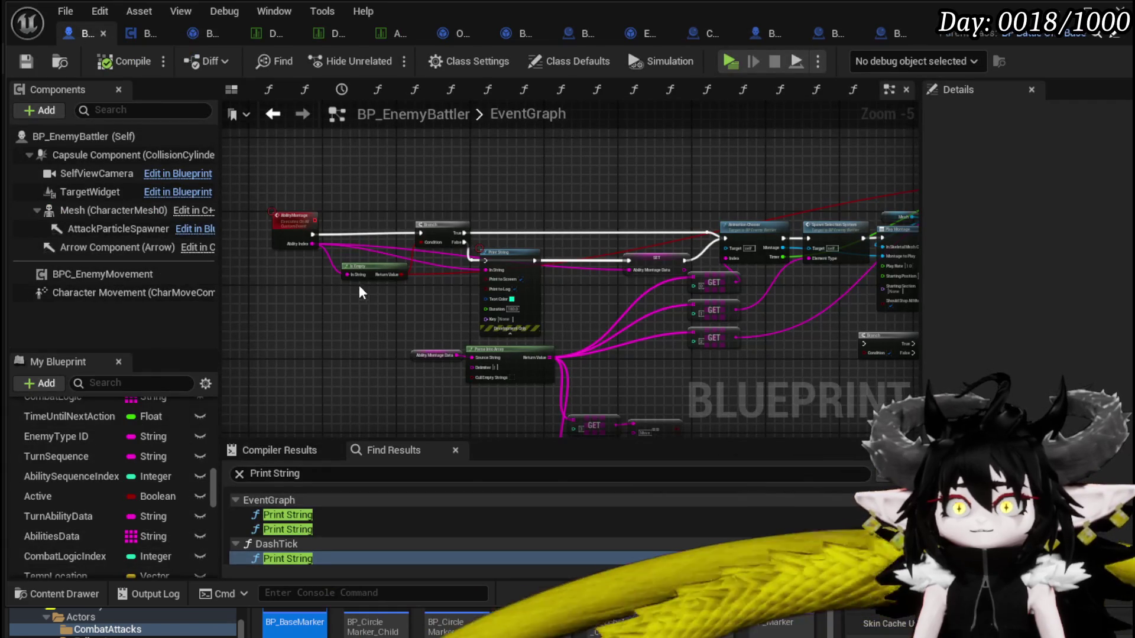
{"action": "scroll", "coordinate": [144, 437], "scroll_direction": "up", "scroll_amount": 5}
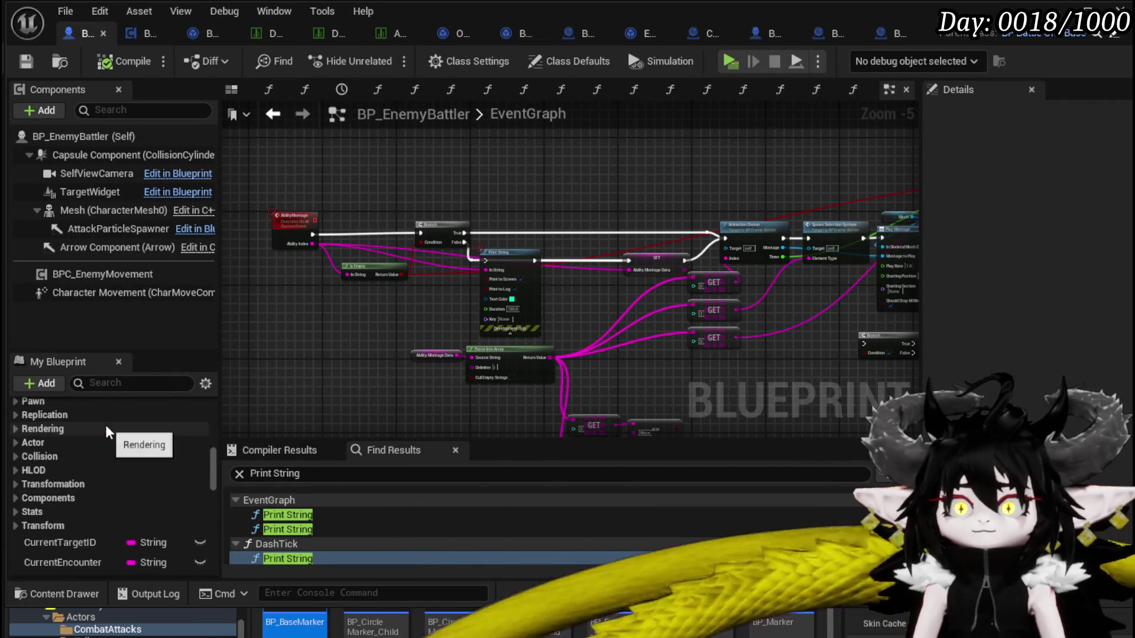
{"action": "scroll", "coordinate": [105, 424], "scroll_direction": "up", "scroll_amount": 5}
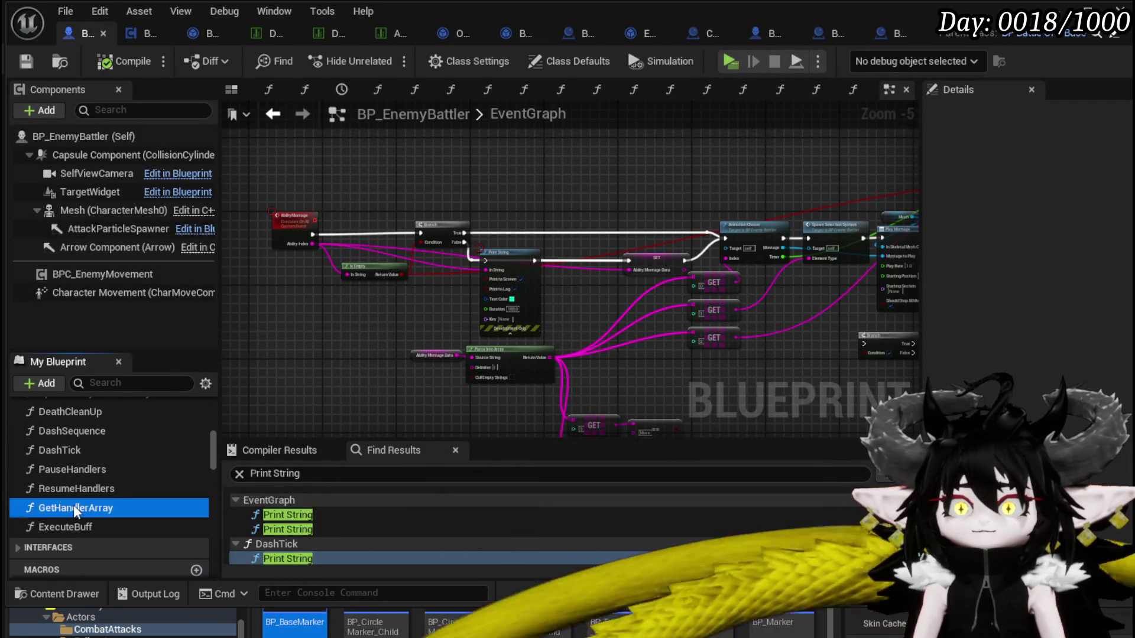
{"action": "double_click", "coordinate": [74, 507]}
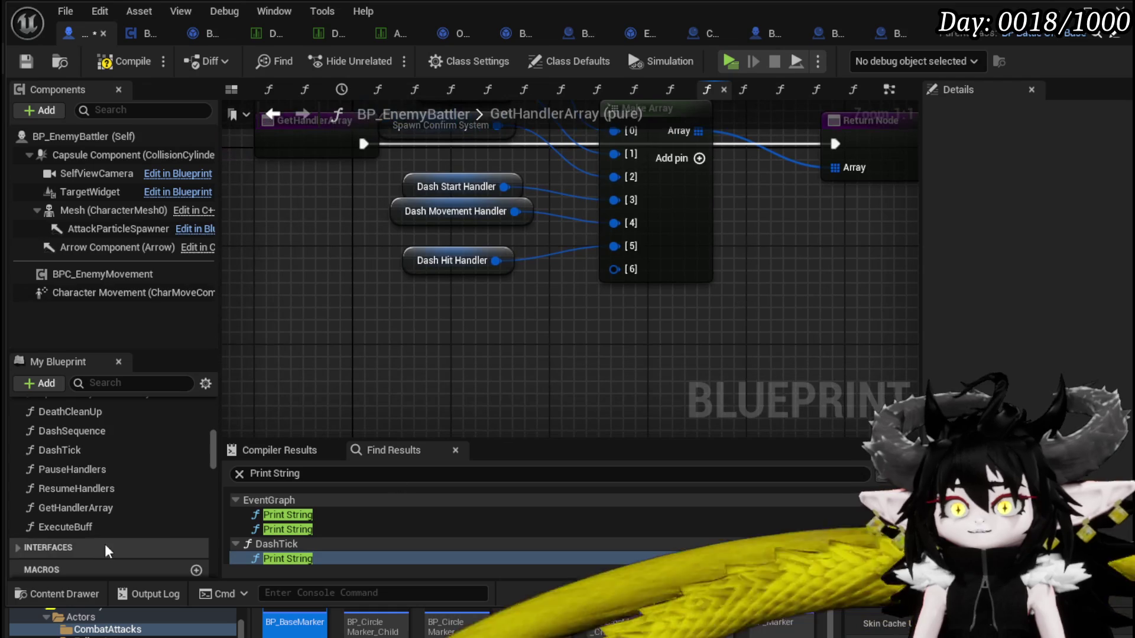
{"action": "scroll", "coordinate": [97, 530], "scroll_direction": "down", "scroll_amount": 5}
{"action": "scroll", "coordinate": [97, 530], "scroll_direction": "down", "scroll_amount": 5}
{"action": "scroll", "coordinate": [98, 514], "scroll_direction": "up", "scroll_amount": 2}
{"action": "mouse_move", "coordinate": [102, 274]}
{"action": "left_mouse_down"}
{"action": "mouse_move", "coordinate": [306, 326]}
{"action": "mouse_move", "coordinate": [272, 314]}
{"action": "left_mouse_up"}
{"action": "left_click_drag", "start_coordinate": [385, 322], "coordinate": [417, 376]}
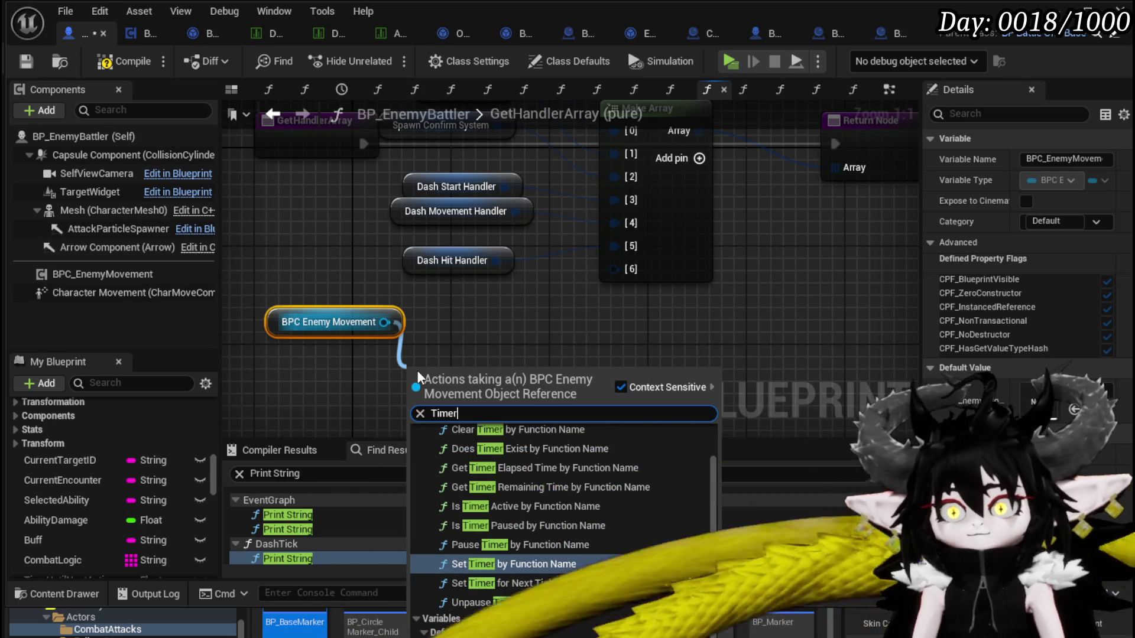
{"action": "key", "text": "Return"}
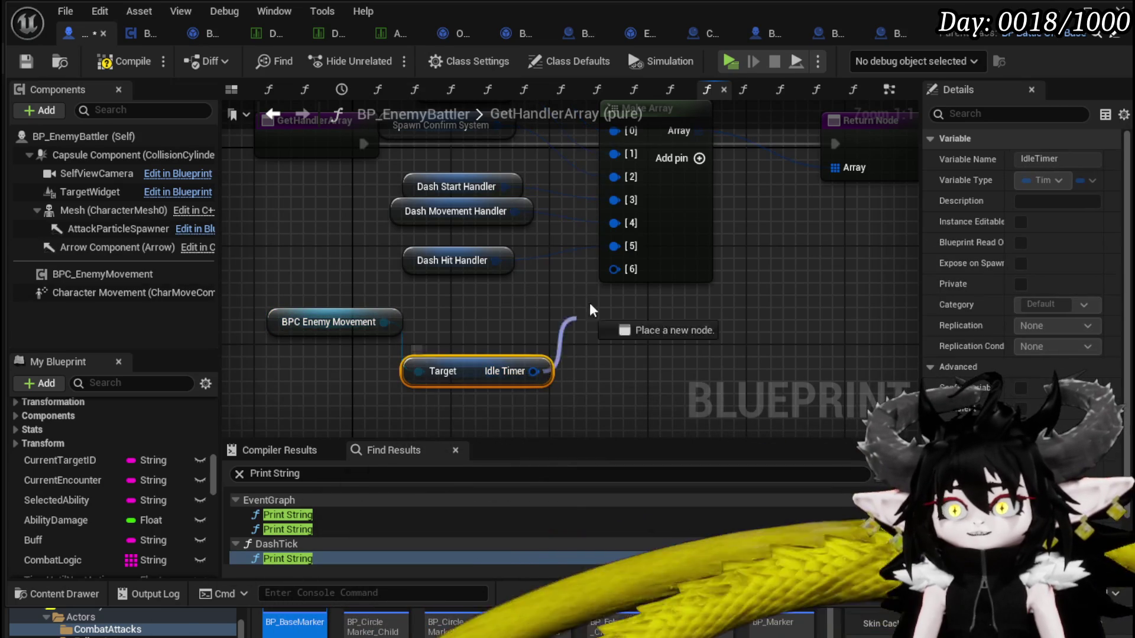
{"action": "left_click", "coordinate": [702, 306]}
{"action": "scroll", "coordinate": [685, 314], "scroll_direction": "down", "scroll_amount": 3}
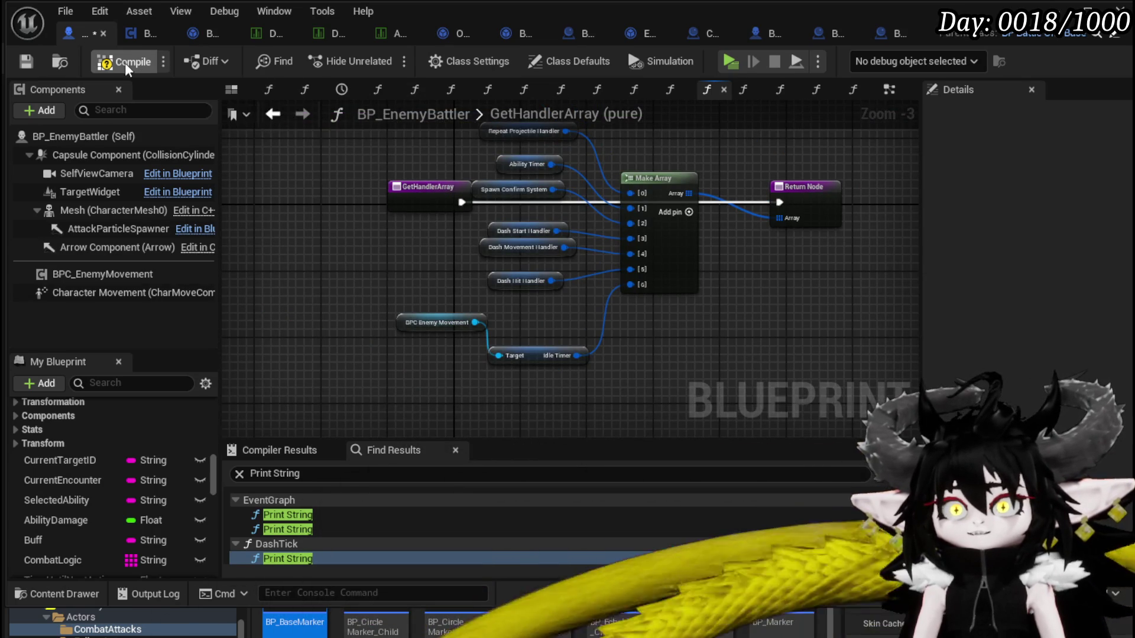
{"action": "left_click", "coordinate": [25, 61]}
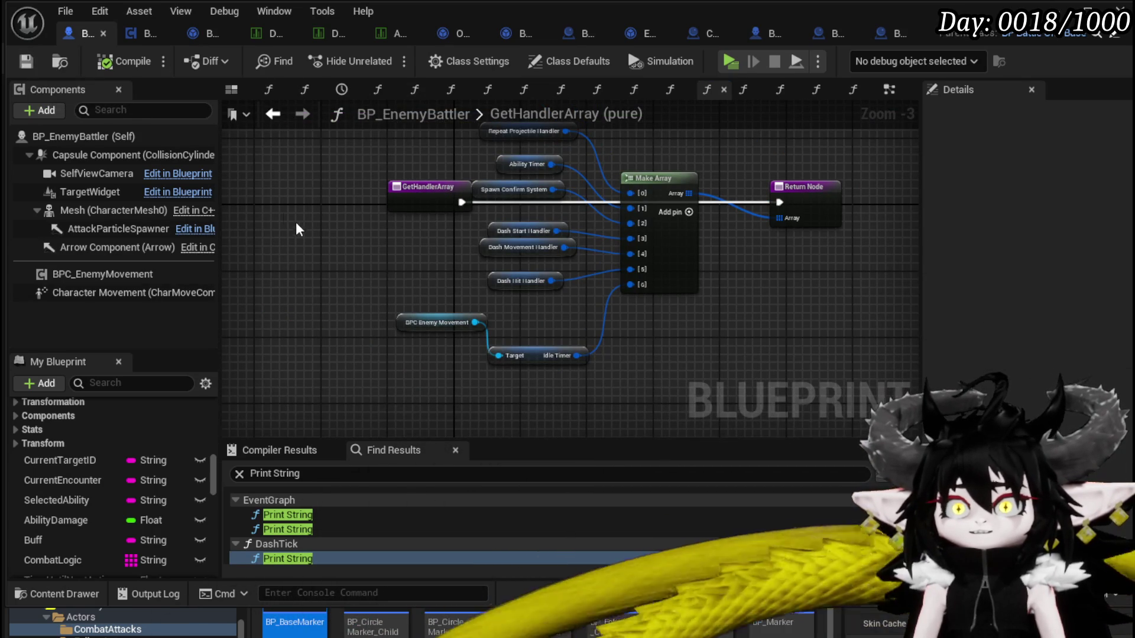
In StartIdle, duplicate Owner and Move to Random Location and wire the Drift case to the copy
{"action": "left_click", "coordinate": [147, 35]}
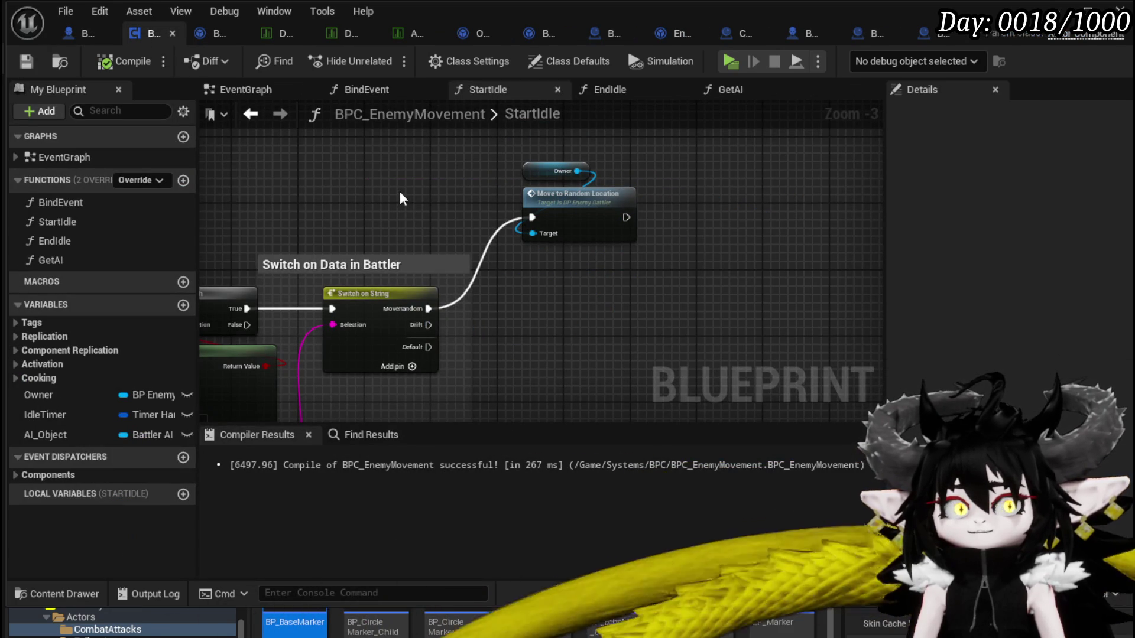
{"action": "left_click_drag", "start_coordinate": [400, 193], "coordinate": [335, 188]}
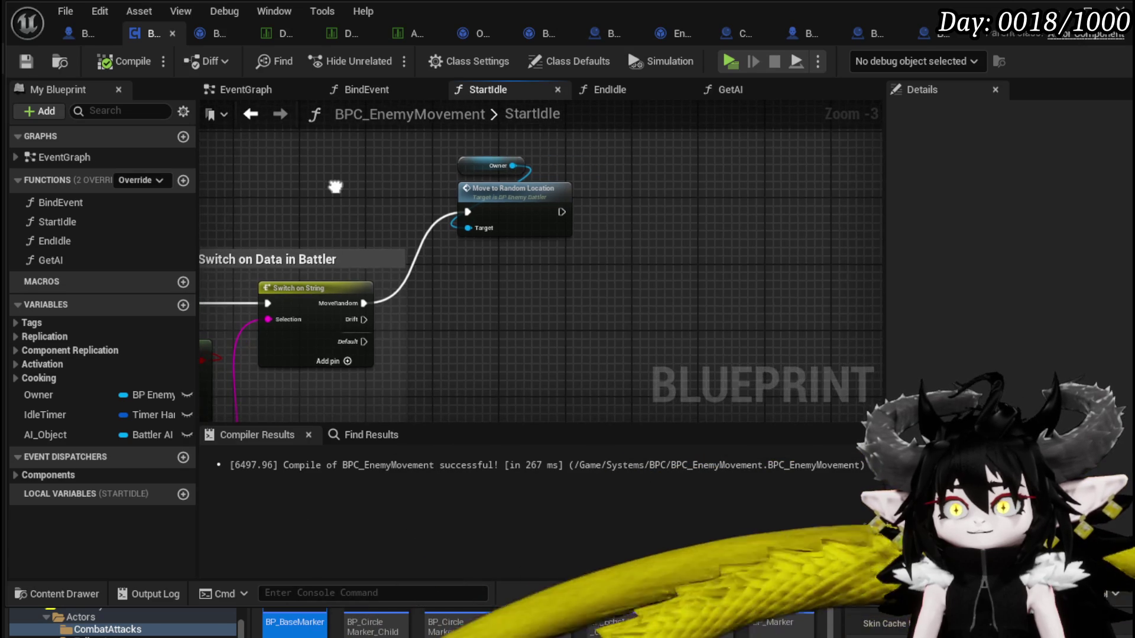
{"action": "left_click_drag", "start_coordinate": [362, 322], "coordinate": [544, 329]}
{"action": "mouse_move", "coordinate": [427, 314]}
{"action": "left_mouse_down"}
{"action": "mouse_move", "coordinate": [402, 273]}
{"action": "mouse_move", "coordinate": [499, 283]}
{"action": "left_mouse_up"}
{"action": "left_click", "coordinate": [420, 210]}
{"action": "mouse_move", "coordinate": [421, 276]}
{"action": "left_mouse_down"}
{"action": "mouse_move", "coordinate": [404, 277]}
{"action": "mouse_move", "coordinate": [443, 258]}
{"action": "left_mouse_up"}
{"action": "key", "text": "ctrl+d"}
{"action": "left_click_drag", "start_coordinate": [517, 307], "coordinate": [519, 308]}
{"action": "left_click_drag", "start_coordinate": [318, 306], "coordinate": [502, 306]}
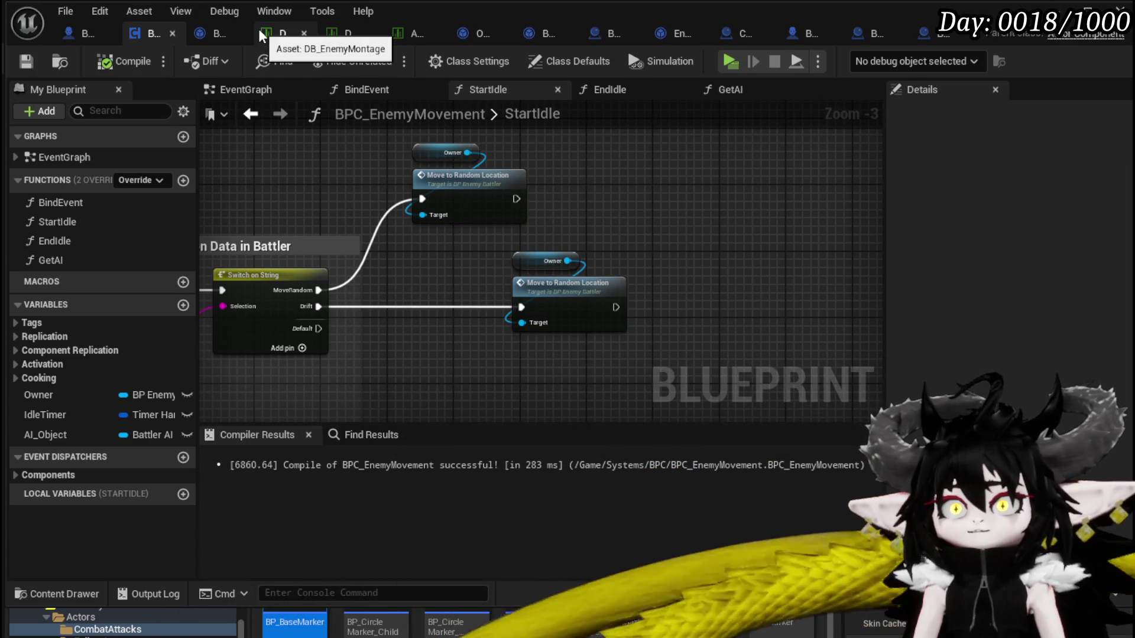
{"action": "left_click", "coordinate": [331, 35]}
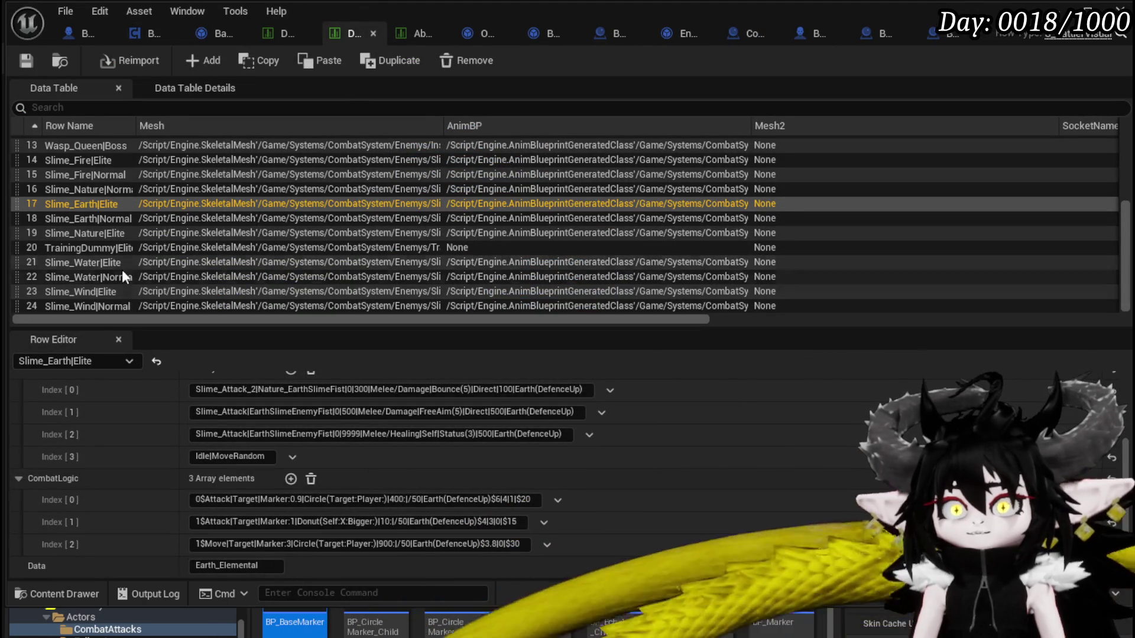
Change Slime_Wind|Elite's first ability to Slime_Attack_2
{"action": "left_click", "coordinate": [102, 293]}
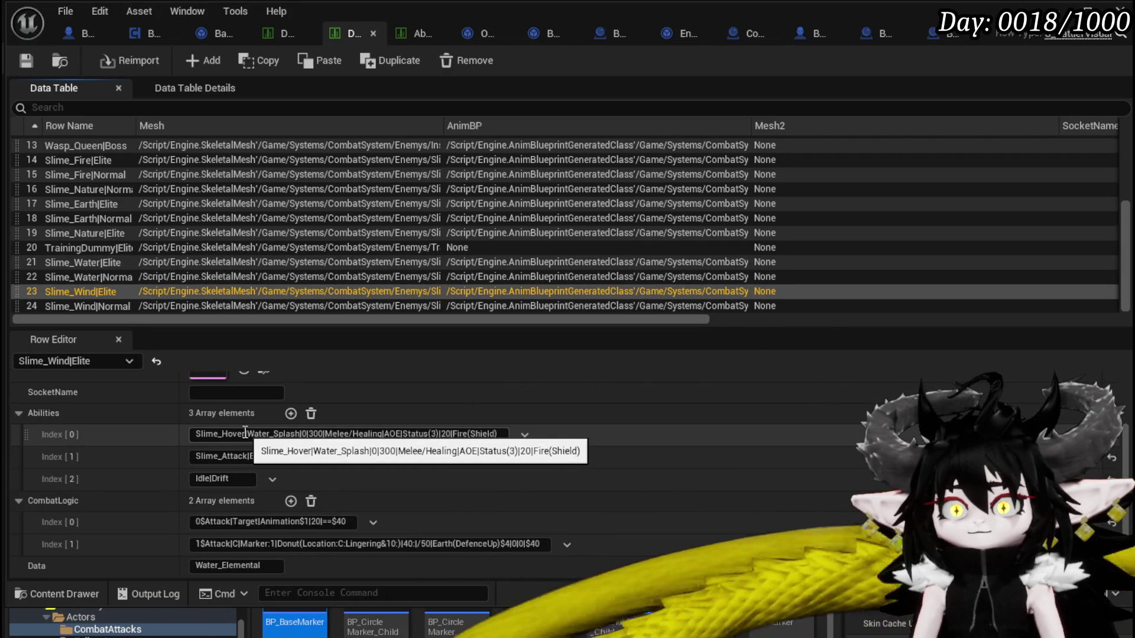
{"action": "left_click", "coordinate": [245, 434]}
{"action": "key", "text": "BackSpace"}
{"action": "key", "text": "BackSpace"}
{"action": "key", "text": "BackSpace"}
{"action": "type", "text": "ime_Attac"}
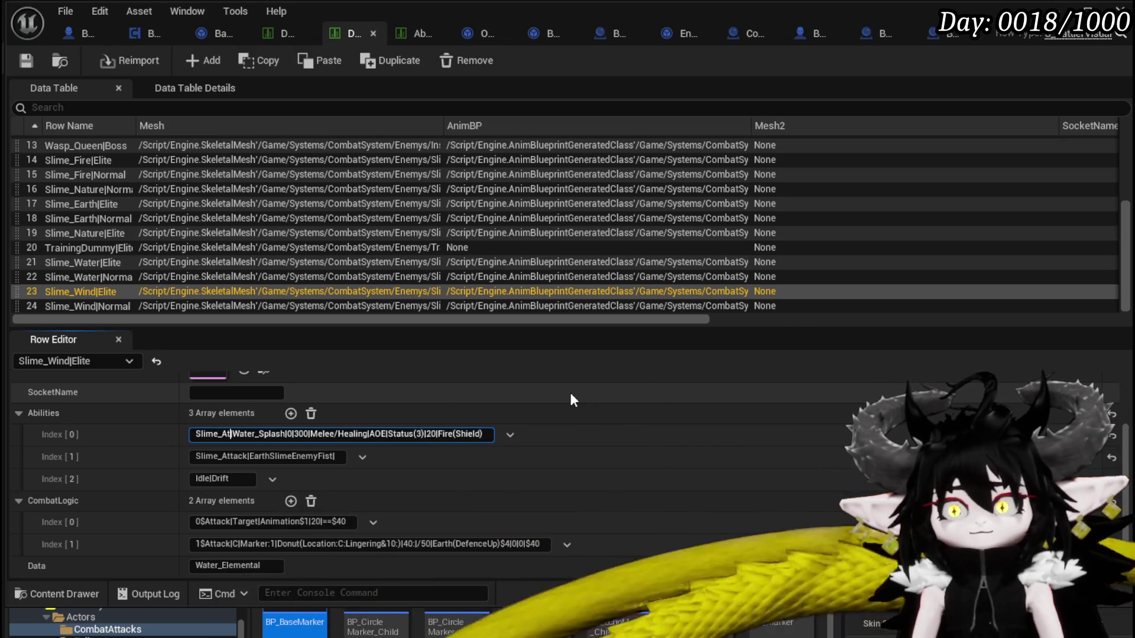
{"action": "type", "text": "k_"}
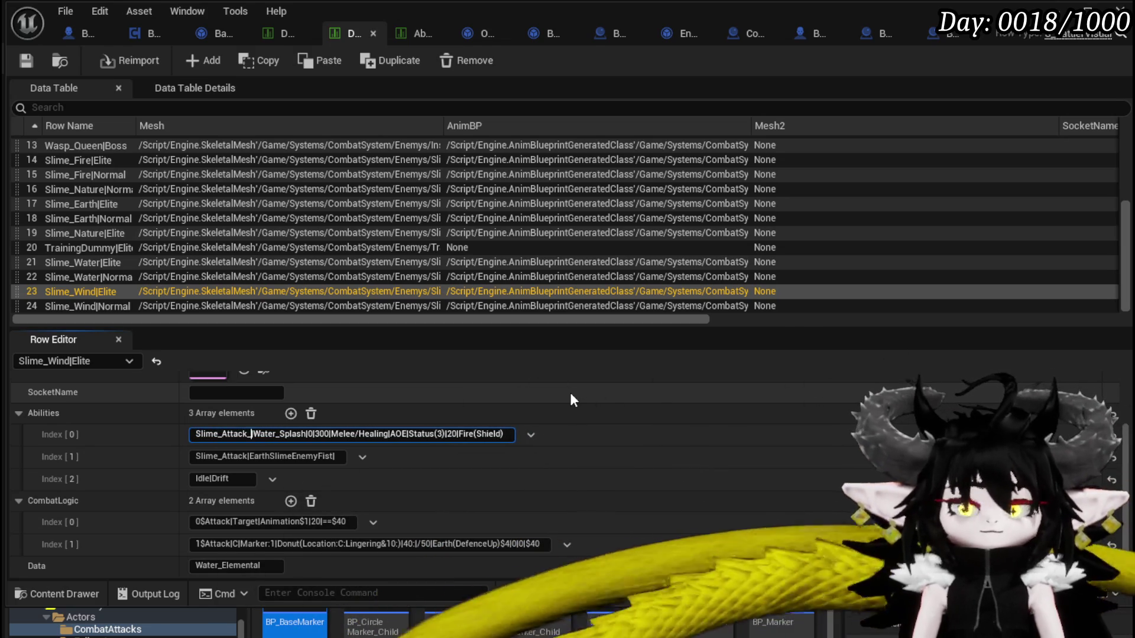
{"action": "type", "text": "2"}
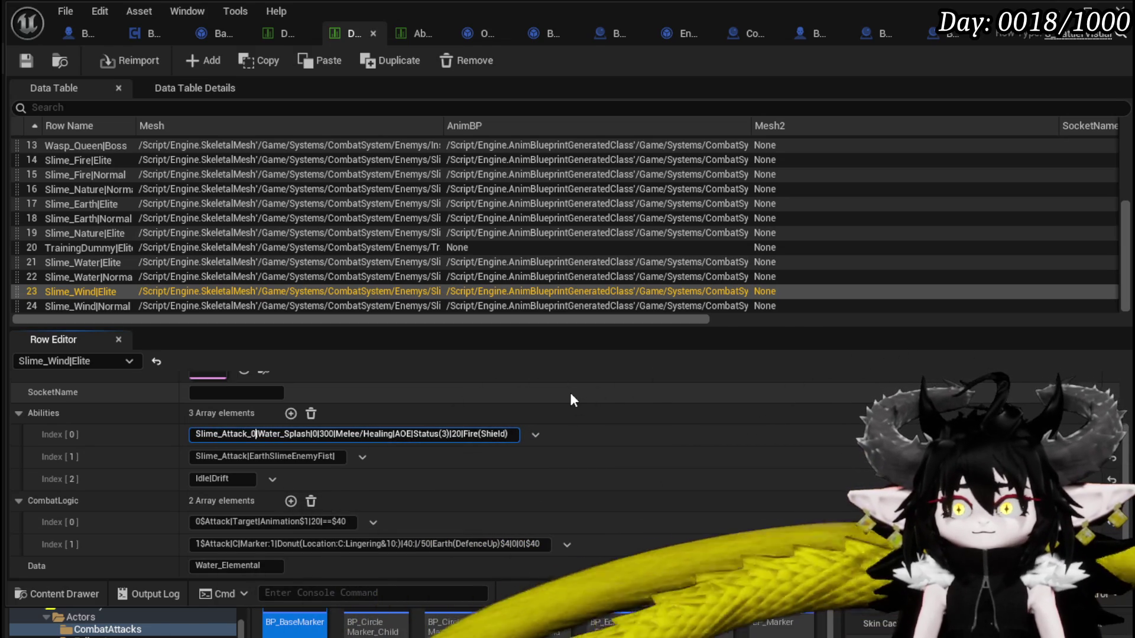
{"action": "key", "text": "Return"}
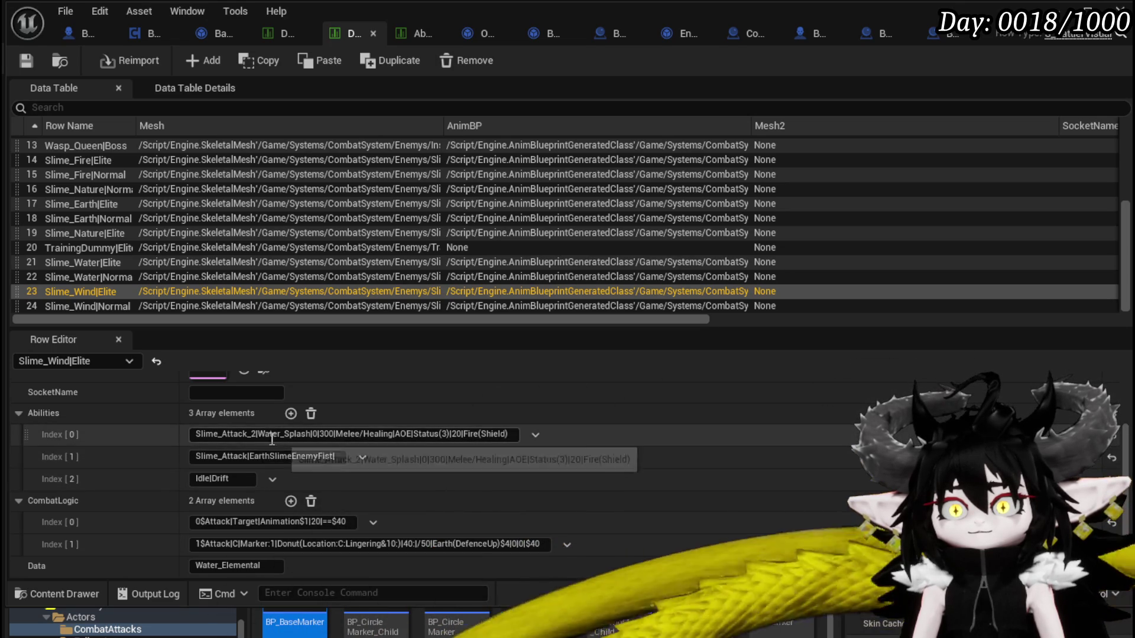
Set the second ability to Slime_Attack|Water_Splash and the third to Idle|Drift|Slime_Hover, then save
{"action": "left_click_drag", "start_coordinate": [250, 456], "coordinate": [271, 455]}
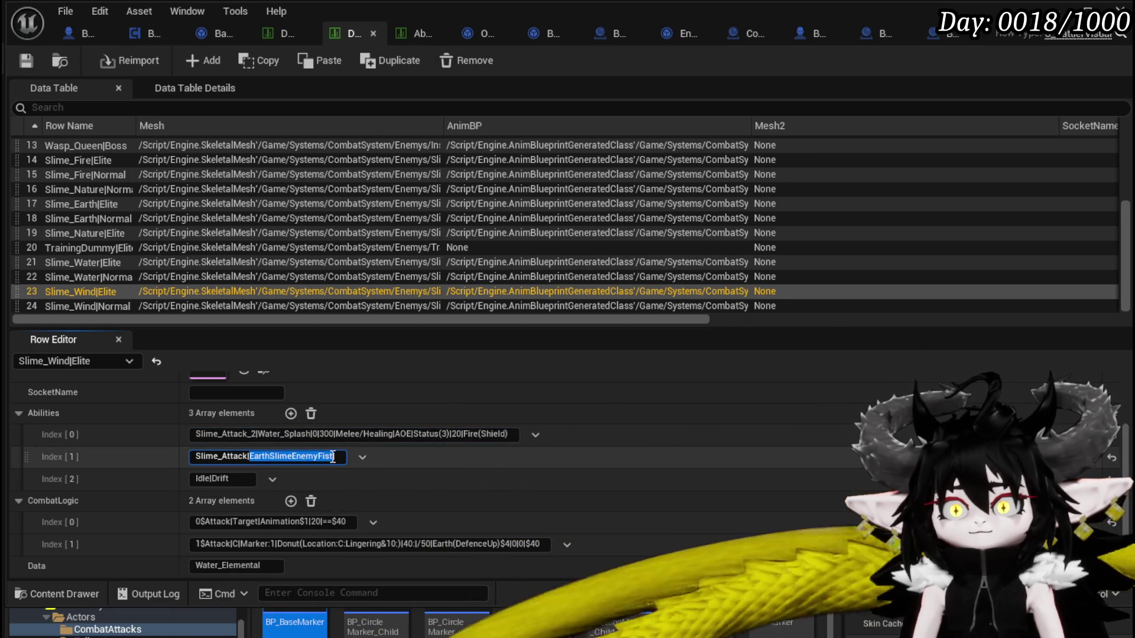
{"action": "type", "text": "Water_Splas"}
{"action": "key", "text": "ctrl+a"}
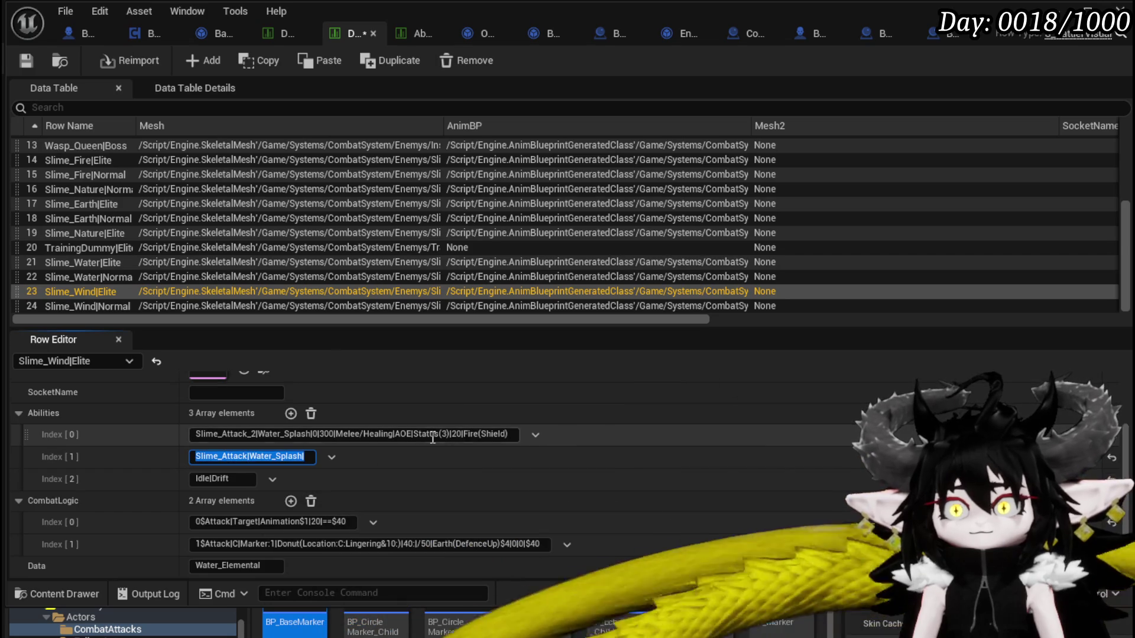
{"action": "left_click", "coordinate": [28, 55]}
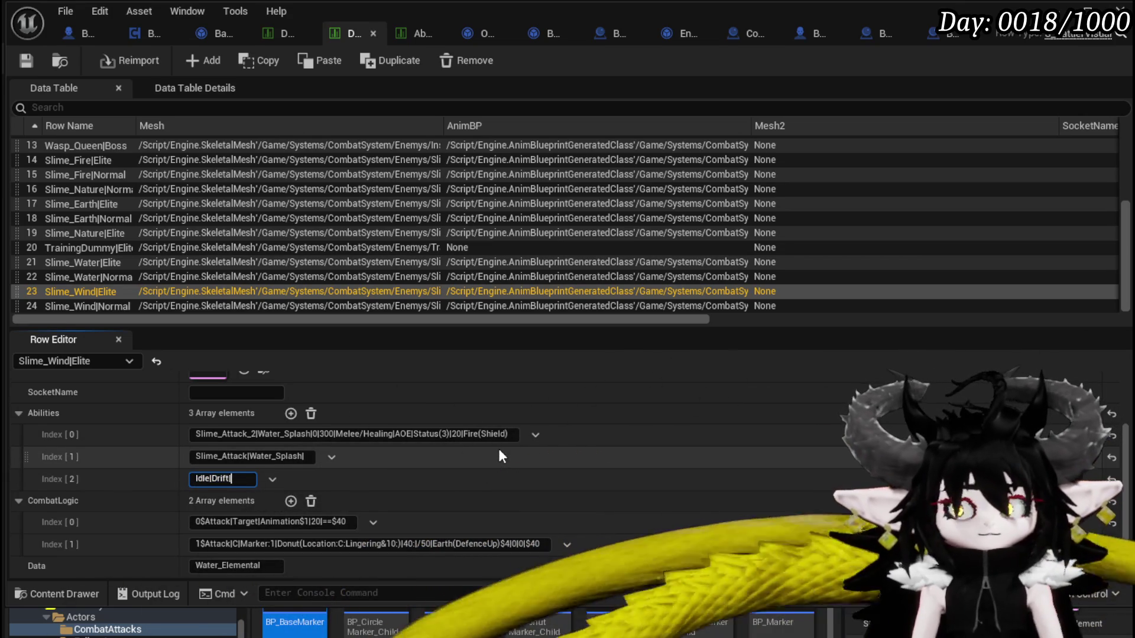
{"action": "type", "text": "Slime_Hover"}
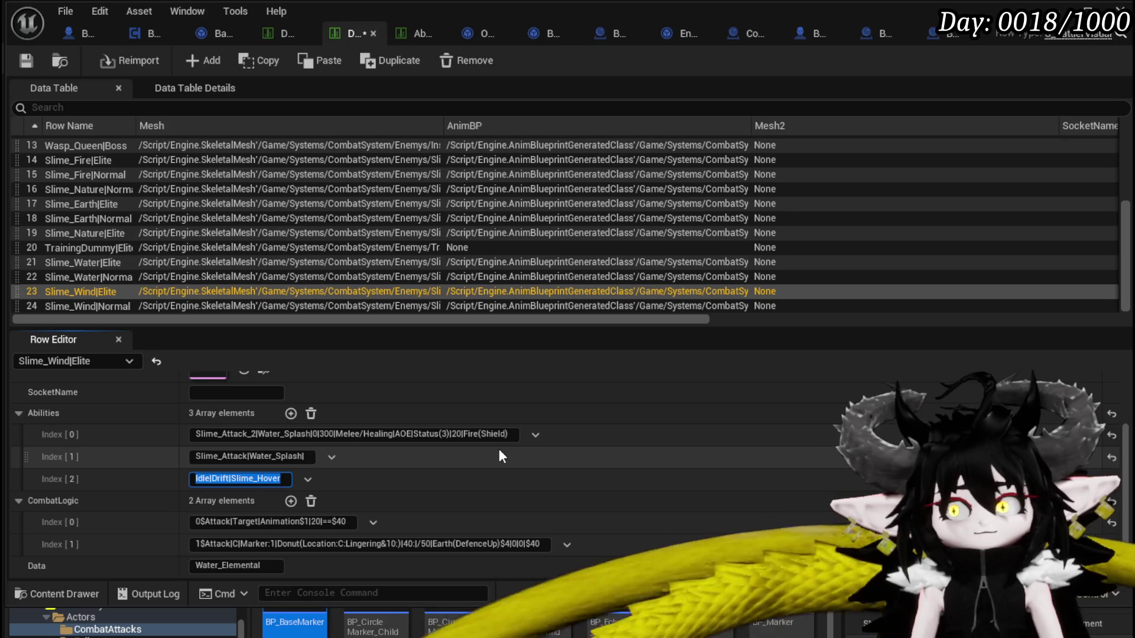
{"action": "left_click", "coordinate": [27, 59]}
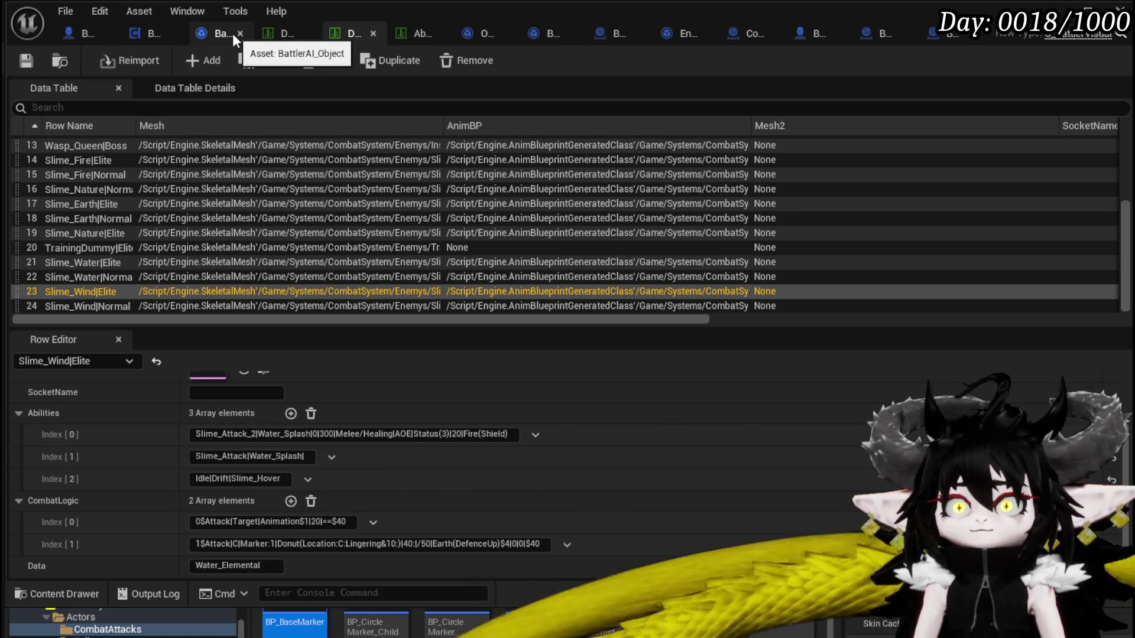
{"action": "left_click", "coordinate": [133, 39]}
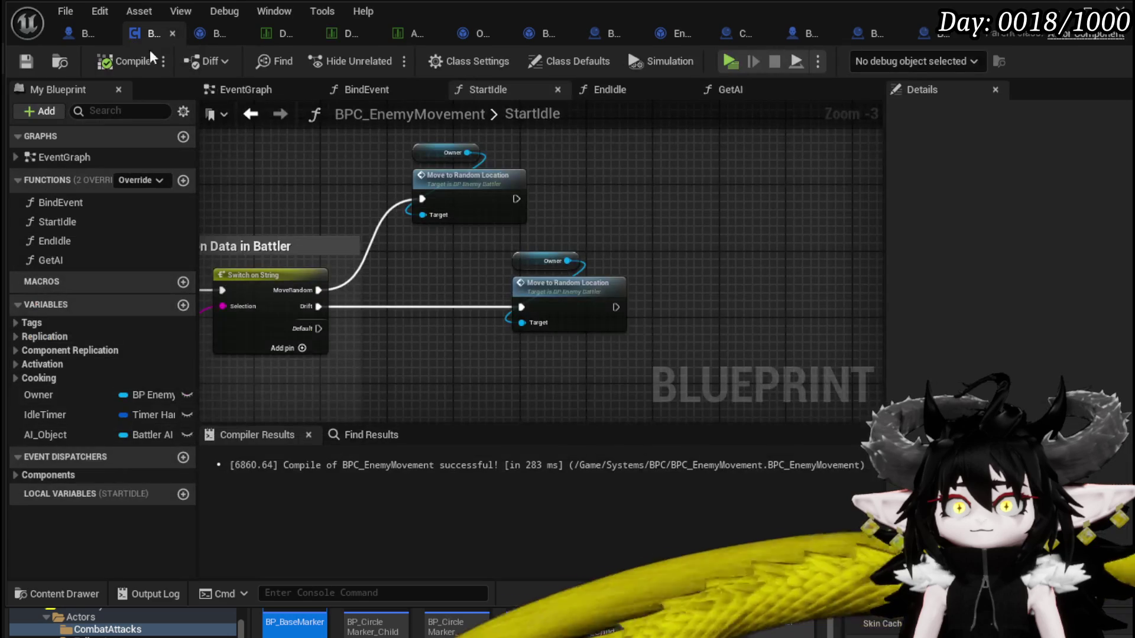
Add a Play Anim Montage on Owner chained after the second Move to Random Location
{"action": "left_click_drag", "start_coordinate": [450, 242], "coordinate": [784, 384]}
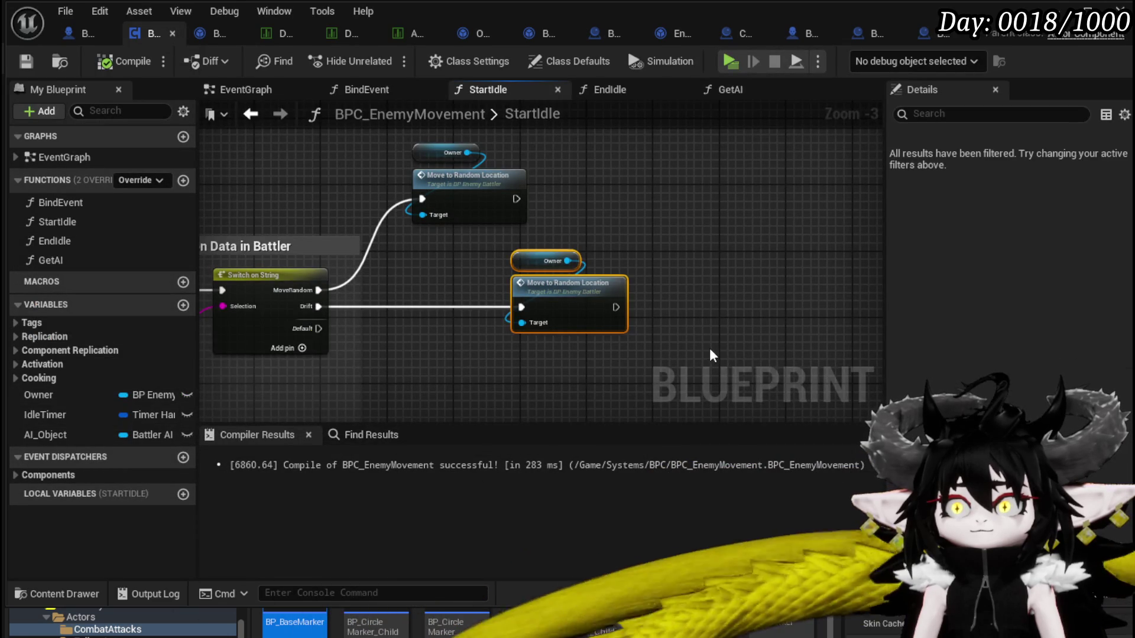
{"action": "right_click", "coordinate": [514, 333]}
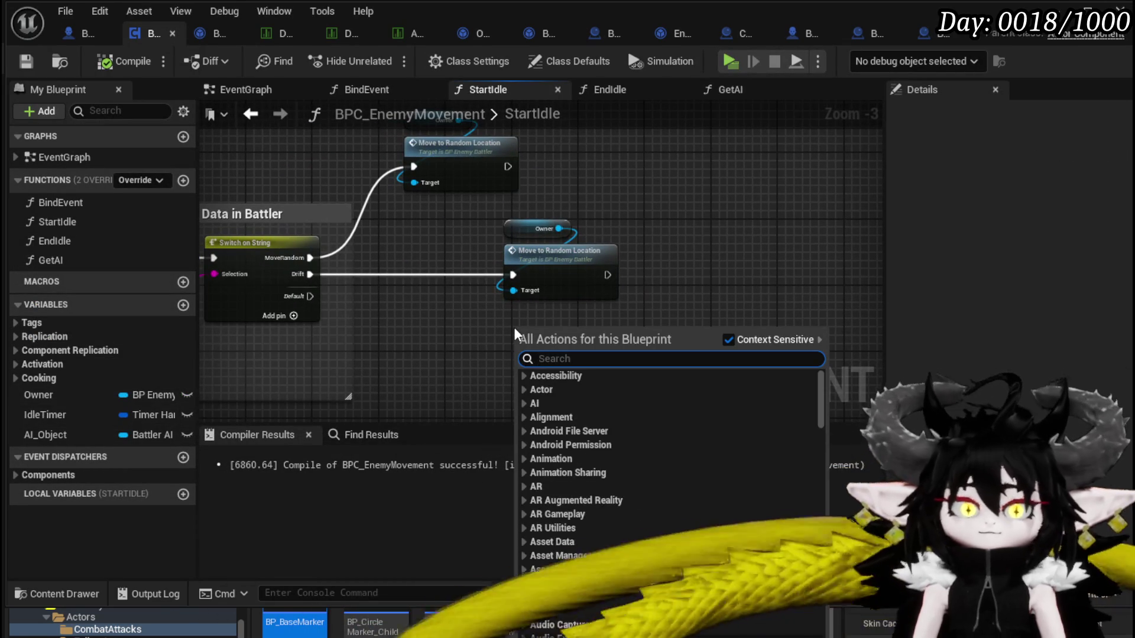
{"action": "type", "text": "Play M"}
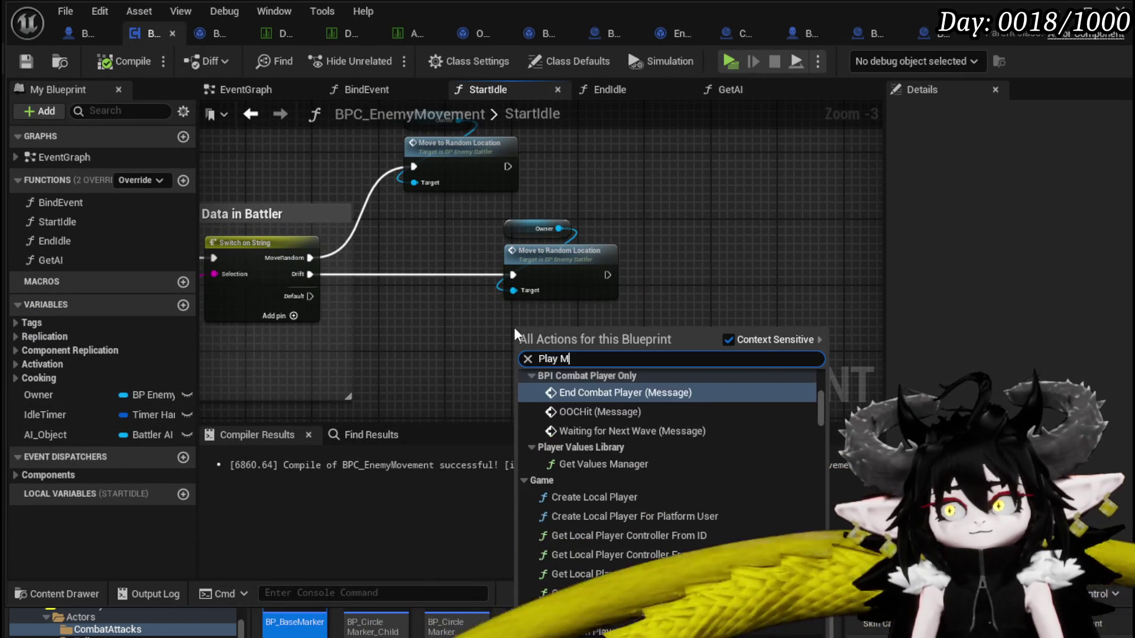
{"action": "type", "text": "ontage"}
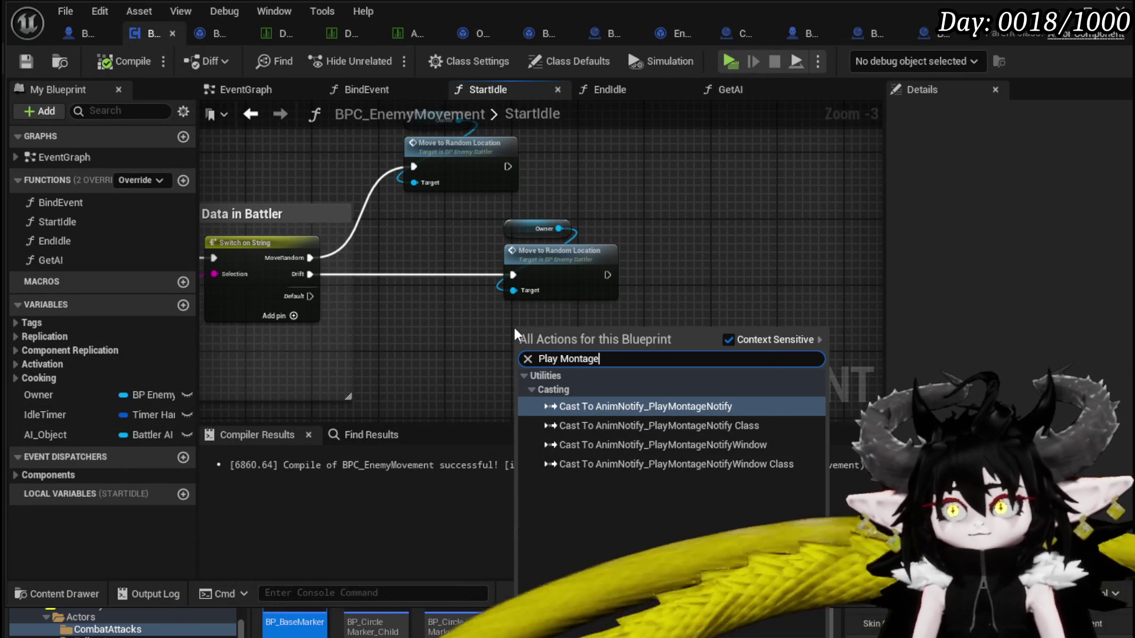
{"action": "left_click_drag", "start_coordinate": [584, 268], "coordinate": [430, 238]}
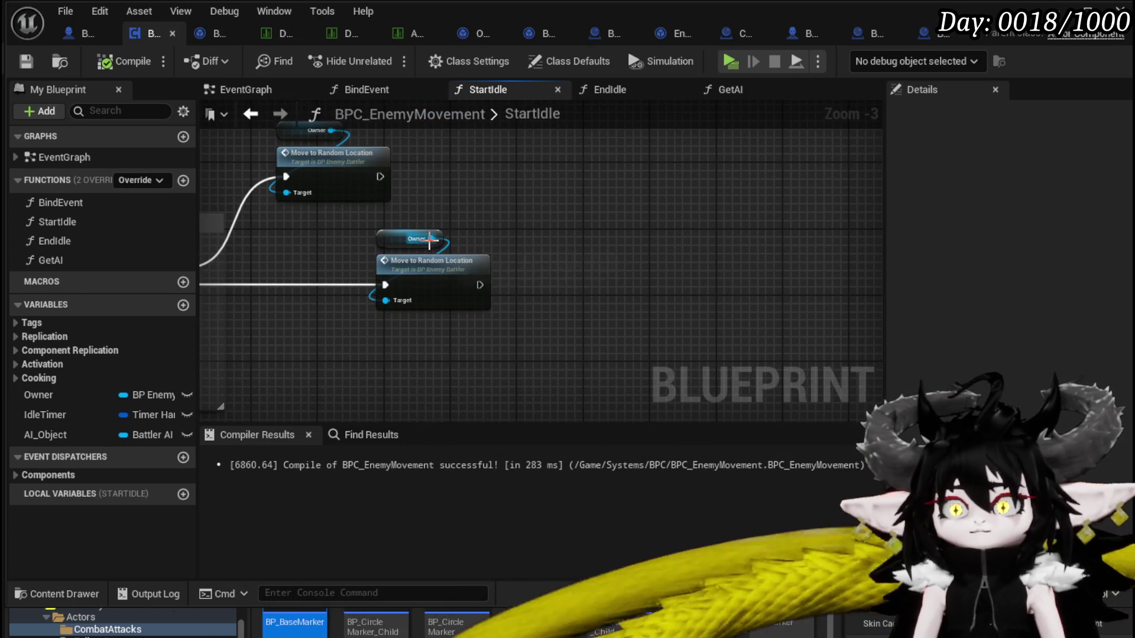
{"action": "left_click_drag", "start_coordinate": [554, 270], "coordinate": [570, 269]}
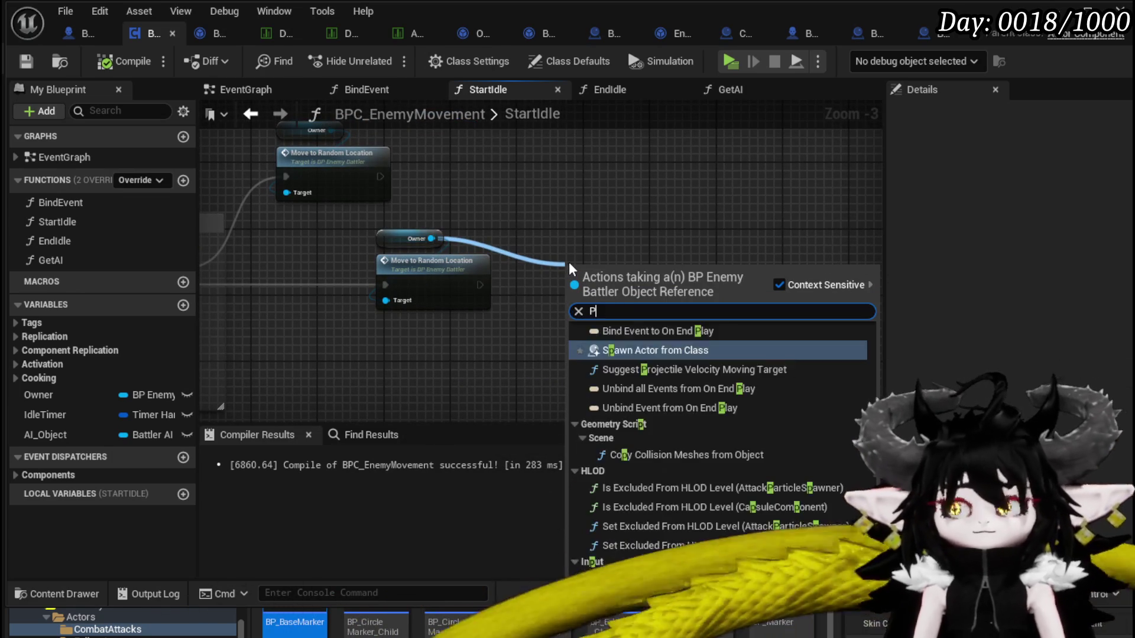
{"action": "type", "text": "lay Montage"}
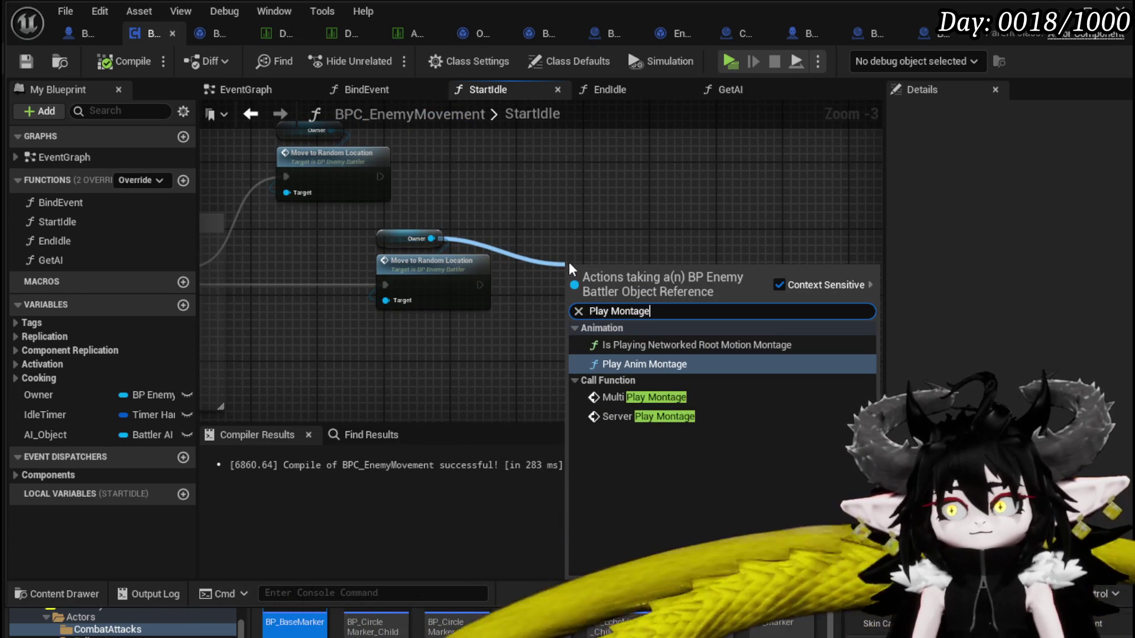
{"action": "left_click", "coordinate": [617, 370]}
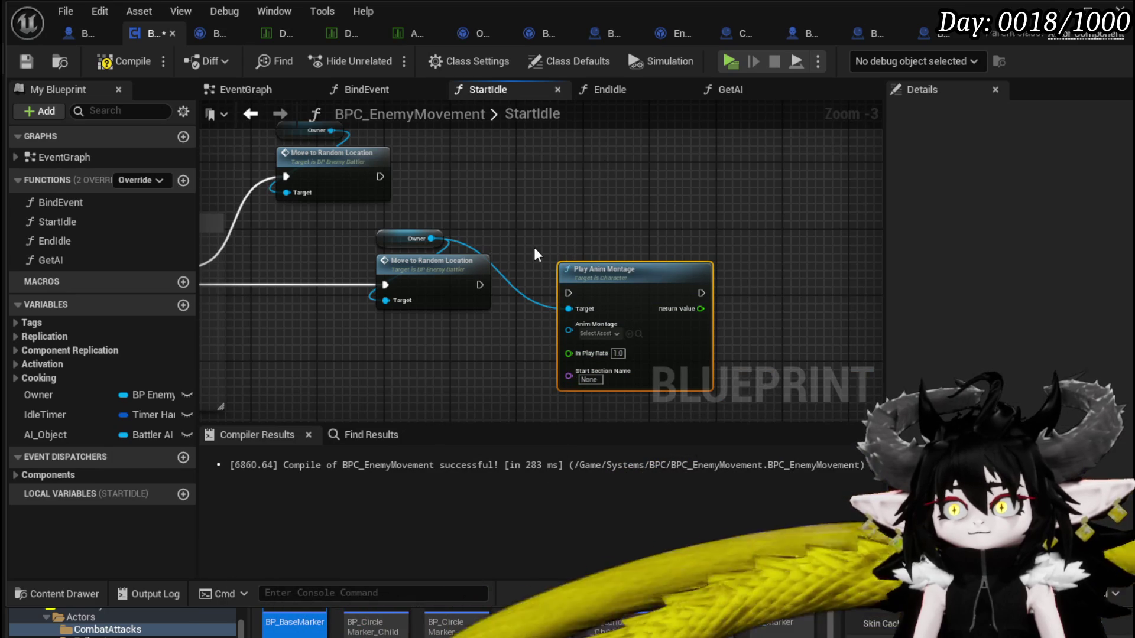
{"action": "left_click_drag", "start_coordinate": [571, 301], "coordinate": [569, 294]}
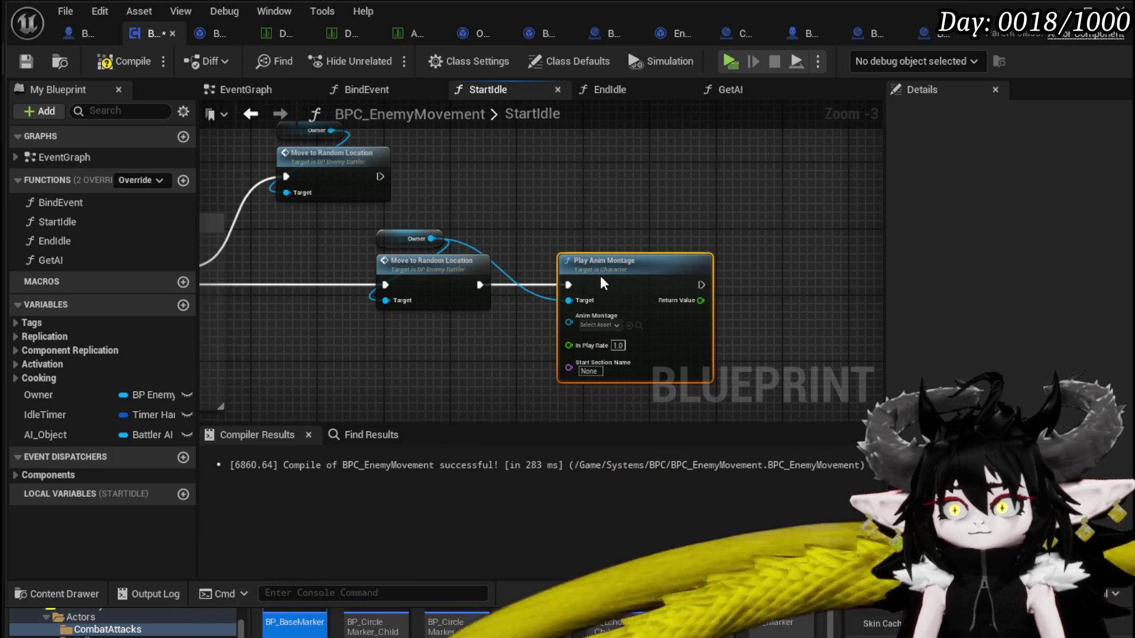
{"action": "left_click", "coordinate": [499, 299]}
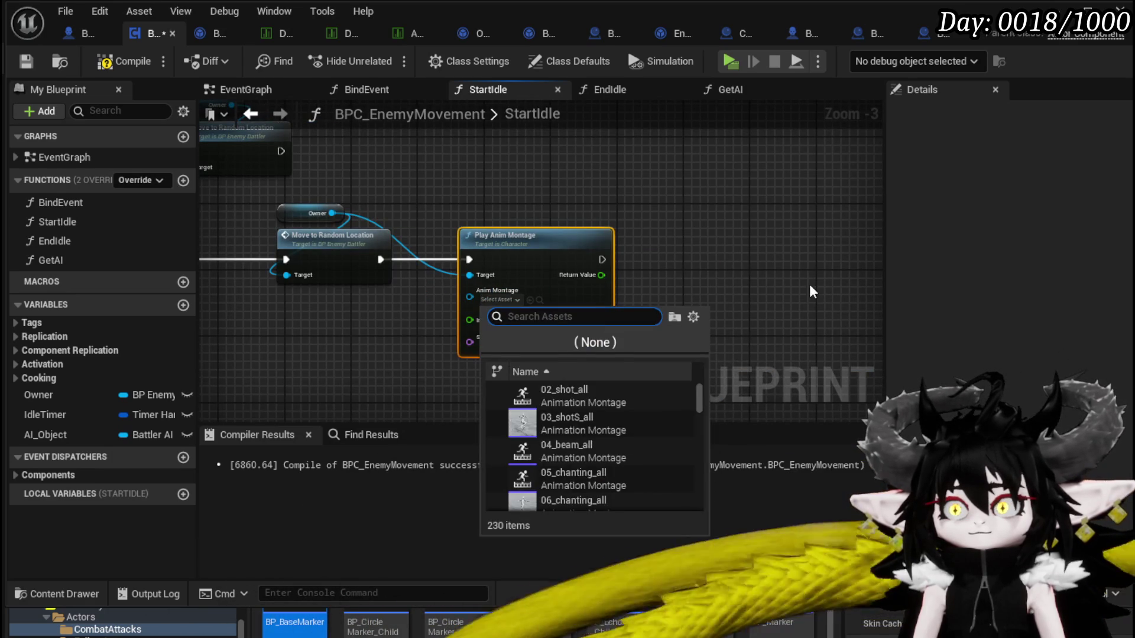
{"action": "left_click", "coordinate": [810, 291]}
{"action": "left_click_drag", "start_coordinate": [436, 278], "coordinate": [715, 293]}
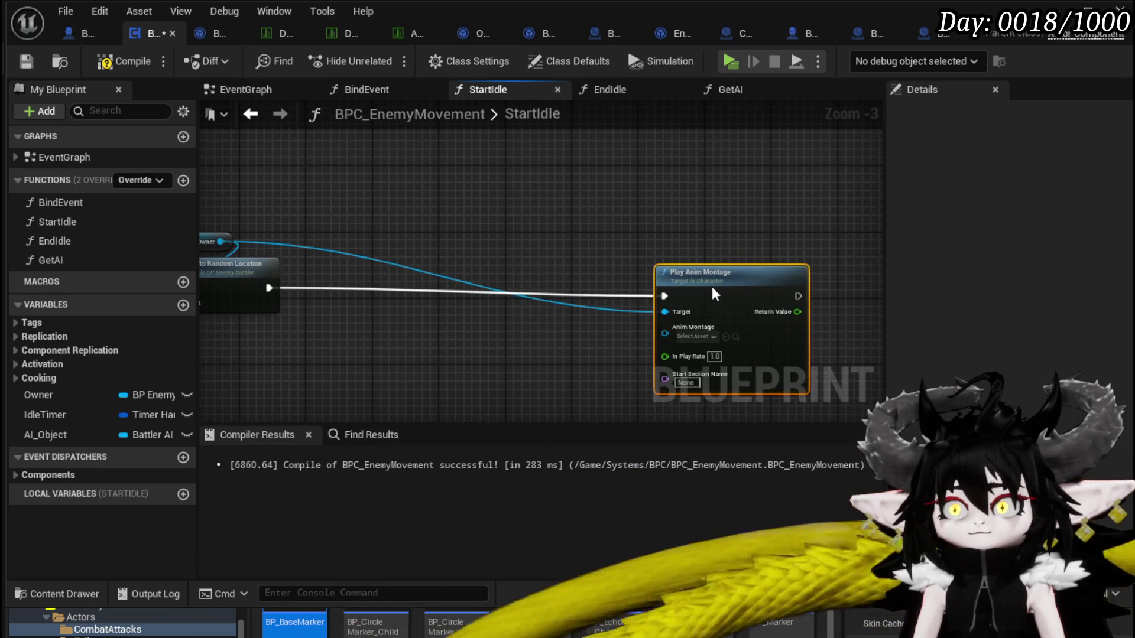
Place a Get Data Table Row node in the StartIdle graph
{"action": "right_click", "coordinate": [283, 331]}
{"action": "type", "text": "get D"}
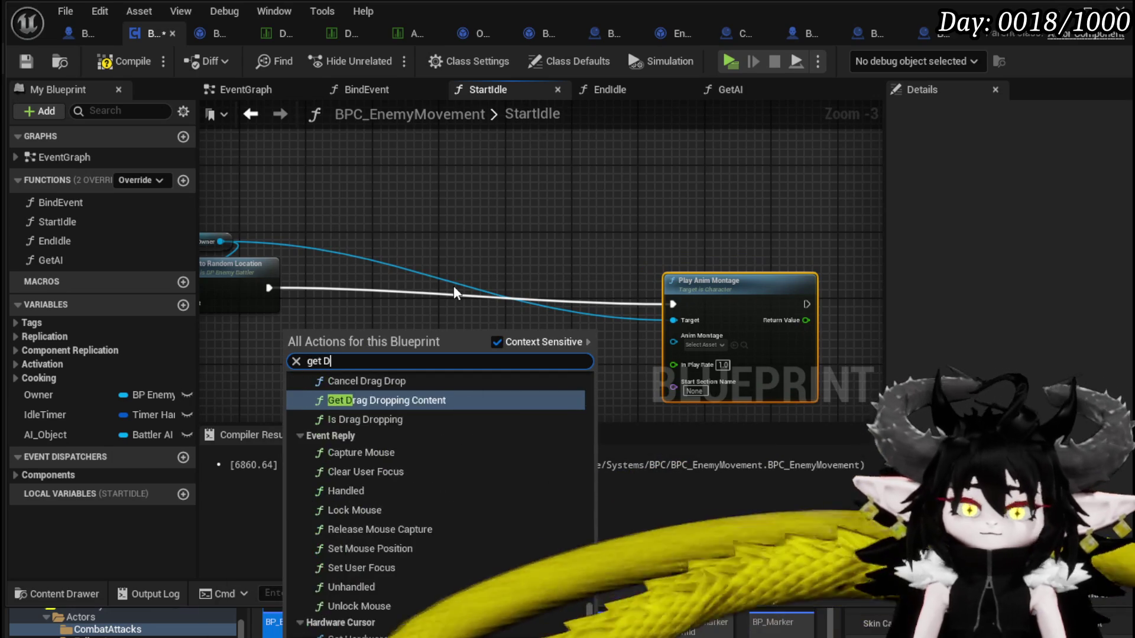
{"action": "type", "text": "atatable"}
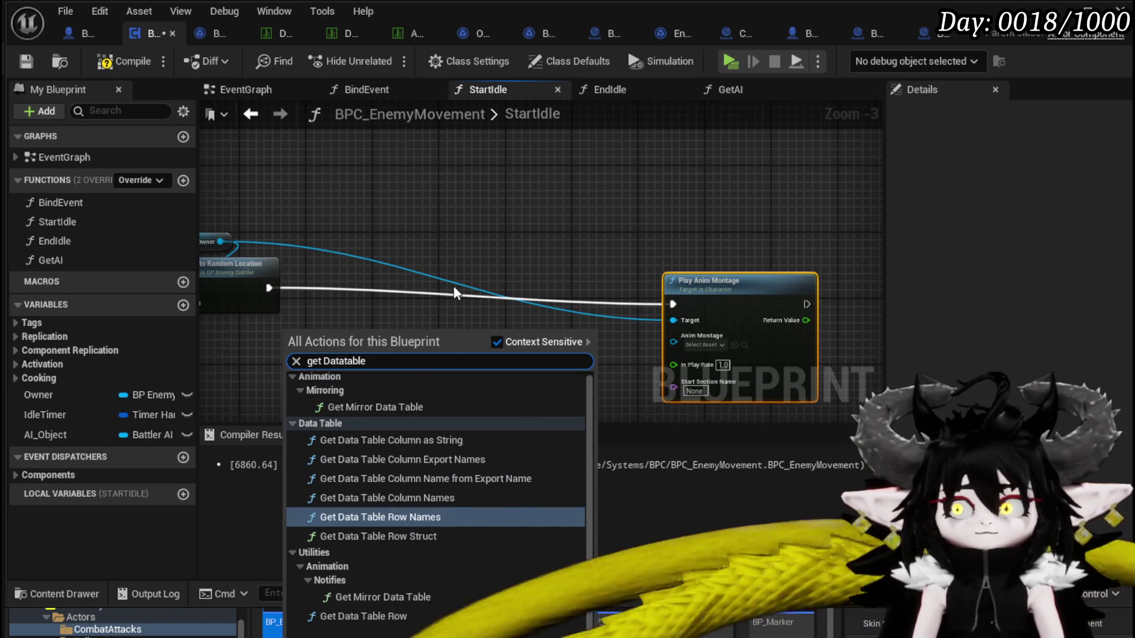
{"action": "type", "text": " row"}
{"action": "key", "text": "Down"}
{"action": "key", "text": "Return"}
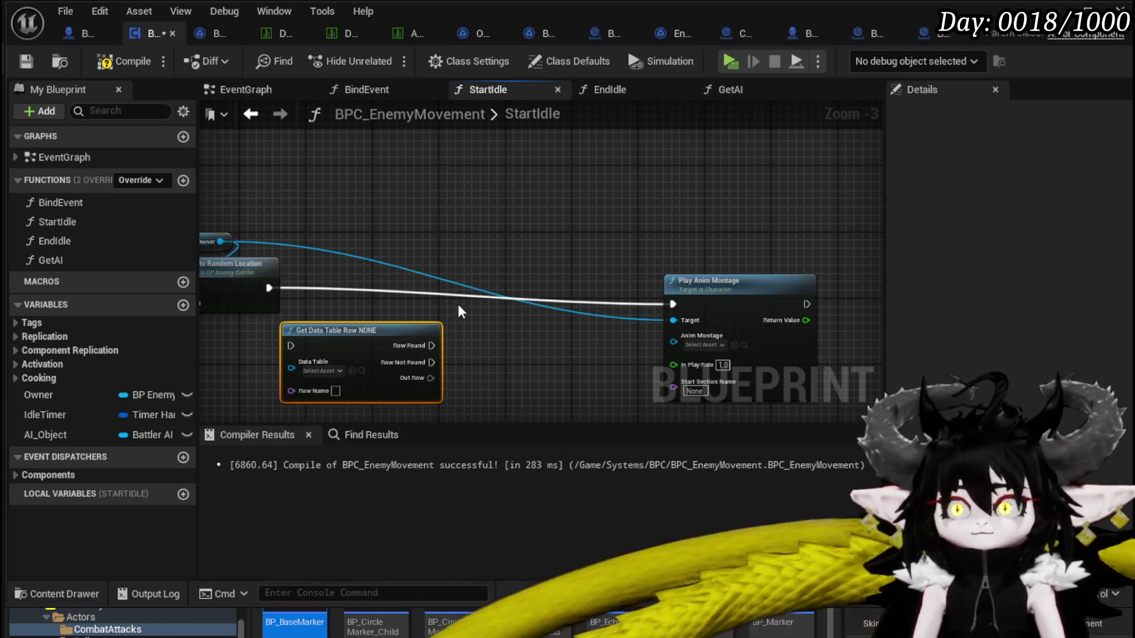
Point Get Data Table Row at DB_EnemyMontage and feed the broken row's Montage into Play Anim Montage
{"action": "left_click", "coordinate": [339, 371]}
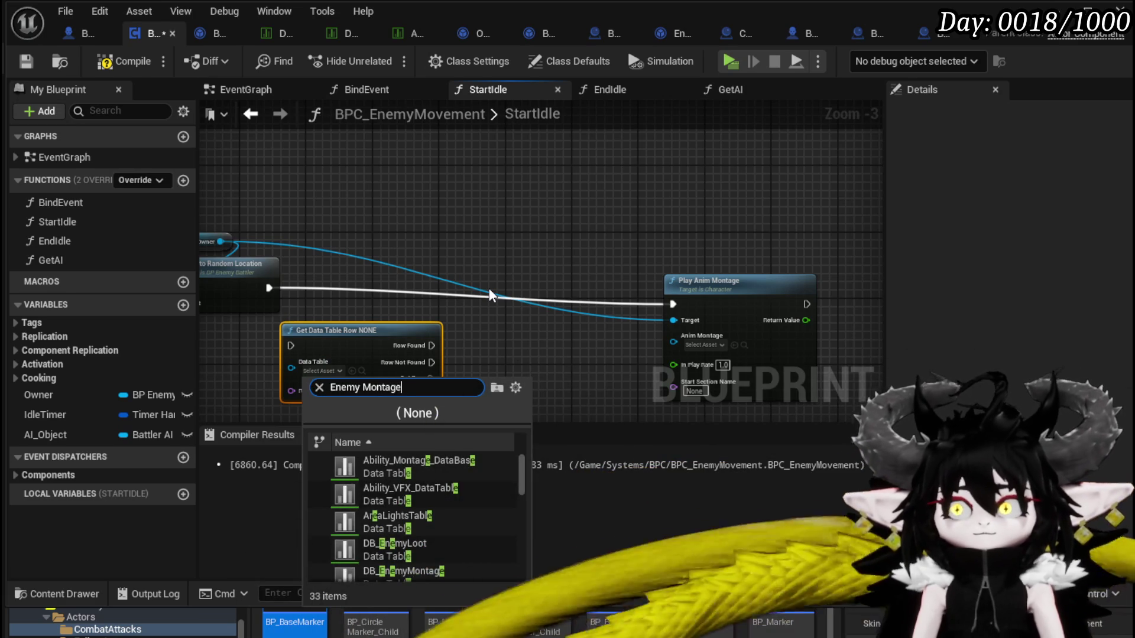
{"action": "left_click", "coordinate": [404, 464]}
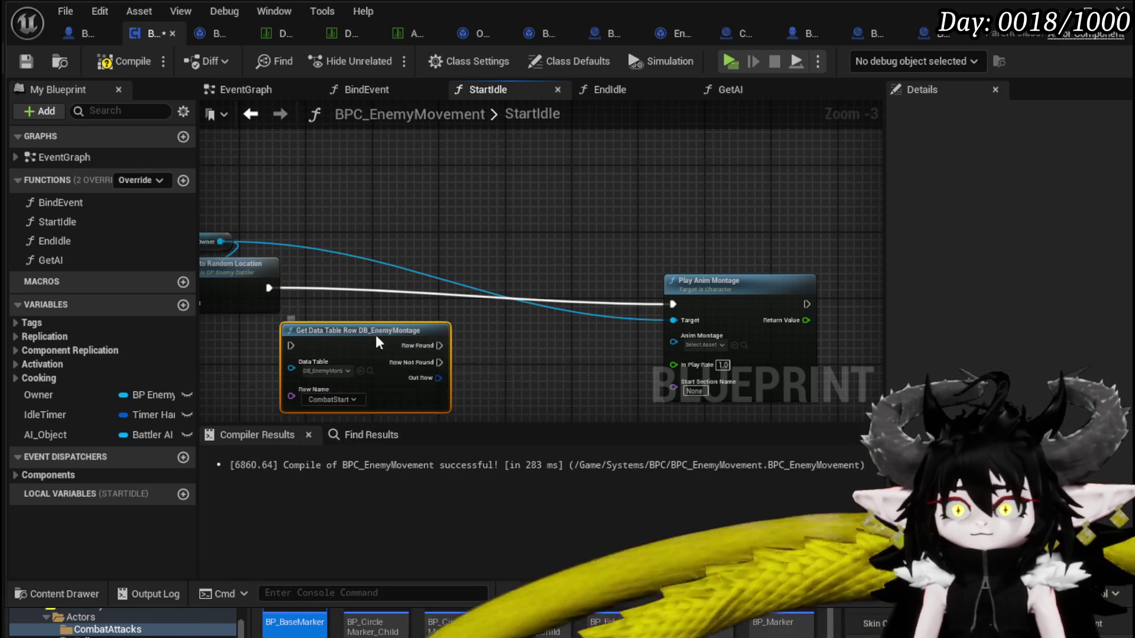
{"action": "left_click_drag", "start_coordinate": [375, 331], "coordinate": [444, 313]}
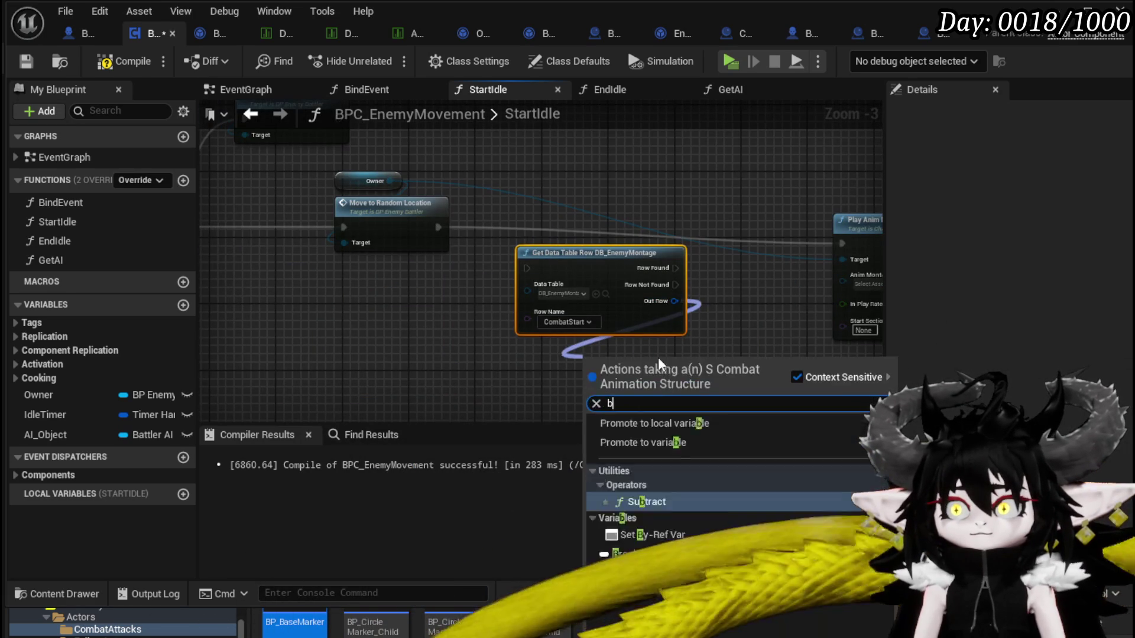
{"action": "left_click", "coordinate": [677, 423]}
{"action": "scroll", "coordinate": [741, 338], "scroll_direction": "down", "scroll_amount": 7}
{"action": "scroll", "coordinate": [736, 337], "scroll_direction": "up", "scroll_amount": 6}
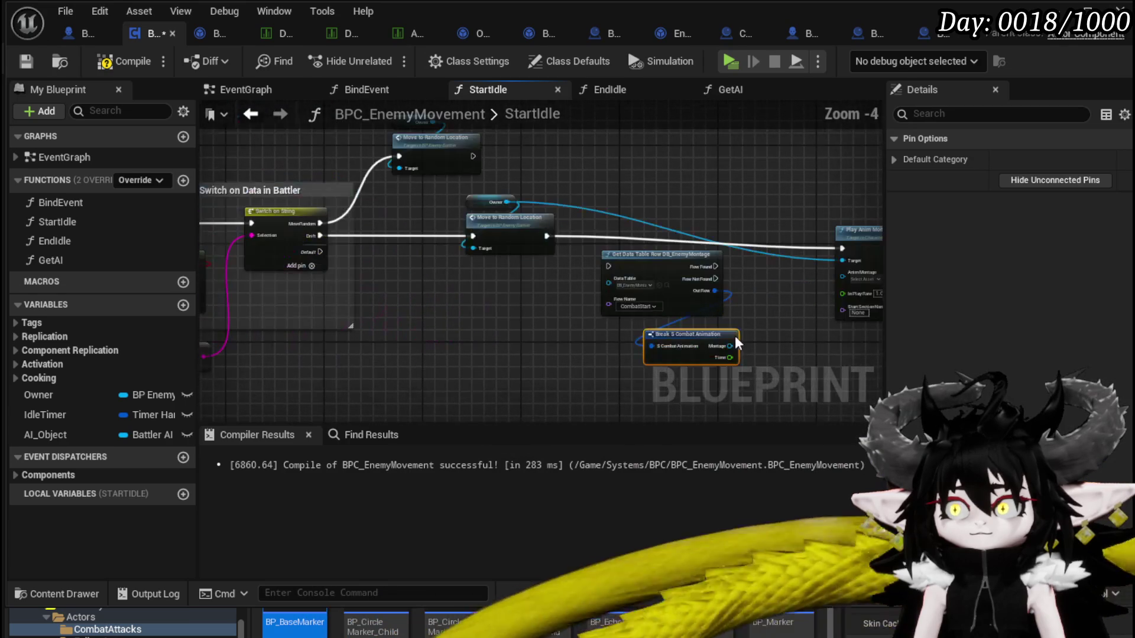
{"action": "mouse_move", "coordinate": [729, 346]}
{"action": "left_mouse_down"}
{"action": "mouse_move", "coordinate": [863, 270]}
{"action": "mouse_move", "coordinate": [804, 278]}
{"action": "left_mouse_up"}
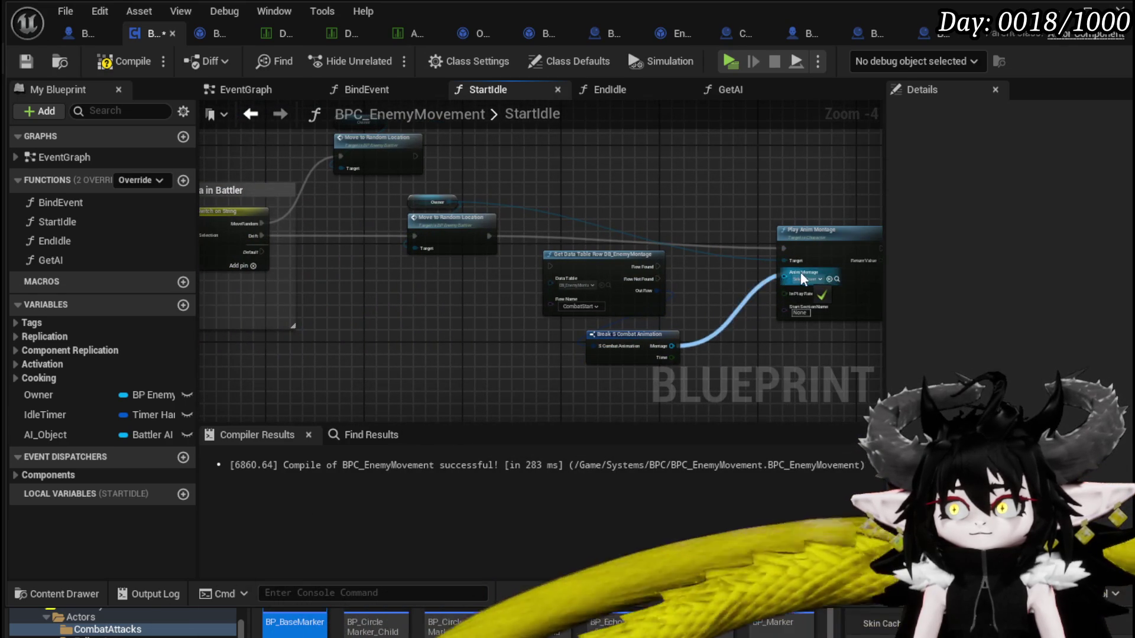
Use a GET element of the parsed string array as Row Name, wire Row Found to the montage, compile and save
{"action": "mouse_move", "coordinate": [619, 308]}
{"action": "left_mouse_down"}
{"action": "mouse_move", "coordinate": [514, 299]}
{"action": "mouse_move", "coordinate": [623, 276]}
{"action": "left_mouse_up"}
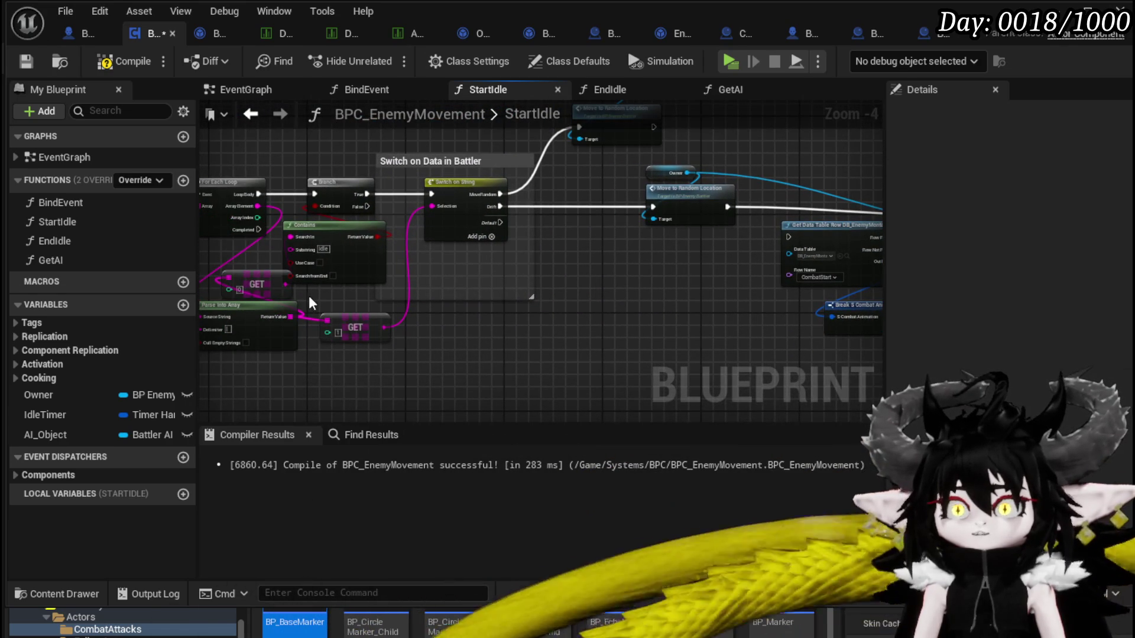
{"action": "left_click_drag", "start_coordinate": [286, 318], "coordinate": [336, 362]}
{"action": "type", "text": "get"}
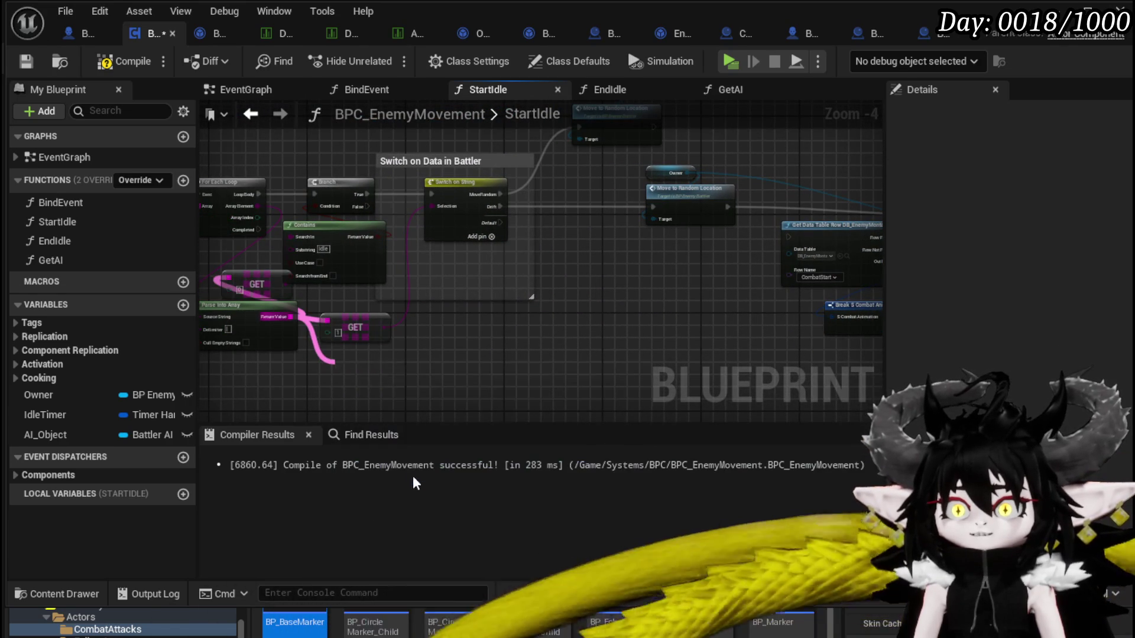
{"action": "left_click", "coordinate": [413, 476]}
{"action": "left_click_drag", "start_coordinate": [400, 376], "coordinate": [423, 376]}
{"action": "left_click_drag", "start_coordinate": [789, 286], "coordinate": [789, 278]}
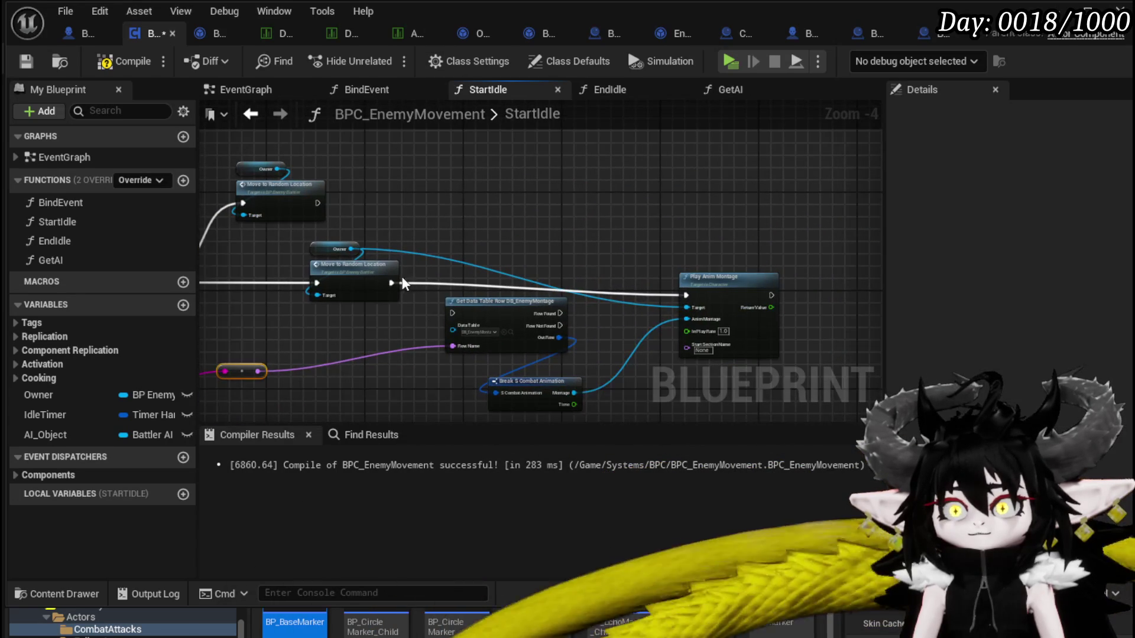
{"action": "left_click_drag", "start_coordinate": [462, 317], "coordinate": [461, 310]}
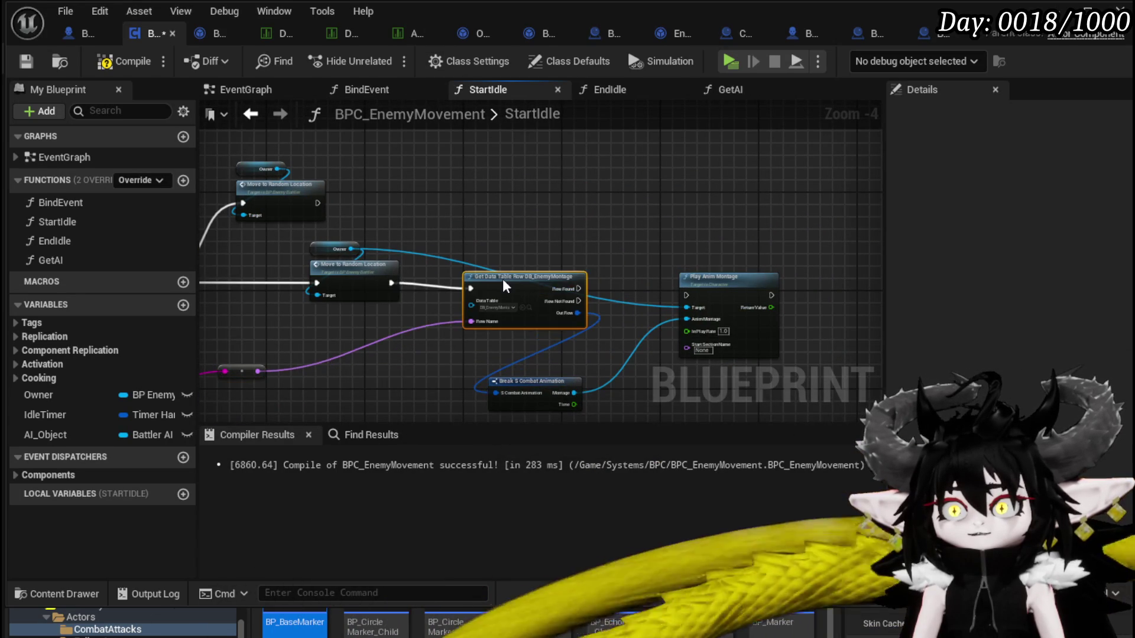
{"action": "left_click_drag", "start_coordinate": [573, 286], "coordinate": [688, 302]}
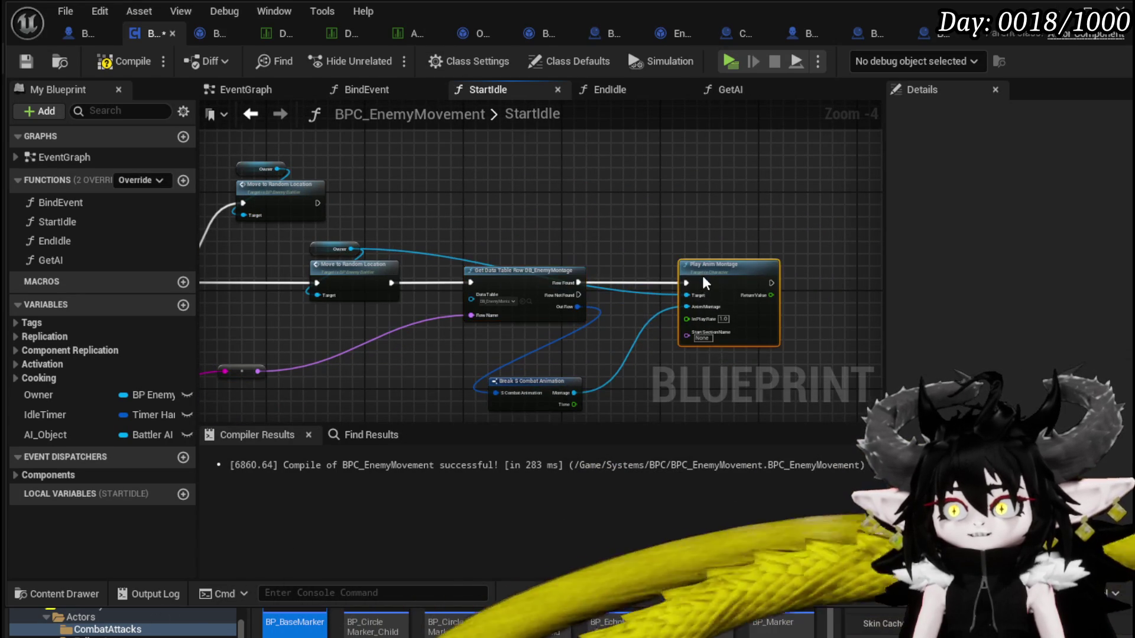
{"action": "left_click_drag", "start_coordinate": [535, 381], "coordinate": [559, 344]}
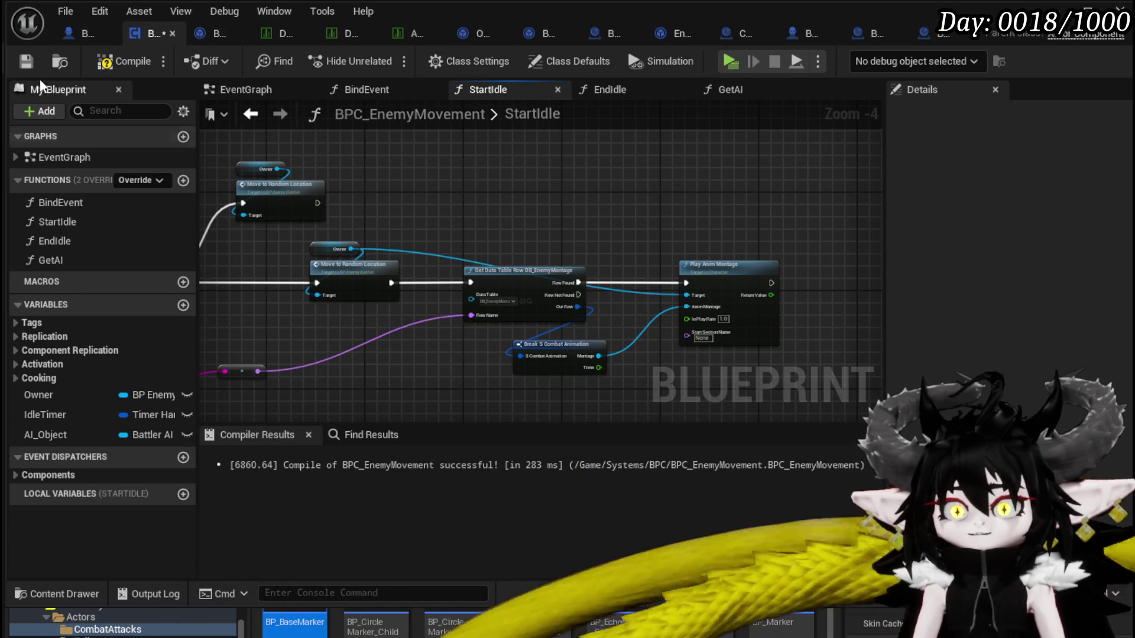
{"action": "left_click", "coordinate": [133, 64]}
{"action": "left_click", "coordinate": [26, 61]}
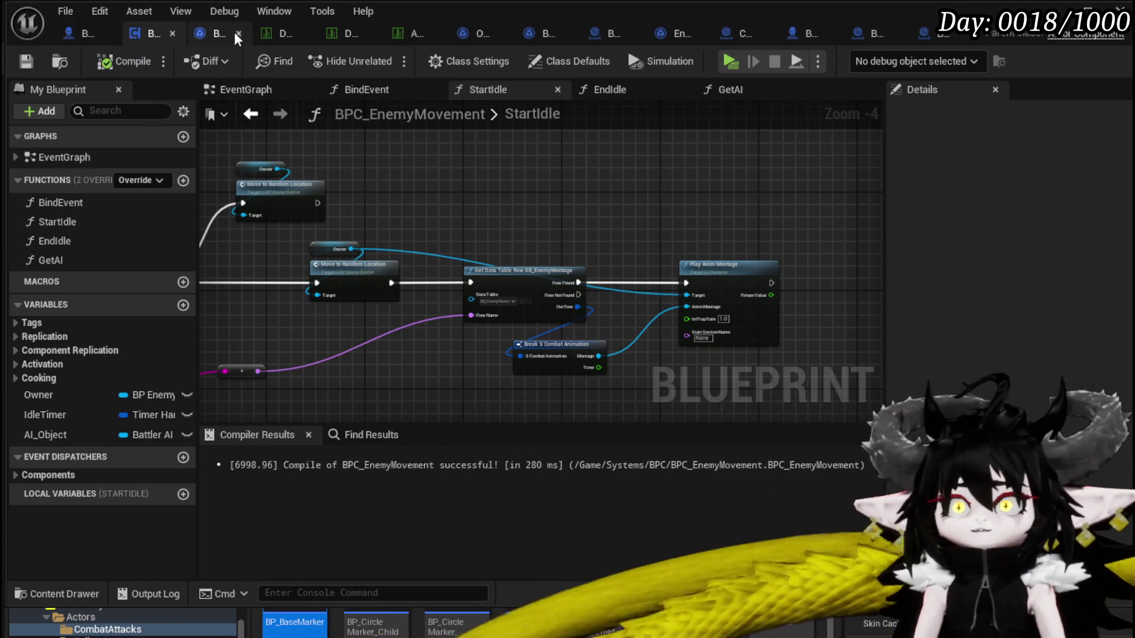
Launch the IsekaiJourneyV3 play-in-editor preview from the level editor
{"action": "left_click", "coordinate": [361, 39]}
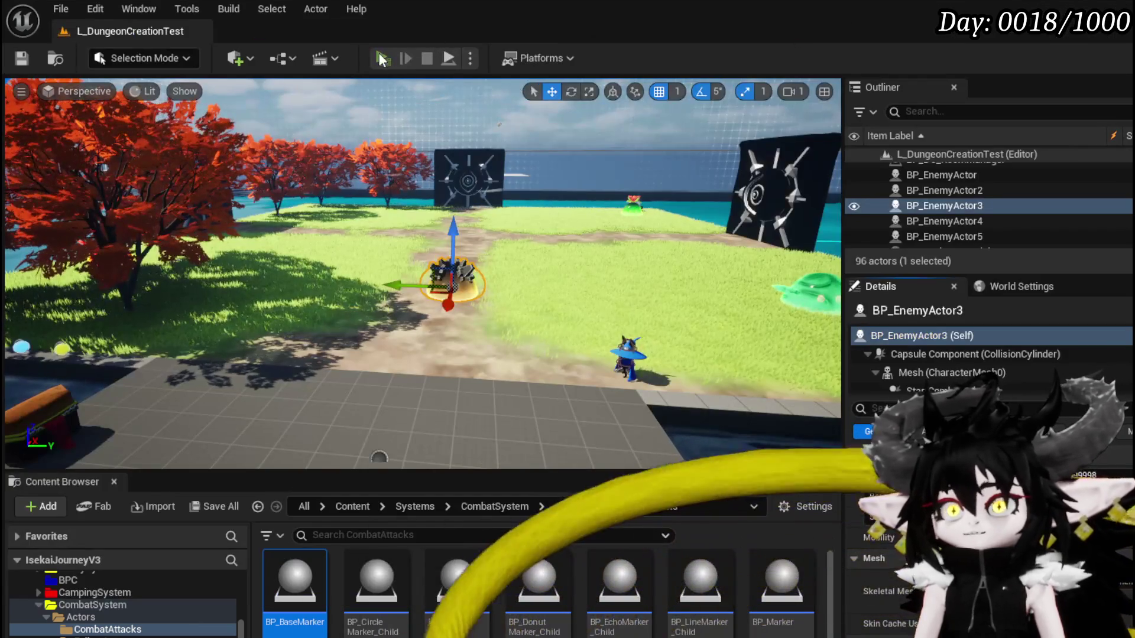
{"action": "left_click", "coordinate": [383, 59]}
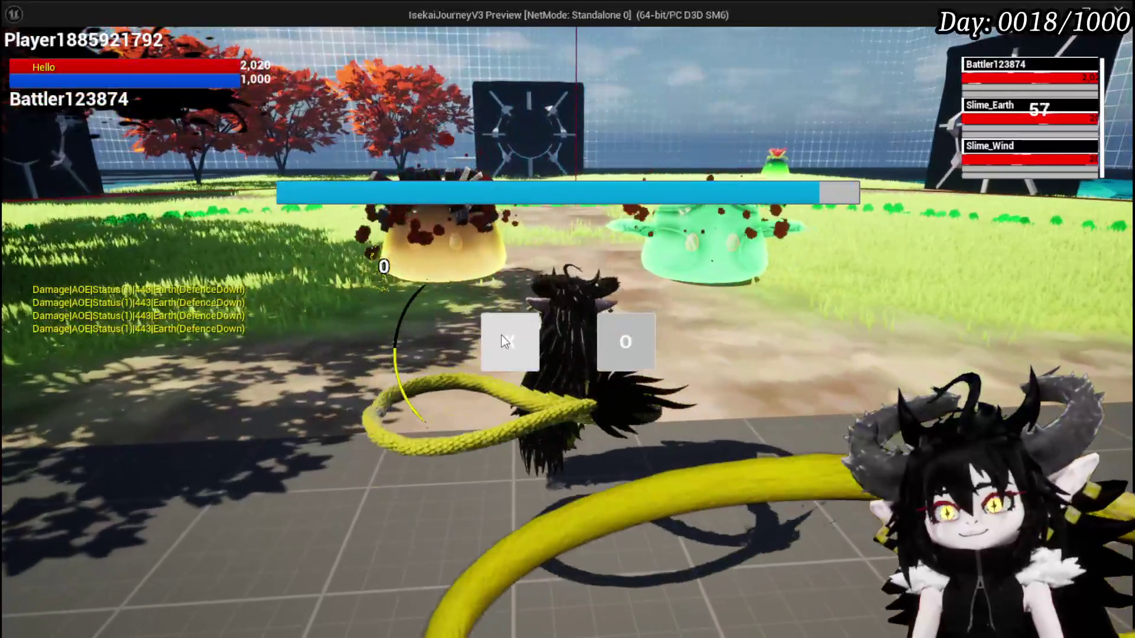
Play five battle turns watching enemies idle and wander, then stop the preview and save
{"action": "left_click", "coordinate": [505, 342]}
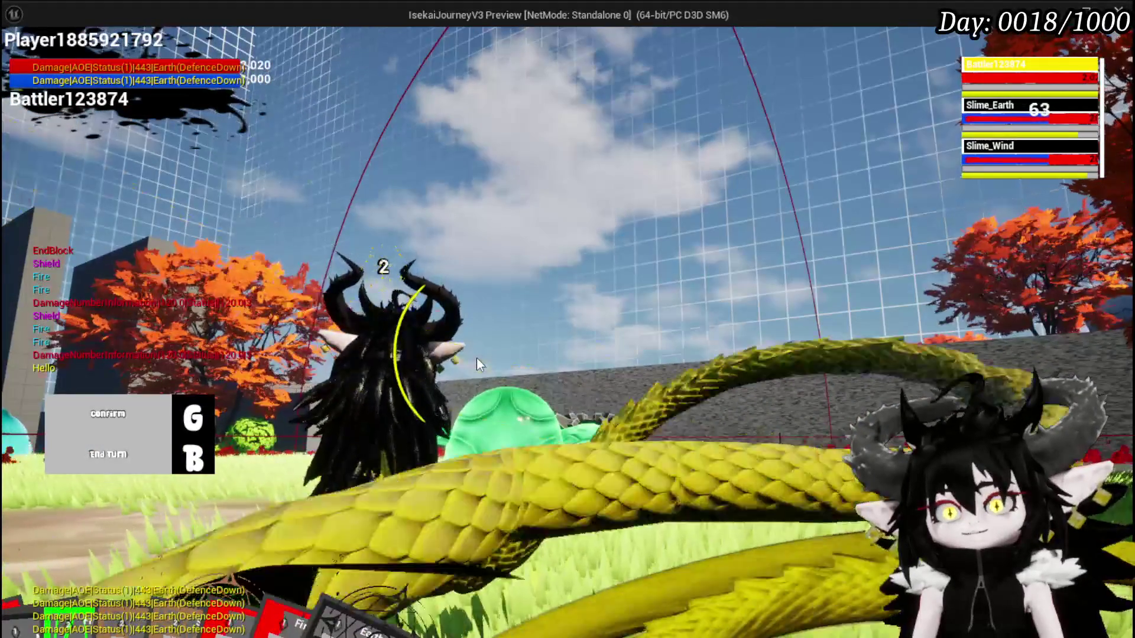
{"action": "key", "text": "g"}
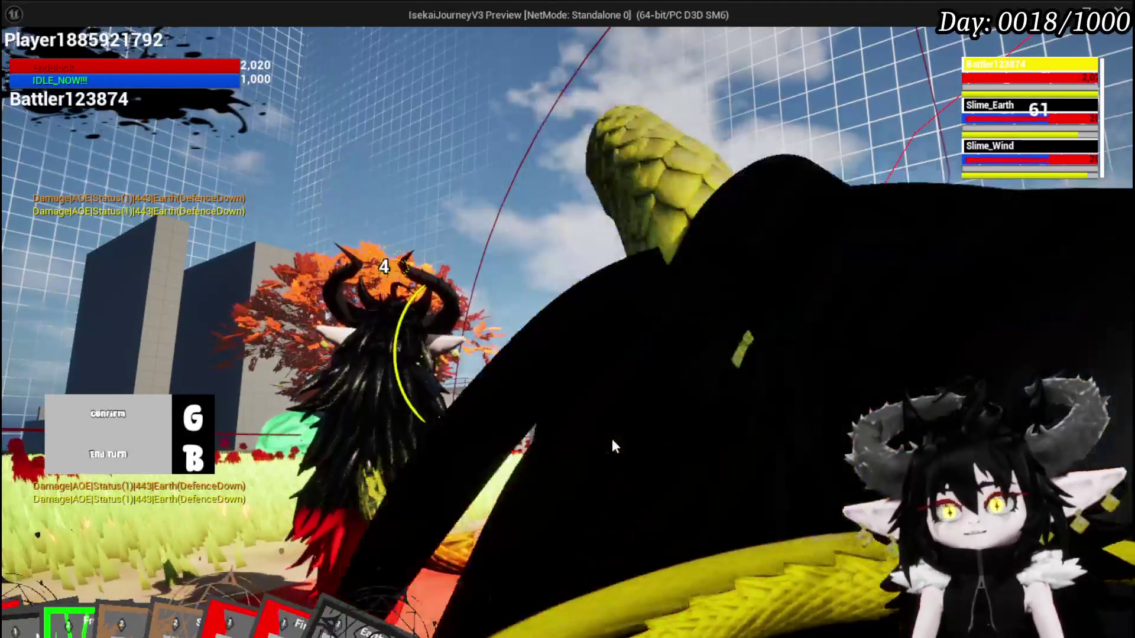
{"action": "key", "text": "b"}
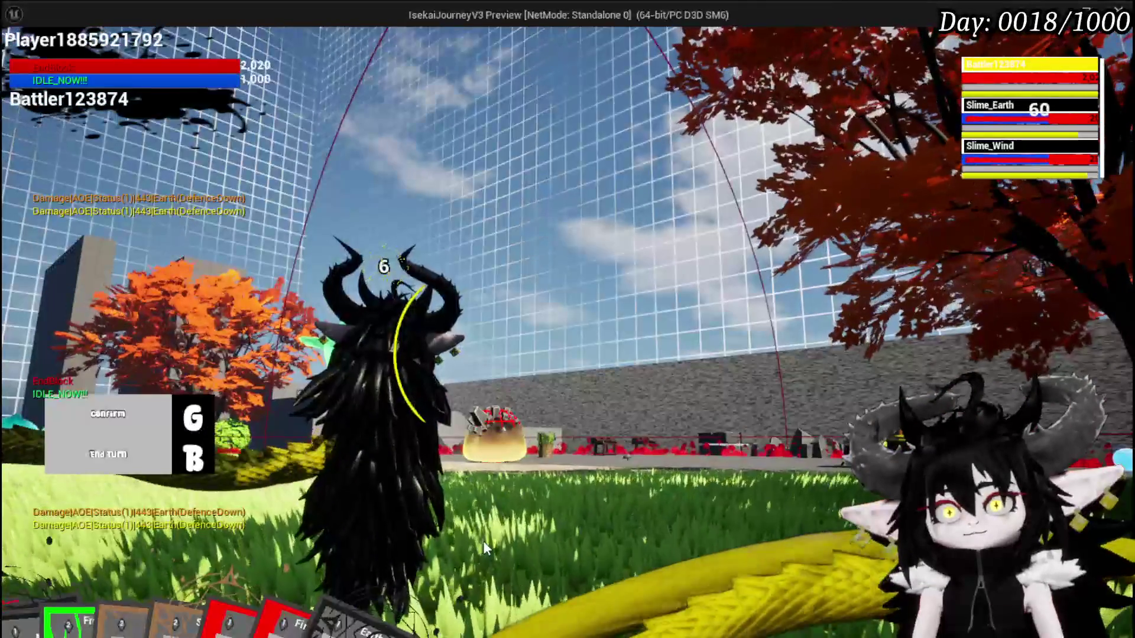
{"action": "key", "text": "b"}
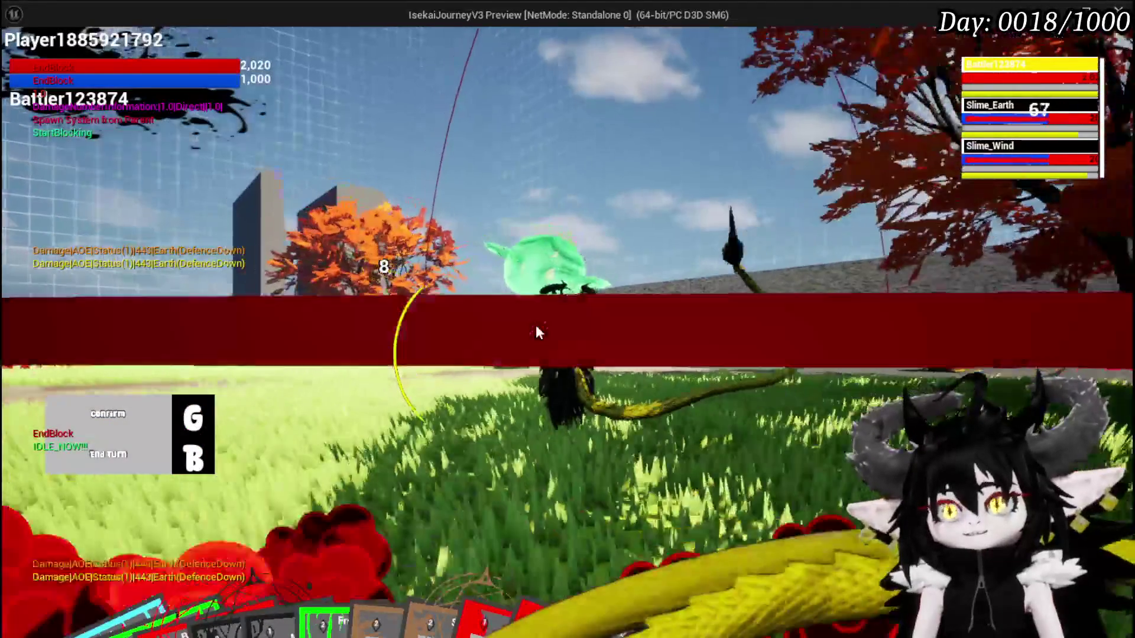
{"action": "key", "text": "g"}
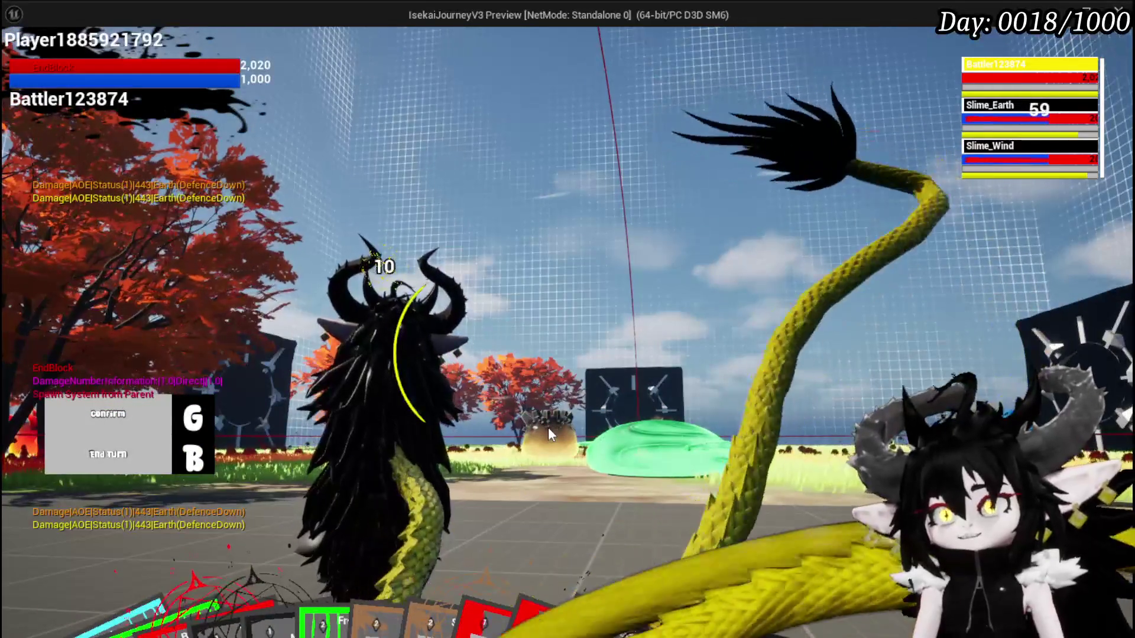
{"action": "key", "text": "g"}
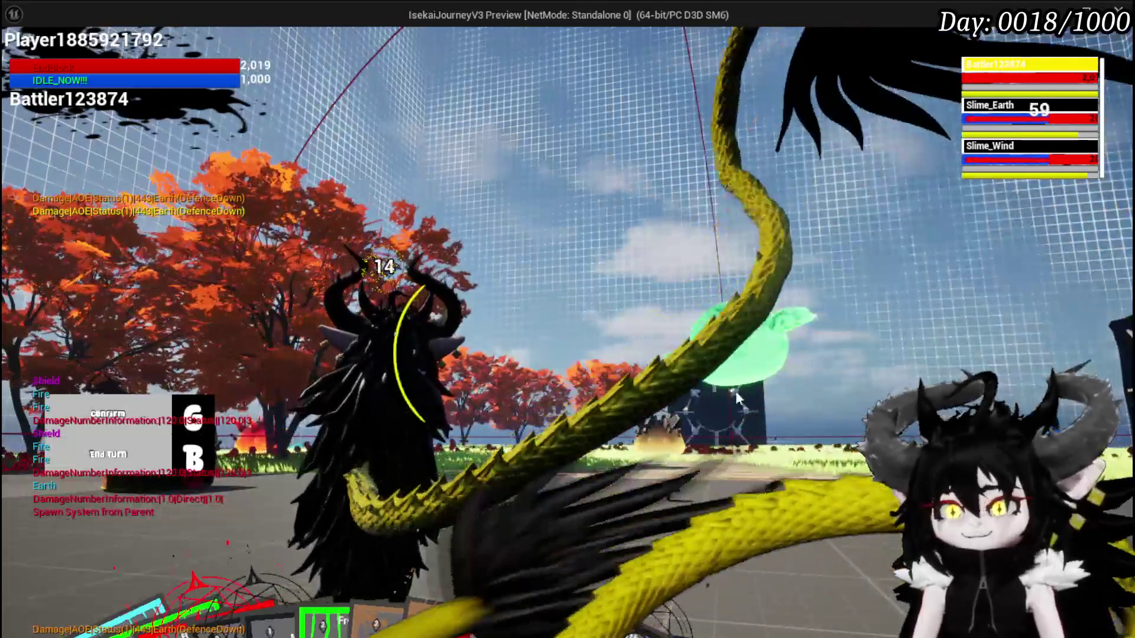
{"action": "key", "text": "Escape"}
{"action": "left_click", "coordinate": [23, 57]}
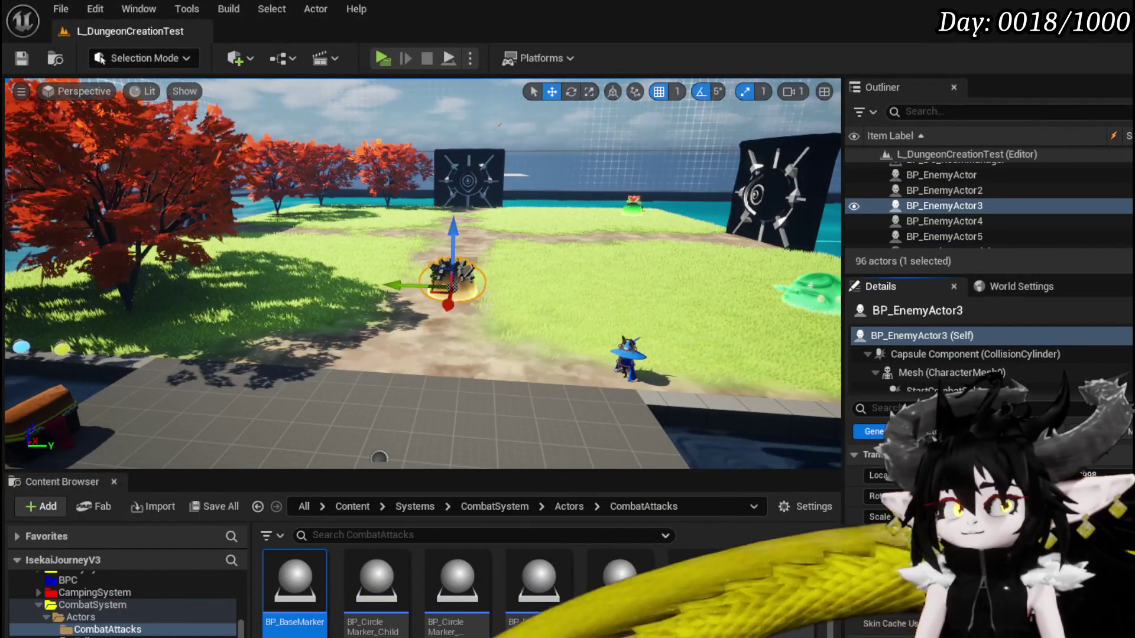
Back in BPC_EnemyMovement's StartIdle graph, shift Move to Random Location left and set Owner beside it
{"action": "key", "text": "alt+Tab"}
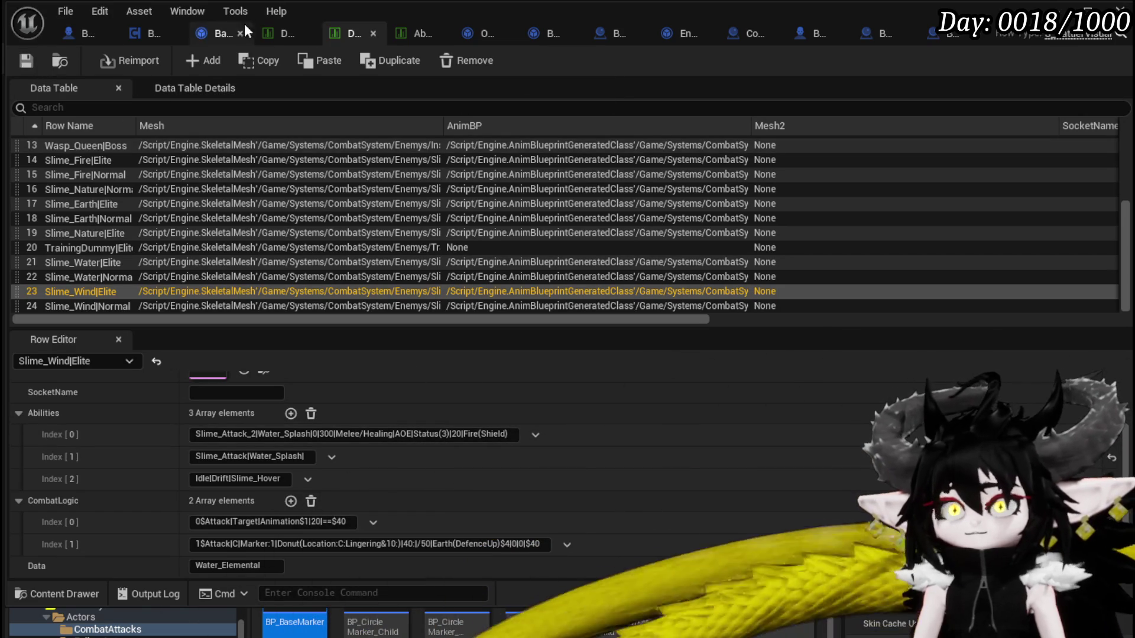
{"action": "left_click", "coordinate": [151, 34]}
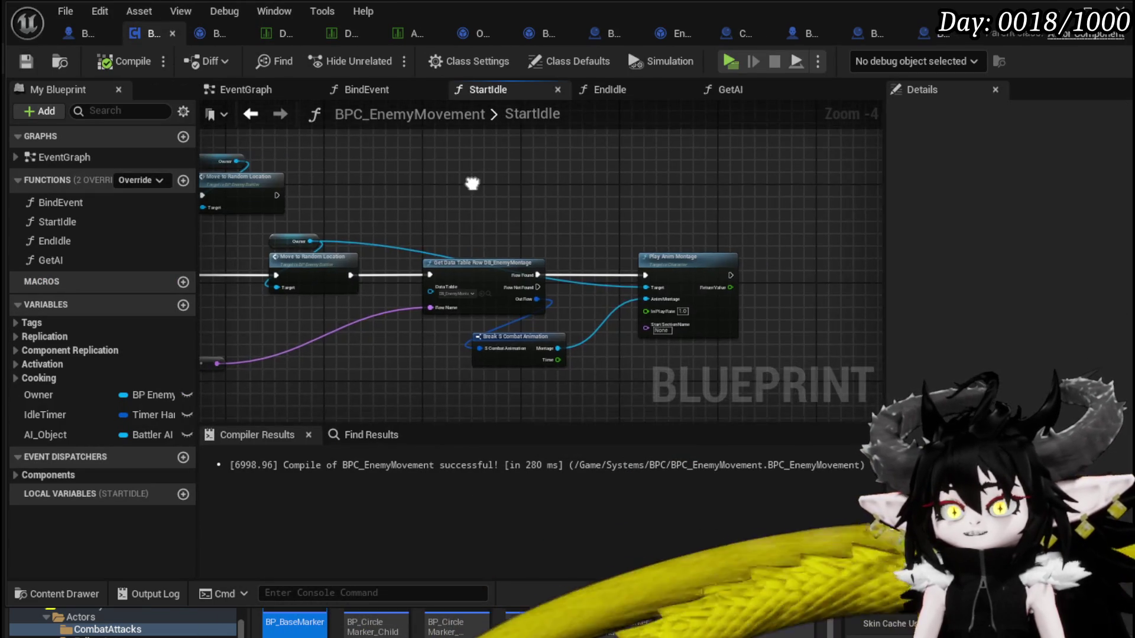
{"action": "left_click_drag", "start_coordinate": [476, 274], "coordinate": [397, 260]}
{"action": "scroll", "coordinate": [428, 250], "scroll_direction": "up", "scroll_amount": 3}
{"action": "left_click_drag", "start_coordinate": [508, 254], "coordinate": [437, 253]}
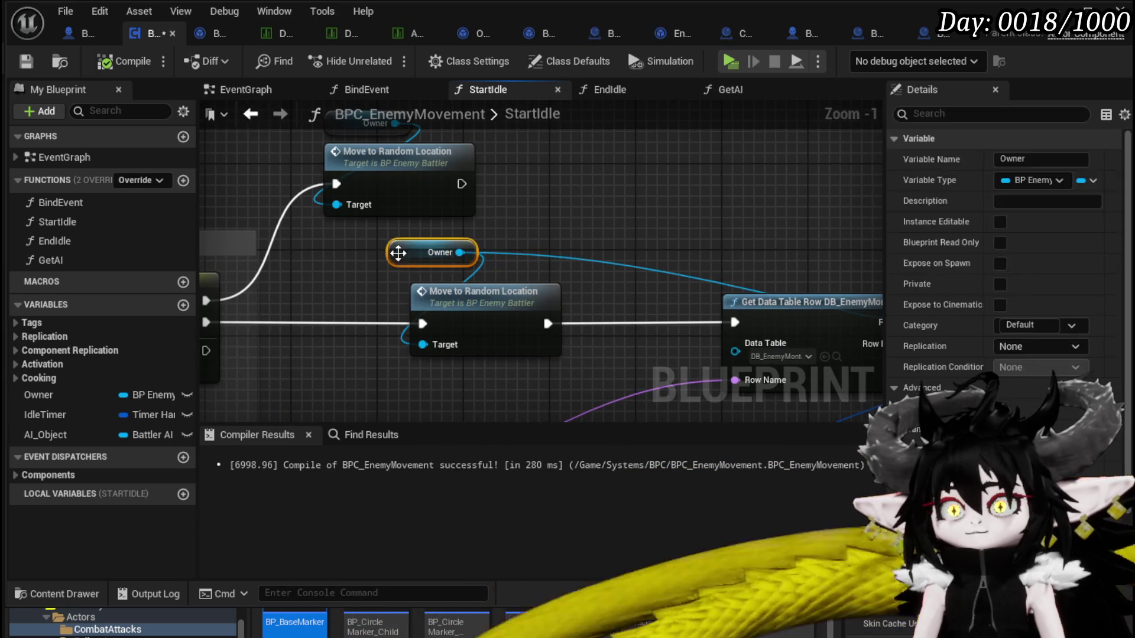
Name the new function MoveToRandomLocation and save the blueprint
{"action": "left_click", "coordinate": [183, 180]}
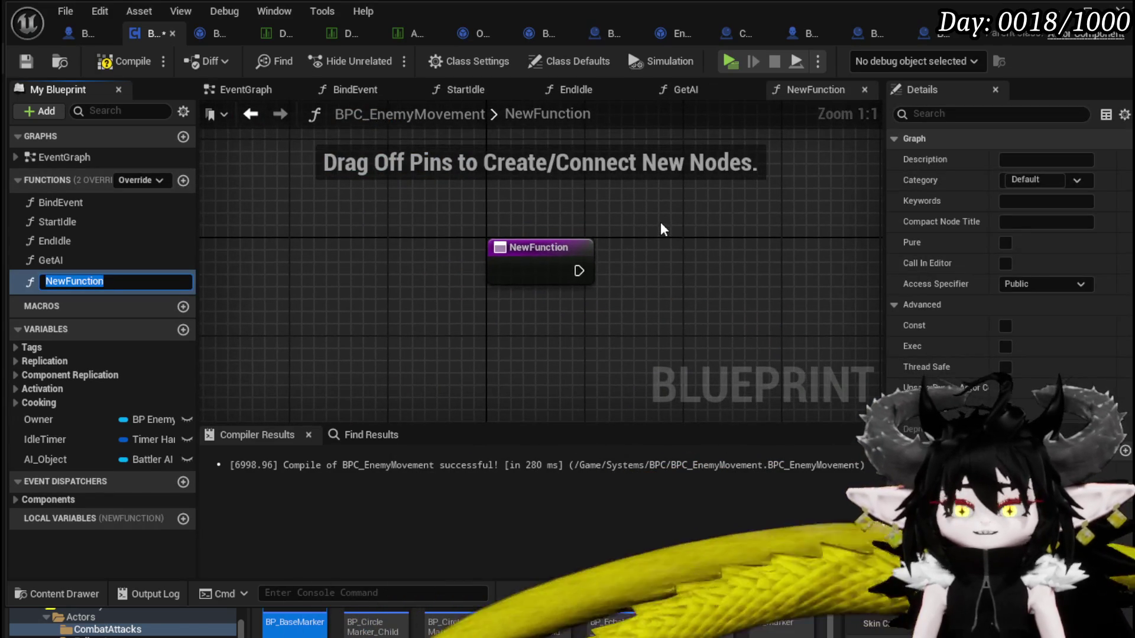
{"action": "type", "text": "Move"}
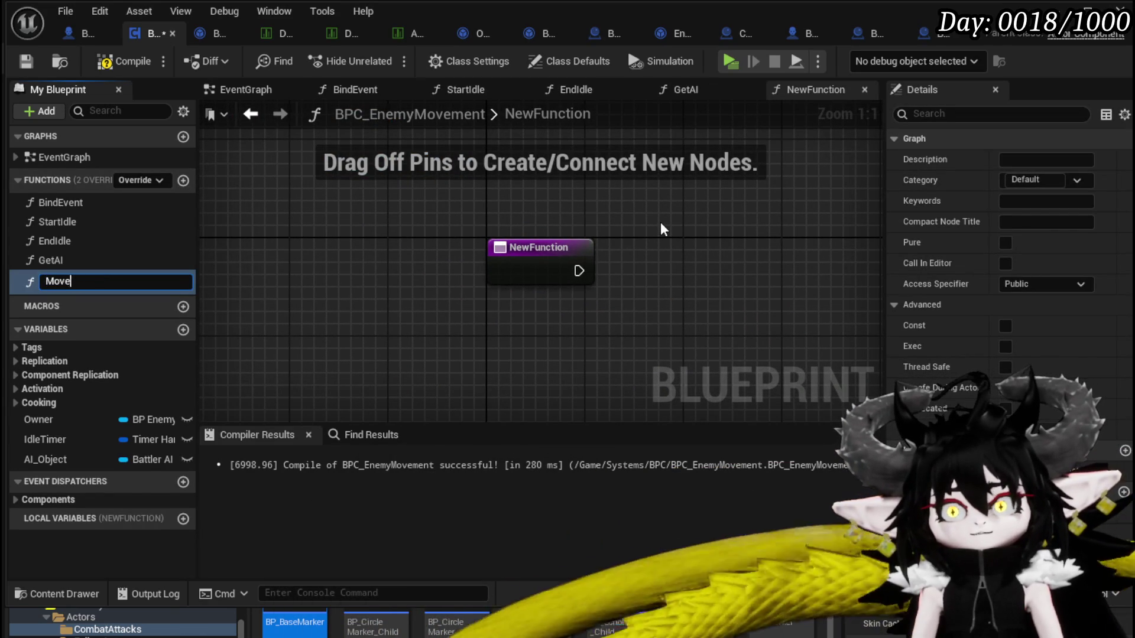
{"action": "type", "text": " Tndom"}
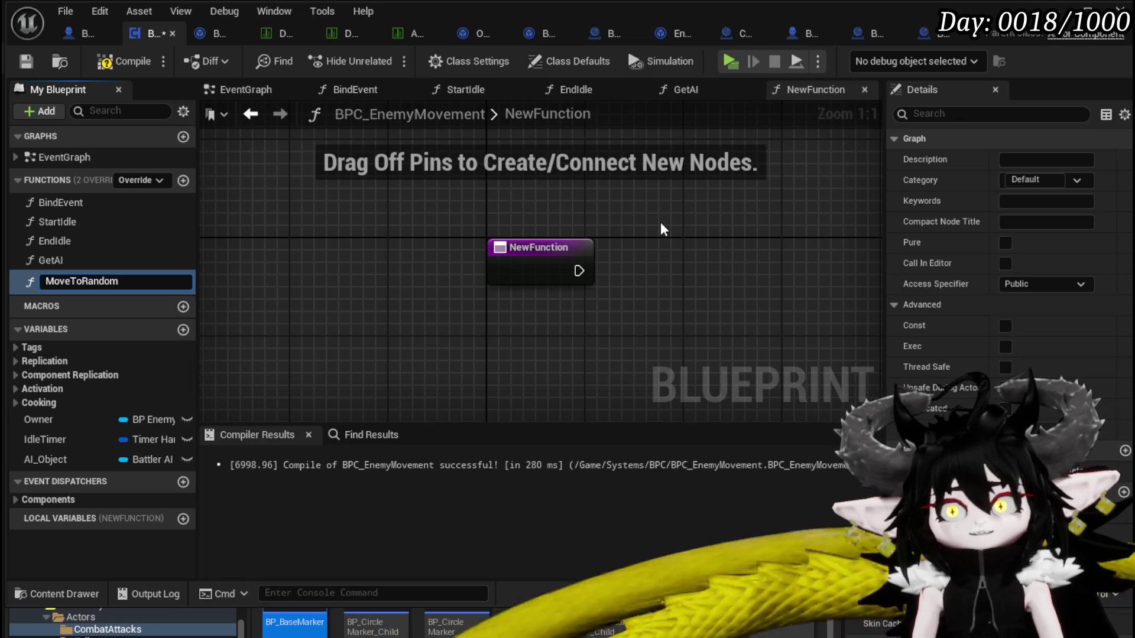
{"action": "type", "text": "ocatio"}
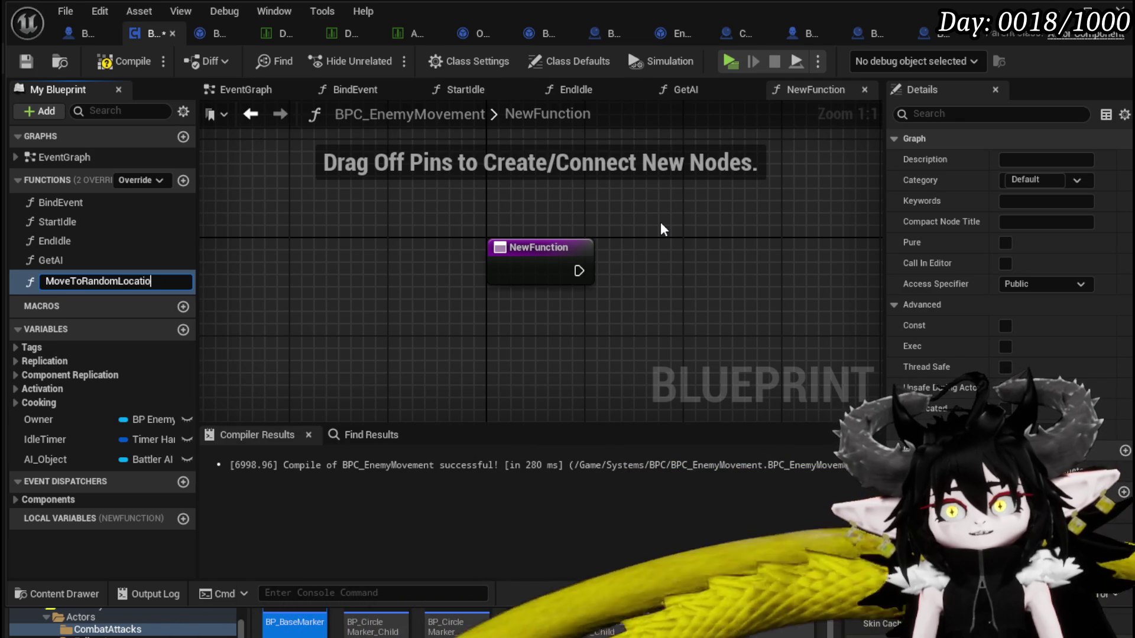
{"action": "type", "text": "n"}
{"action": "key", "text": "Return"}
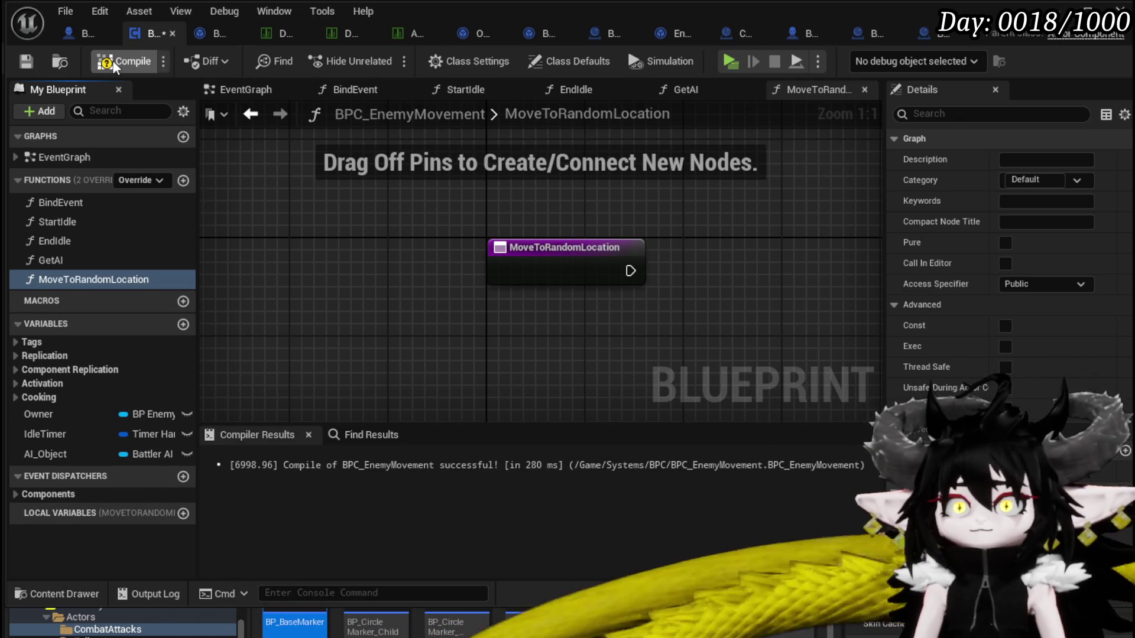
{"action": "key", "text": "ctrl+s"}
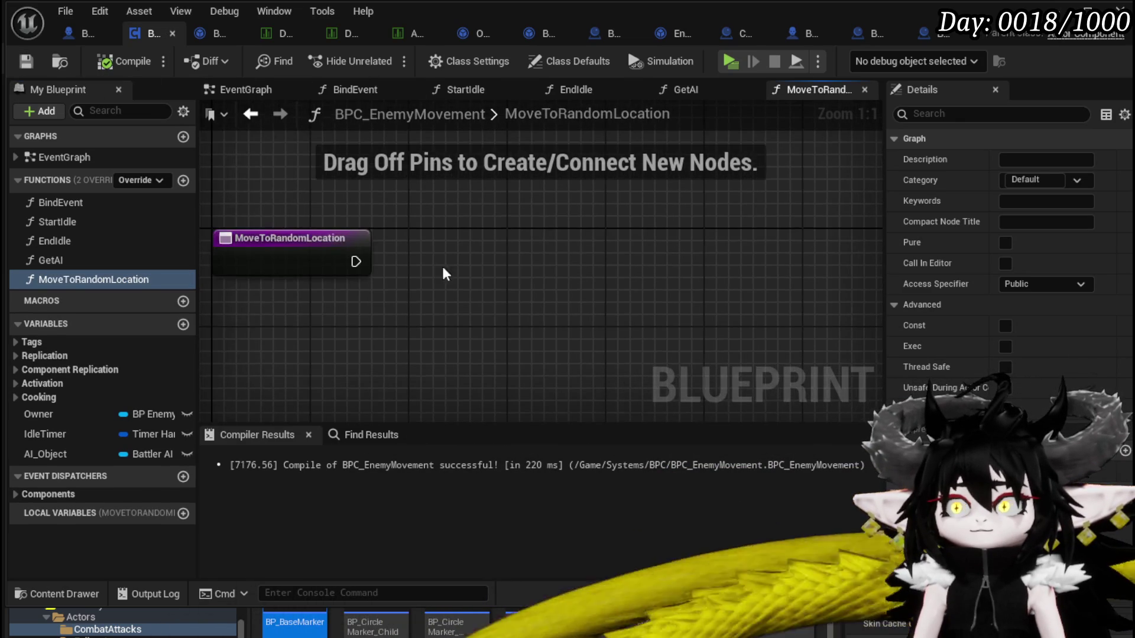
Add an Owner getter with Set Actor Rotation, wired after the function entry
{"action": "left_click_drag", "start_coordinate": [355, 261], "coordinate": [523, 269]}
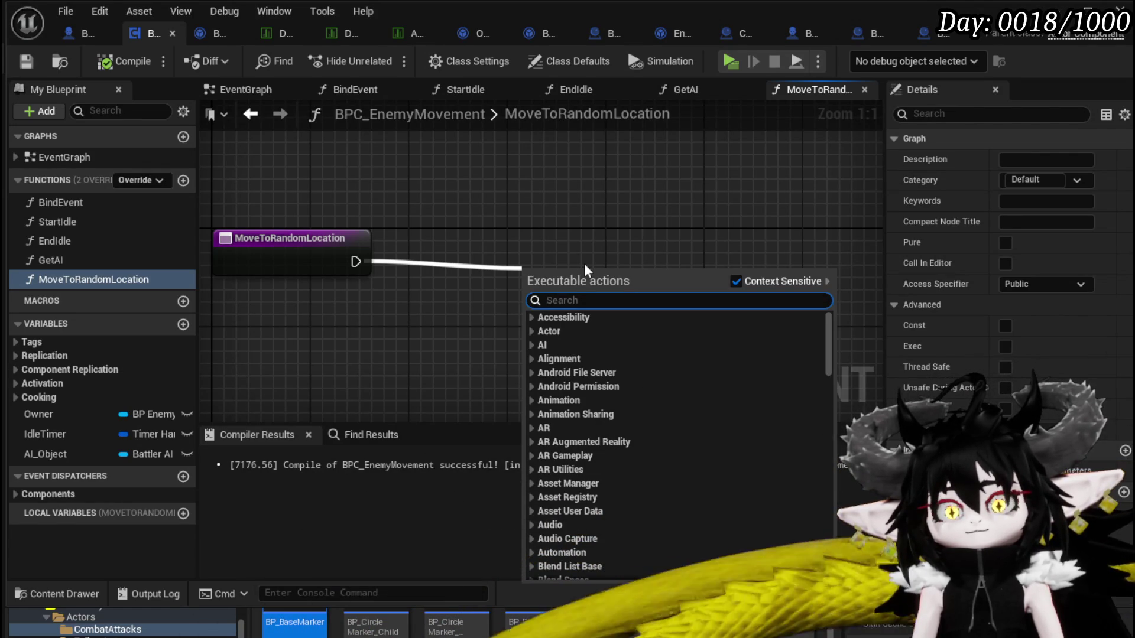
{"action": "type", "text": "Set"}
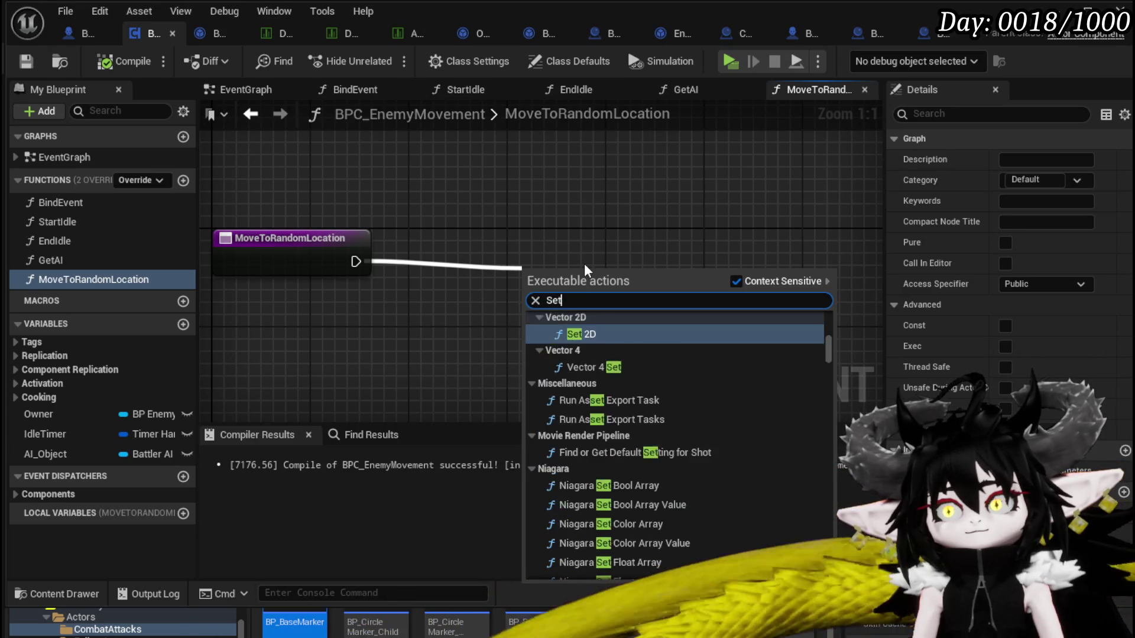
{"action": "type", "text": " Actor rotatio"}
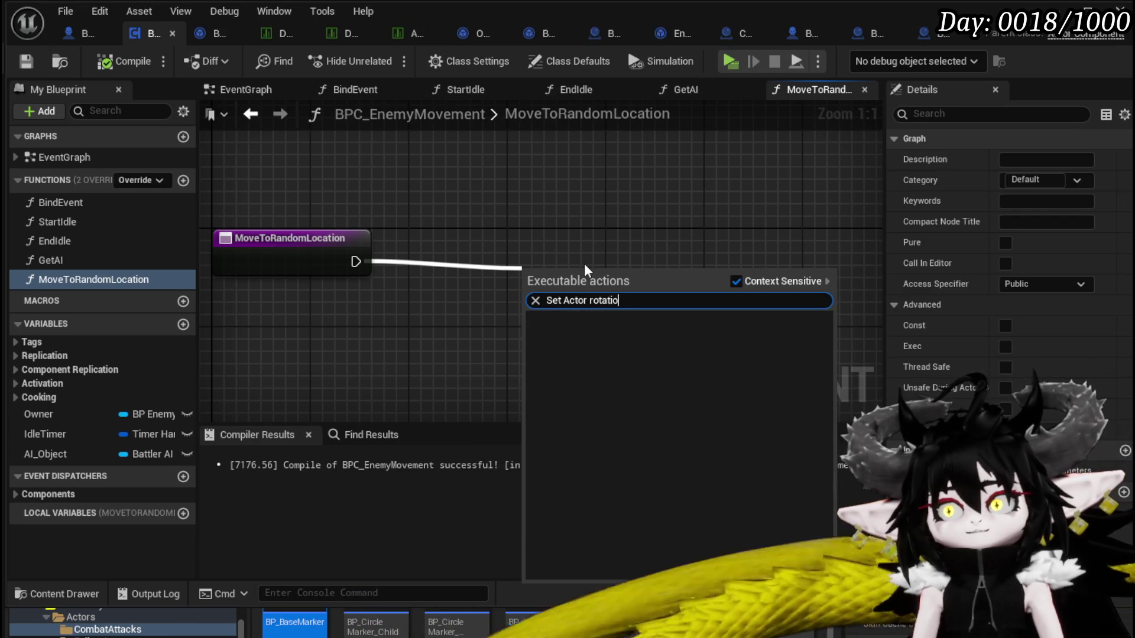
{"action": "key", "text": "BackSpace"}
{"action": "key", "text": "BackSpace"}
{"action": "key", "text": "BackSpace"}
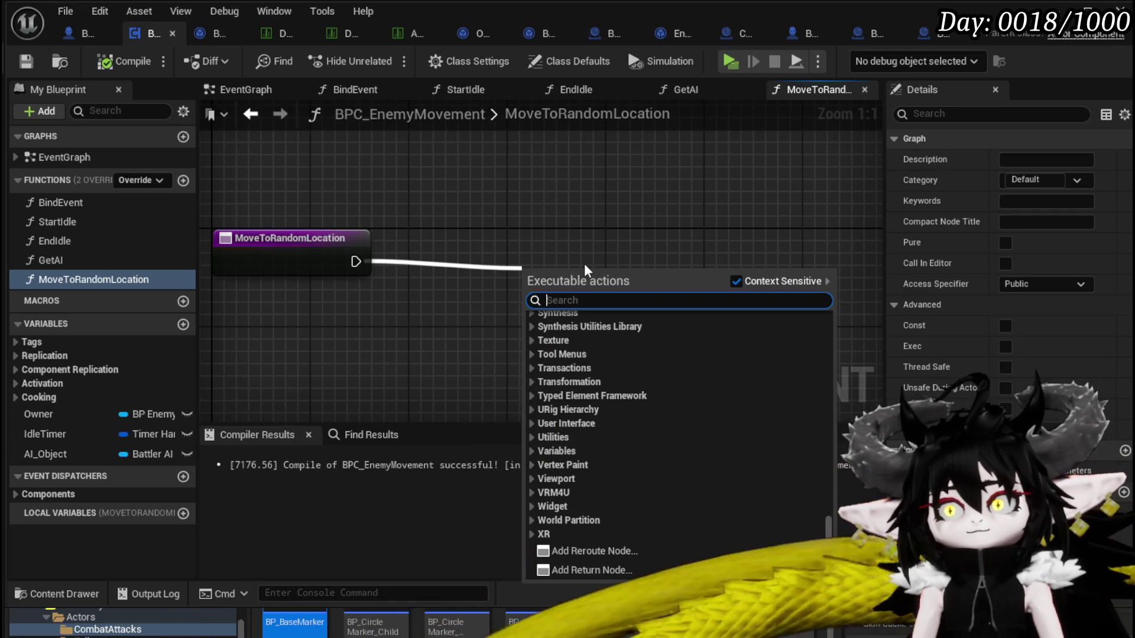
{"action": "key", "text": "Escape"}
{"action": "left_click_drag", "start_coordinate": [84, 421], "coordinate": [380, 177]}
{"action": "left_click", "coordinate": [421, 188]}
{"action": "left_click_drag", "start_coordinate": [454, 169], "coordinate": [529, 251]}
{"action": "type", "text": "Set Actor rotation"}
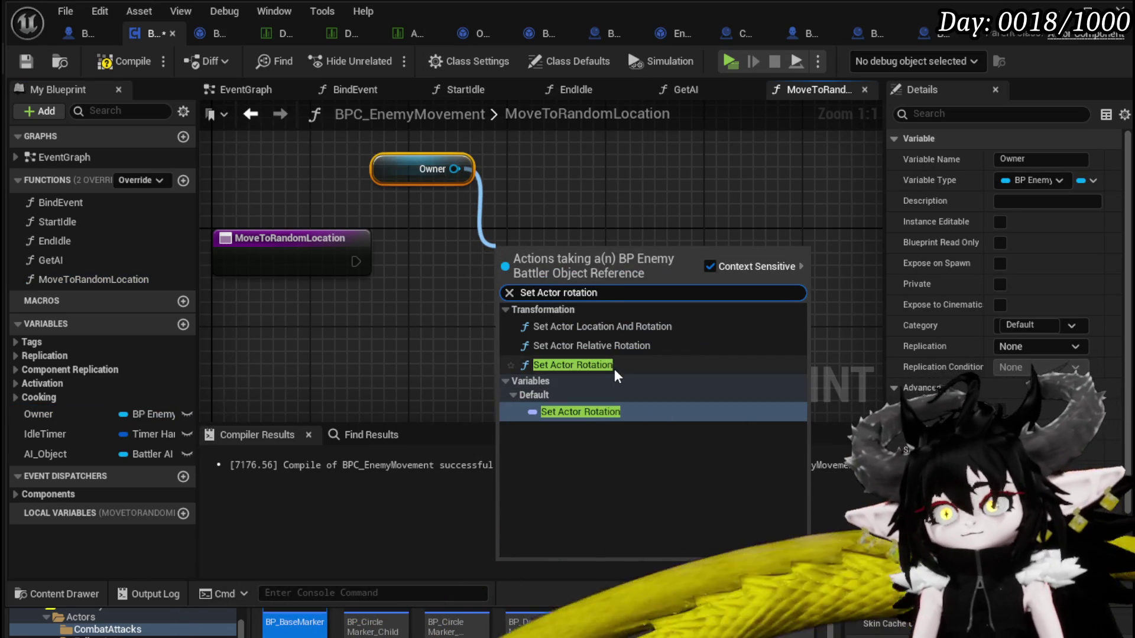
{"action": "left_click", "coordinate": [572, 365]}
{"action": "left_click_drag", "start_coordinate": [356, 261], "coordinate": [639, 284]}
{"action": "mouse_move", "coordinate": [546, 317]}
{"action": "left_mouse_down"}
{"action": "mouse_move", "coordinate": [475, 312]}
{"action": "mouse_move", "coordinate": [590, 333]}
{"action": "left_mouse_up"}
{"action": "mouse_move", "coordinate": [594, 195]}
{"action": "left_mouse_down"}
{"action": "mouse_move", "coordinate": [246, 146]}
{"action": "mouse_move", "coordinate": [233, 251]}
{"action": "left_mouse_up"}
Split Get Actor Rotation and New Rotation pins, feeding current roll and pitch into the new rotation
{"action": "type", "text": "get actor"}
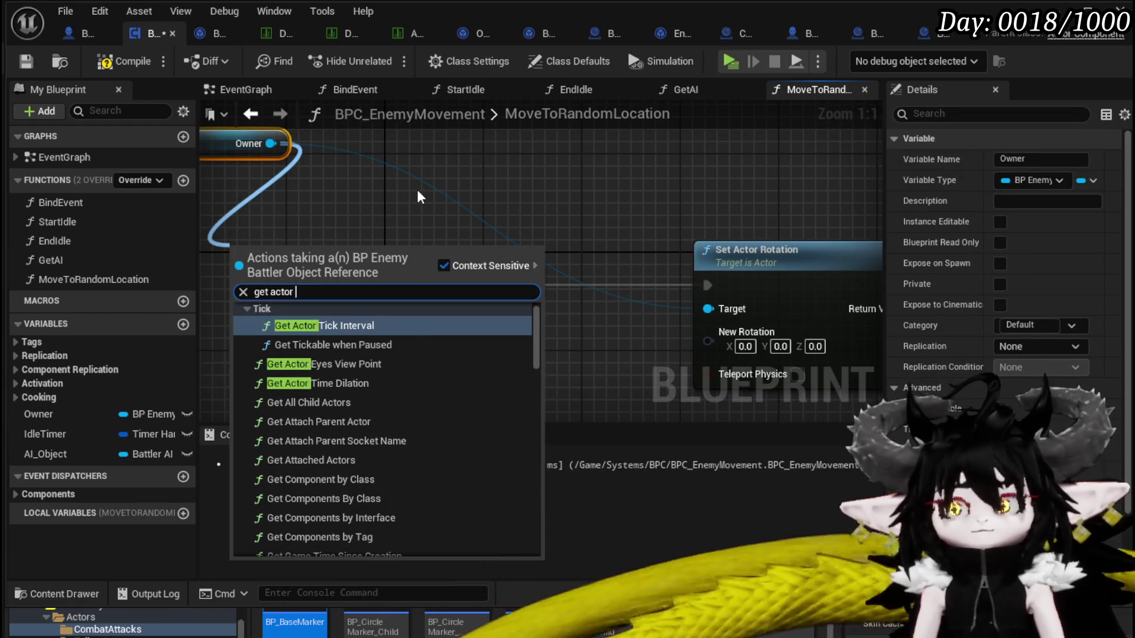
{"action": "type", "text": " rotation"}
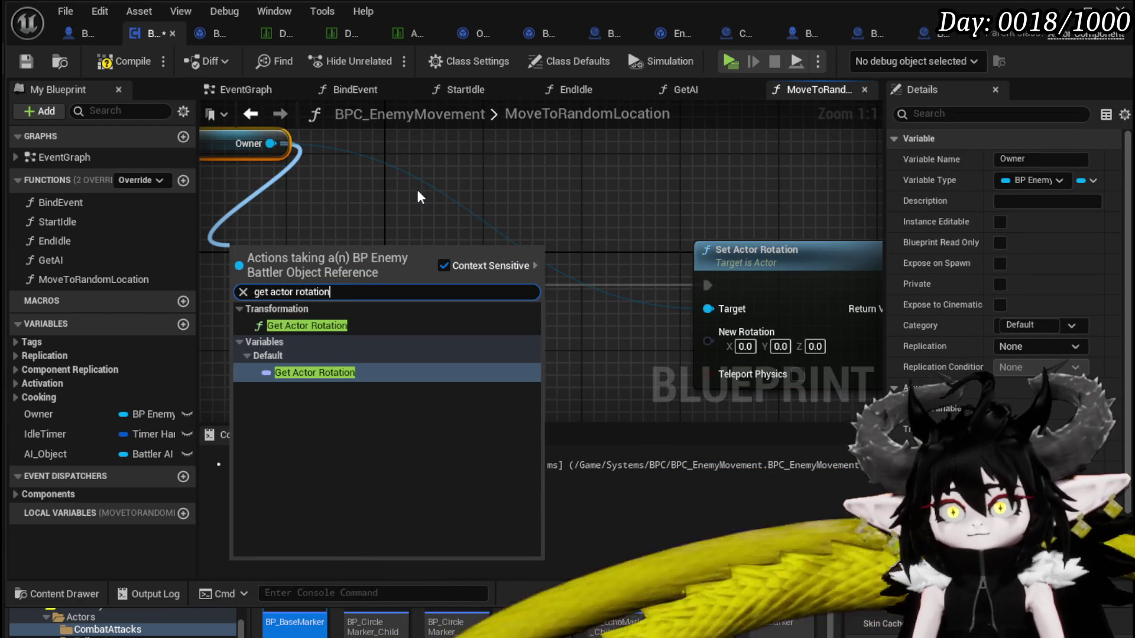
{"action": "left_click", "coordinate": [313, 372]}
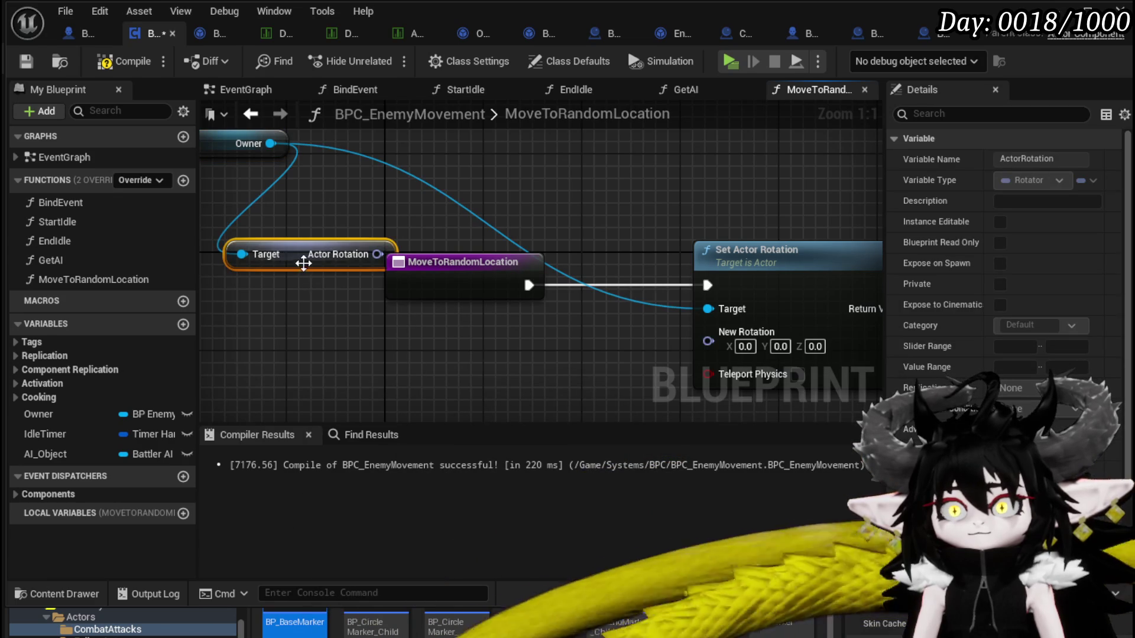
{"action": "left_click_drag", "start_coordinate": [303, 266], "coordinate": [291, 315]}
{"action": "right_click", "coordinate": [617, 253]}
{"action": "left_click", "coordinate": [664, 338]}
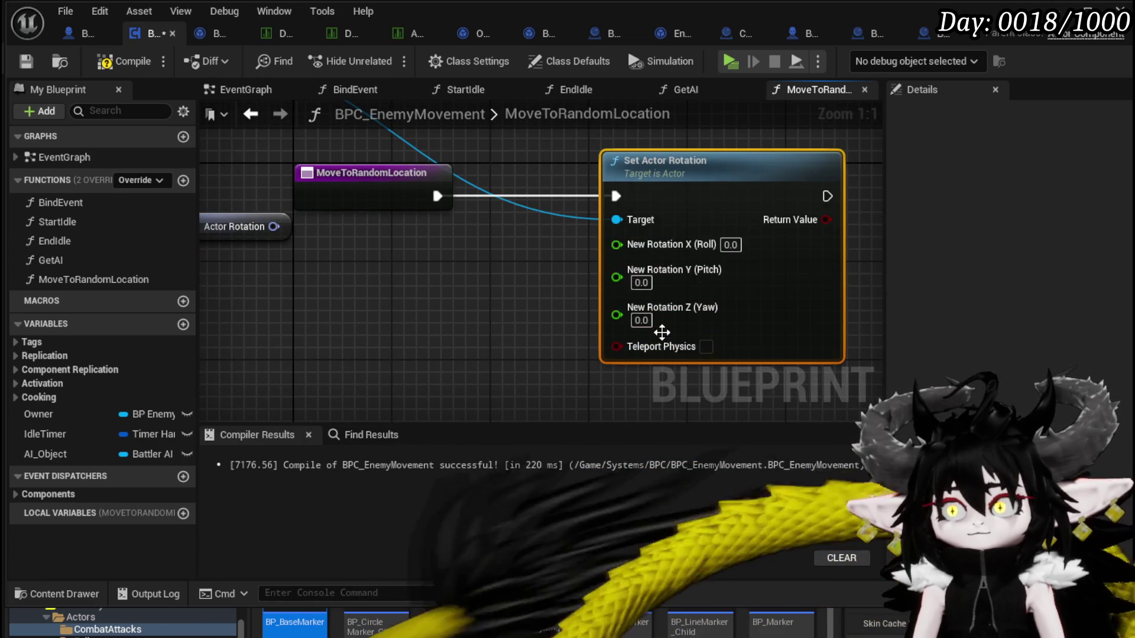
{"action": "right_click", "coordinate": [264, 230]}
{"action": "left_click", "coordinate": [304, 286]}
{"action": "left_click_drag", "start_coordinate": [312, 227], "coordinate": [616, 244]}
{"action": "left_click_drag", "start_coordinate": [312, 250], "coordinate": [617, 263]}
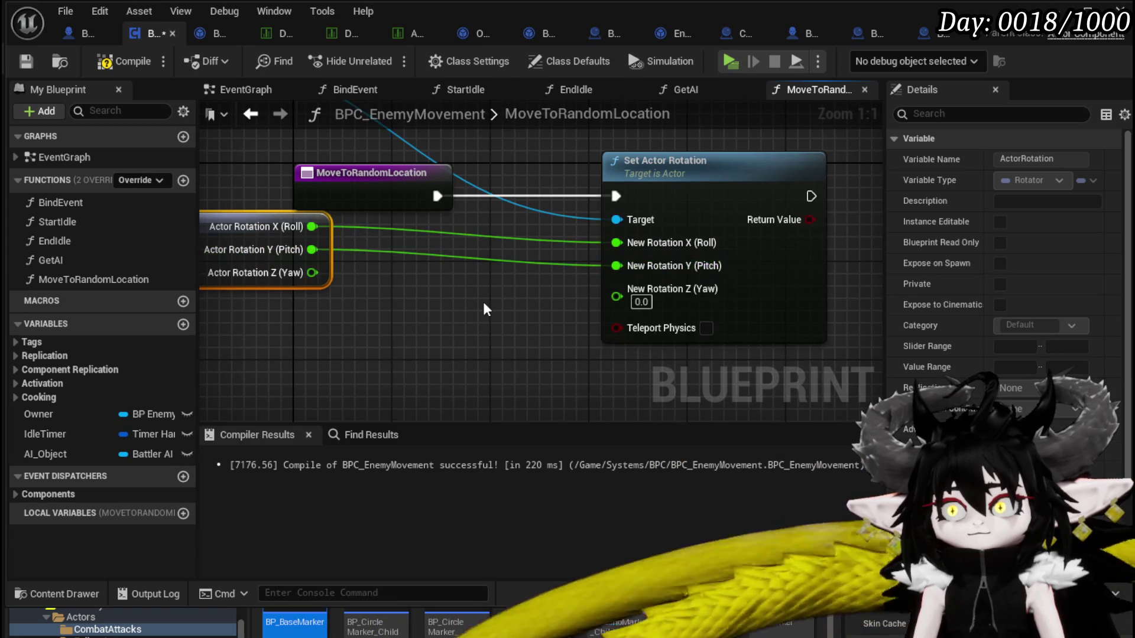
{"action": "left_click_drag", "start_coordinate": [334, 230], "coordinate": [260, 240]}
Feed New Rotation's yaw from a Random Float in Range with maximum 360
{"action": "left_click_drag", "start_coordinate": [322, 280], "coordinate": [416, 326]}
{"action": "key", "text": "Escape"}
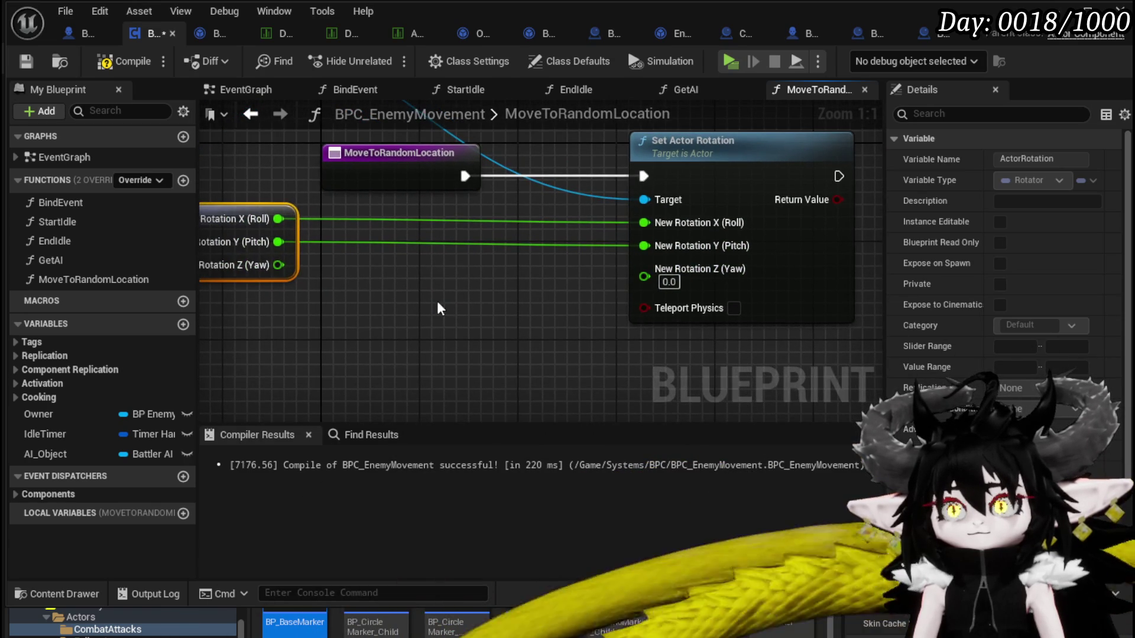
{"action": "left_click_drag", "start_coordinate": [643, 277], "coordinate": [505, 325]}
{"action": "type", "text": "Ra"}
{"action": "key", "text": "BackSpace"}
{"action": "type", "text": "dom"}
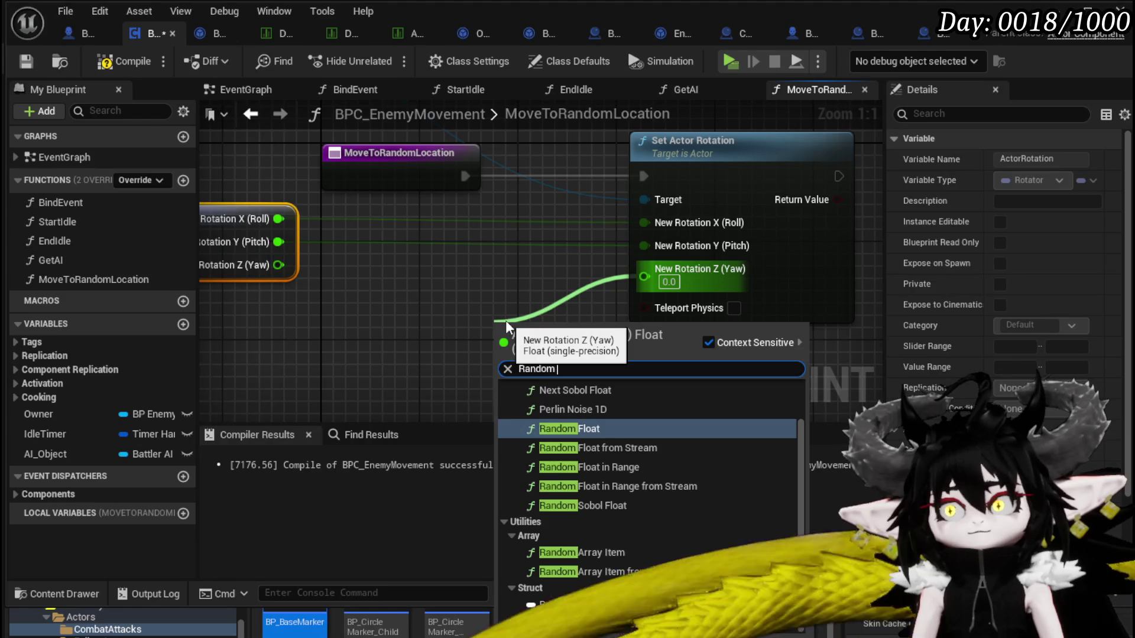
{"action": "key", "text": "Return"}
{"action": "key", "text": "Delete"}
{"action": "left_click_drag", "start_coordinate": [644, 269], "coordinate": [493, 309]}
{"action": "type", "text": "random flo"}
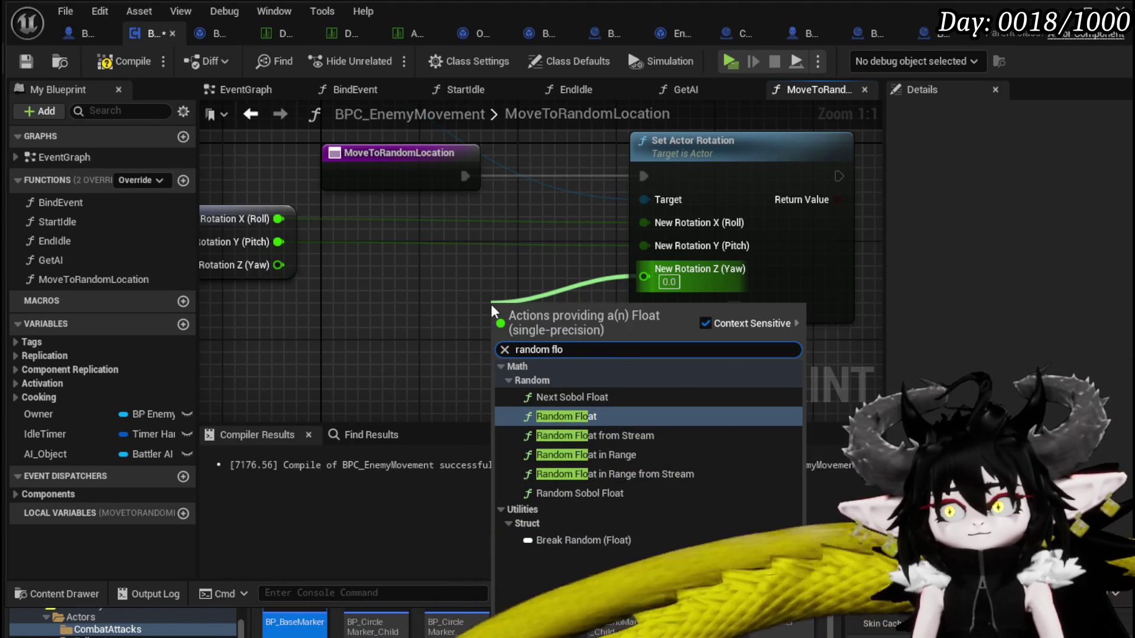
{"action": "key", "text": "Return"}
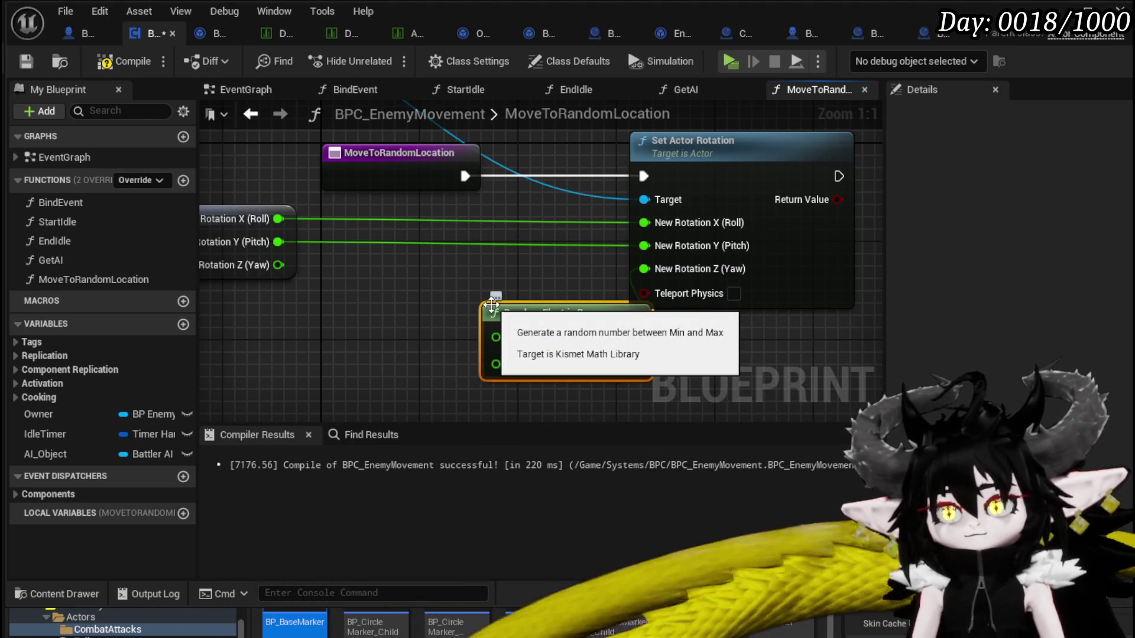
{"action": "type", "text": "360"}
{"action": "key", "text": "Return"}
{"action": "left_click_drag", "start_coordinate": [488, 312], "coordinate": [367, 301]}
{"action": "scroll", "coordinate": [648, 341], "scroll_direction": "down", "scroll_amount": 2}
{"action": "left_click", "coordinate": [649, 341]}
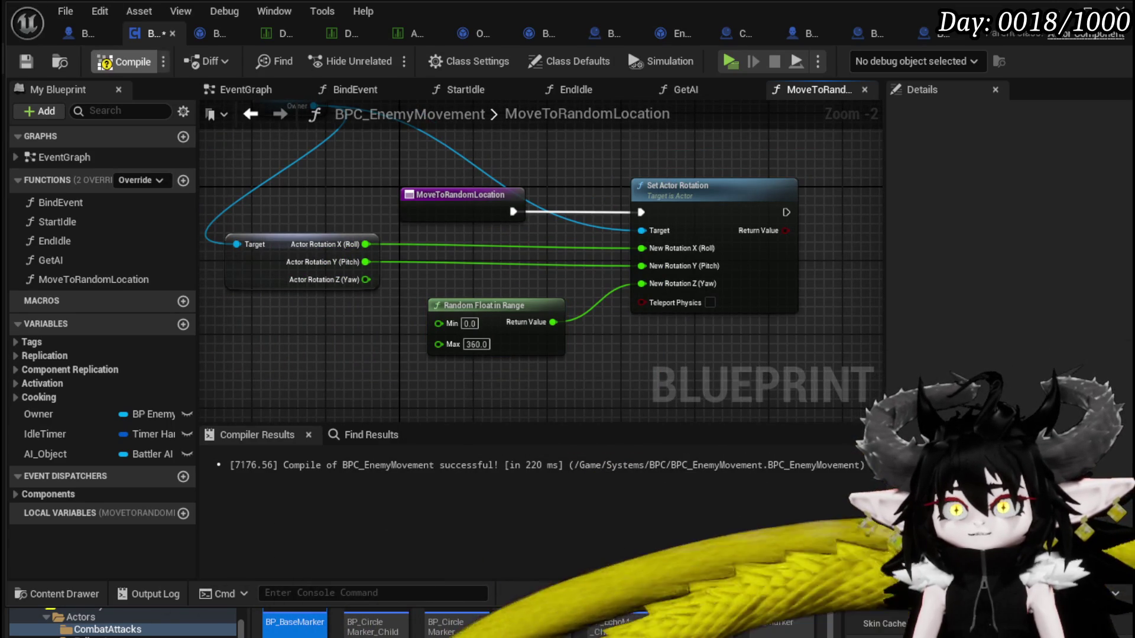
Arrange the Owner, Get Actor Rotation and Random Float in Range nodes neatly, then save the blueprint
{"action": "mouse_move", "coordinate": [371, 187]}
{"action": "left_mouse_down"}
{"action": "mouse_move", "coordinate": [335, 273]}
{"action": "mouse_move", "coordinate": [463, 266]}
{"action": "mouse_move", "coordinate": [349, 280]}
{"action": "left_mouse_up"}
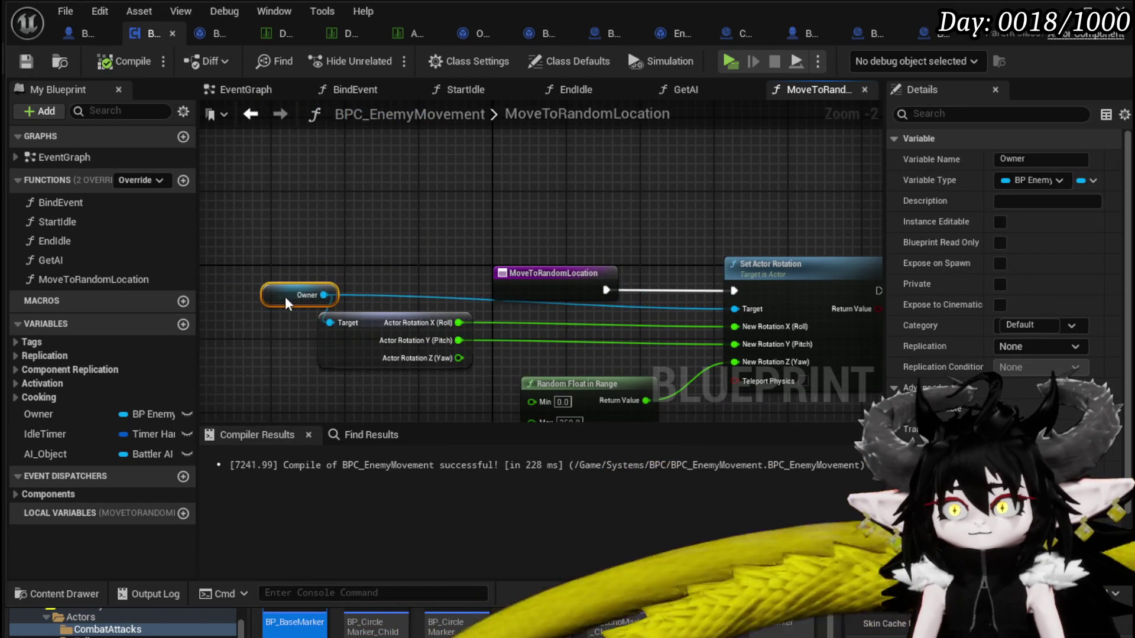
{"action": "left_click", "coordinate": [299, 253]}
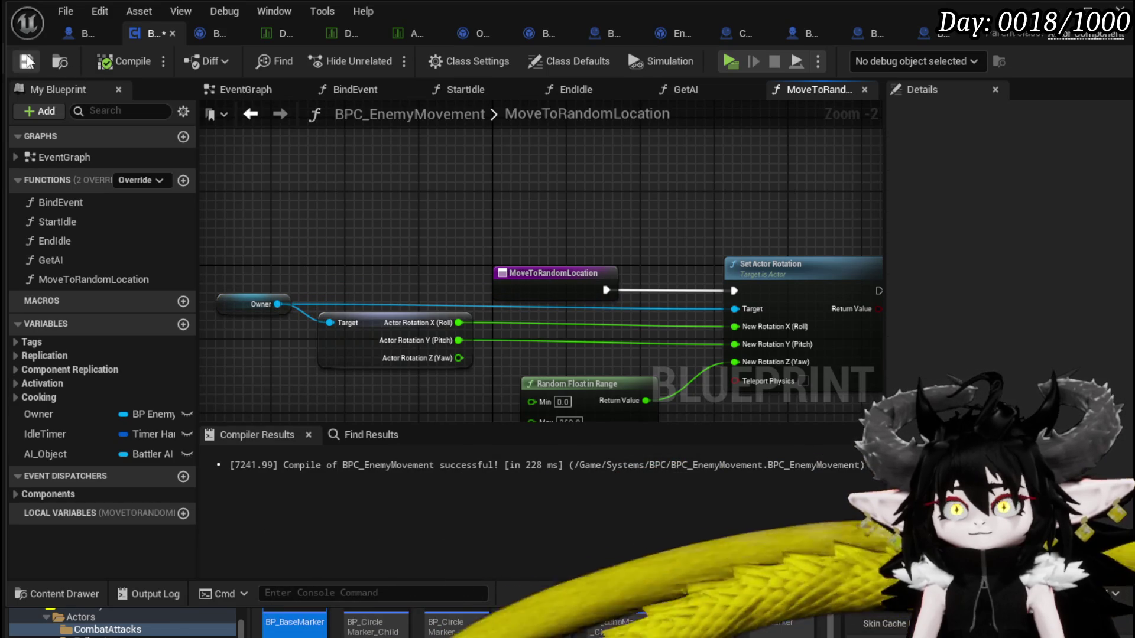
{"action": "mouse_move", "coordinate": [405, 195]}
{"action": "left_mouse_down"}
{"action": "mouse_move", "coordinate": [524, 223]}
{"action": "mouse_move", "coordinate": [577, 284]}
{"action": "mouse_move", "coordinate": [505, 241]}
{"action": "left_mouse_up"}
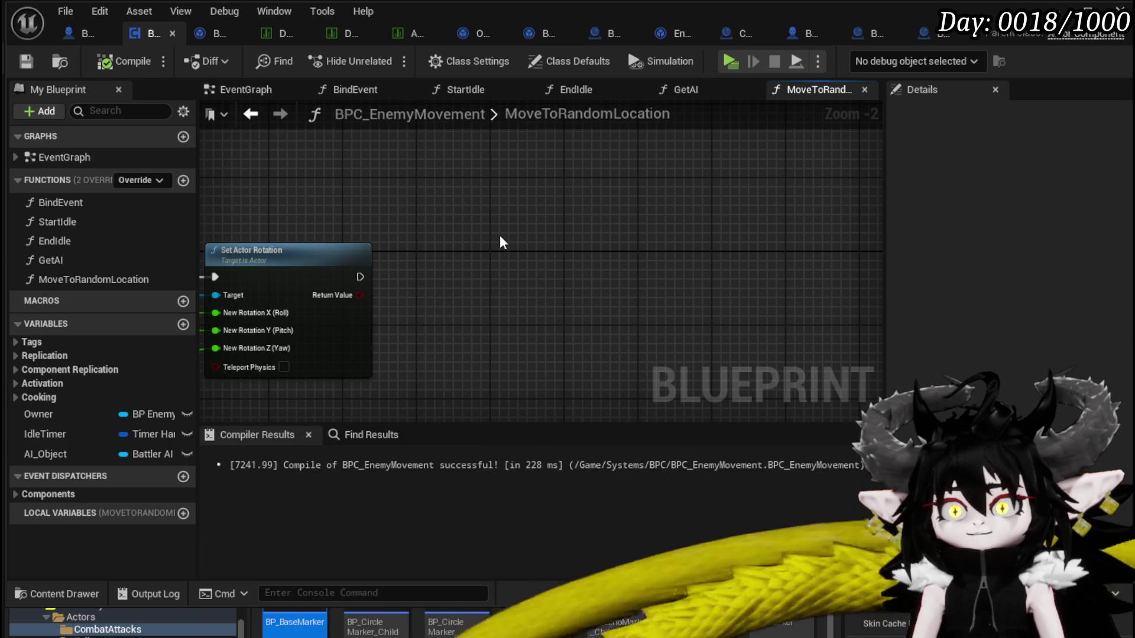
{"action": "left_click_drag", "start_coordinate": [507, 240], "coordinate": [827, 230]}
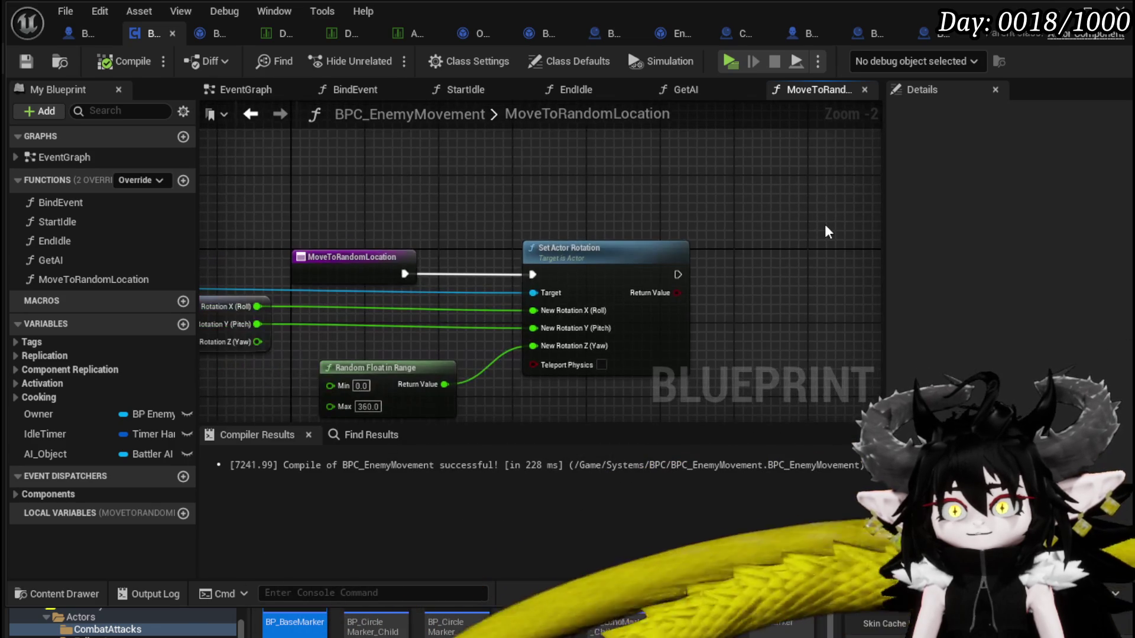
{"action": "left_click_drag", "start_coordinate": [203, 311], "coordinate": [433, 274]}
{"action": "mouse_move", "coordinate": [588, 340]}
{"action": "left_mouse_down"}
{"action": "mouse_move", "coordinate": [588, 358]}
{"action": "mouse_move", "coordinate": [532, 343]}
{"action": "mouse_move", "coordinate": [479, 356]}
{"action": "left_mouse_up"}
{"action": "left_click_drag", "start_coordinate": [357, 307], "coordinate": [521, 319]}
{"action": "left_click_drag", "start_coordinate": [377, 336], "coordinate": [307, 318]}
{"action": "left_click", "coordinate": [434, 369]}
{"action": "left_click_drag", "start_coordinate": [340, 351], "coordinate": [517, 372]}
{"action": "left_click_drag", "start_coordinate": [271, 292], "coordinate": [433, 319]}
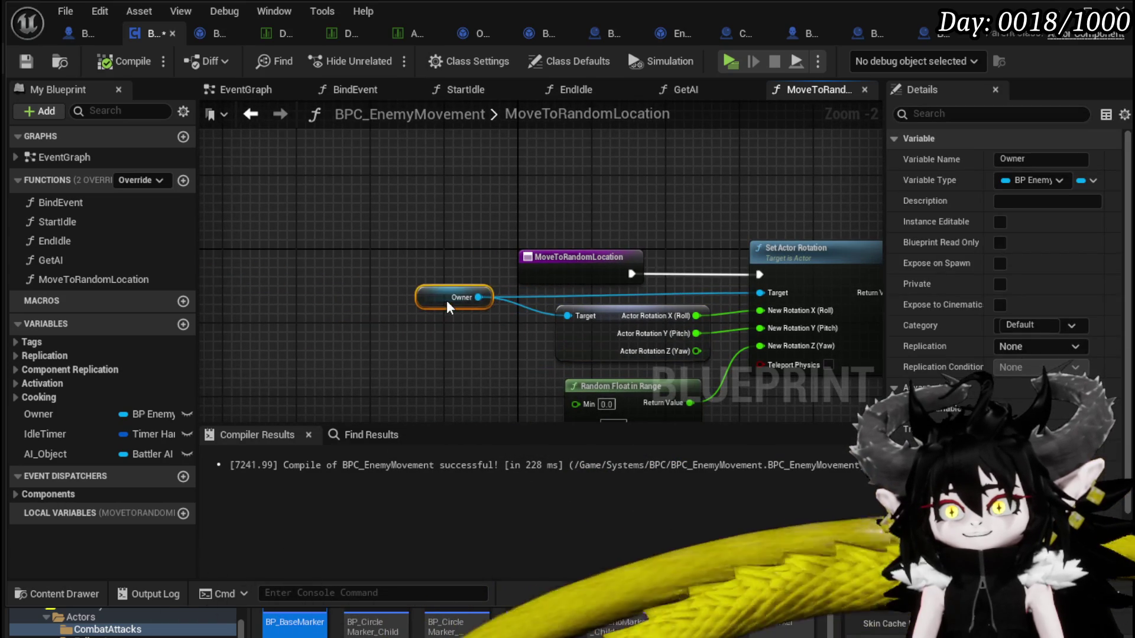
{"action": "left_click", "coordinate": [255, 250]}
{"action": "left_click", "coordinate": [26, 60]}
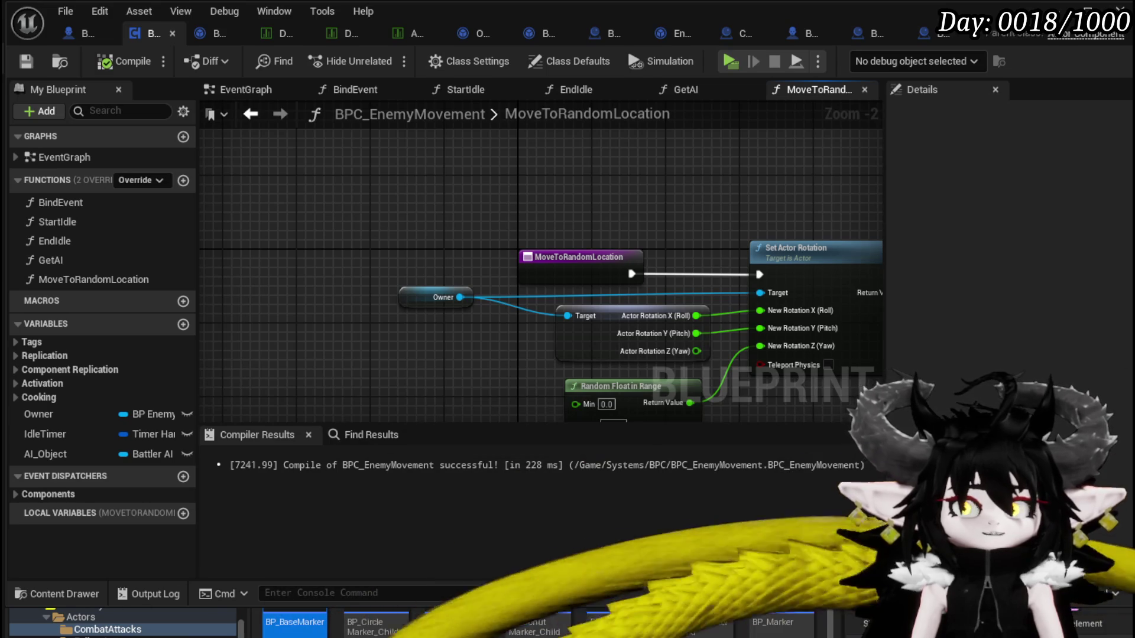
{"action": "left_click_drag", "start_coordinate": [534, 195], "coordinate": [201, 165]}
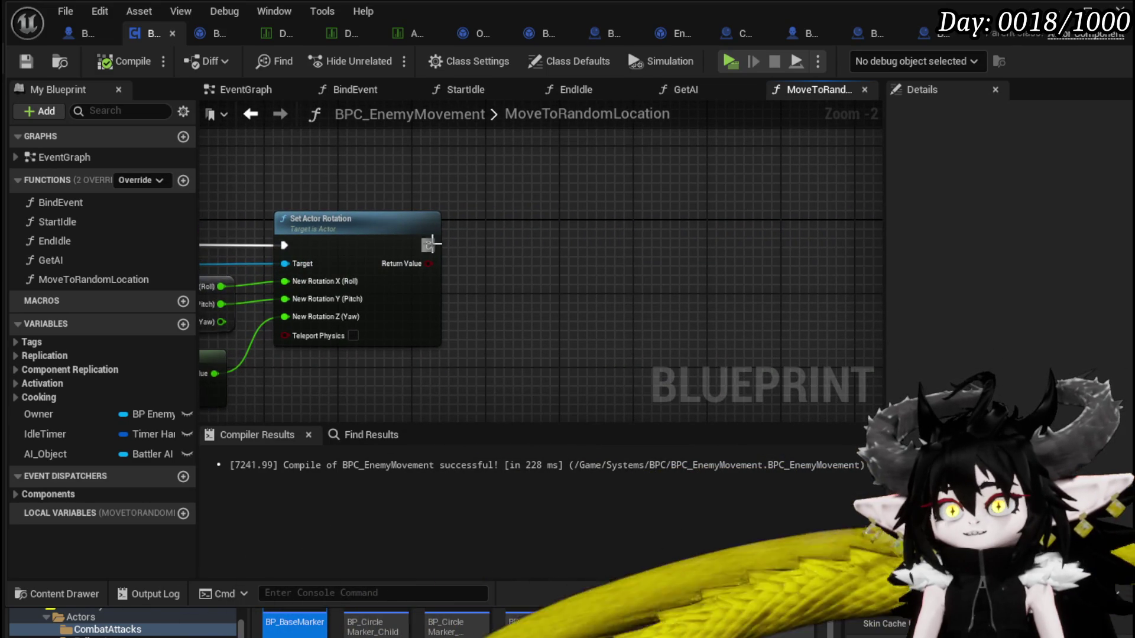
Add a Set Timer by Event node after Set Actor Rotation
{"action": "left_click_drag", "start_coordinate": [429, 245], "coordinate": [611, 251]}
{"action": "type", "text": "Set Timer"}
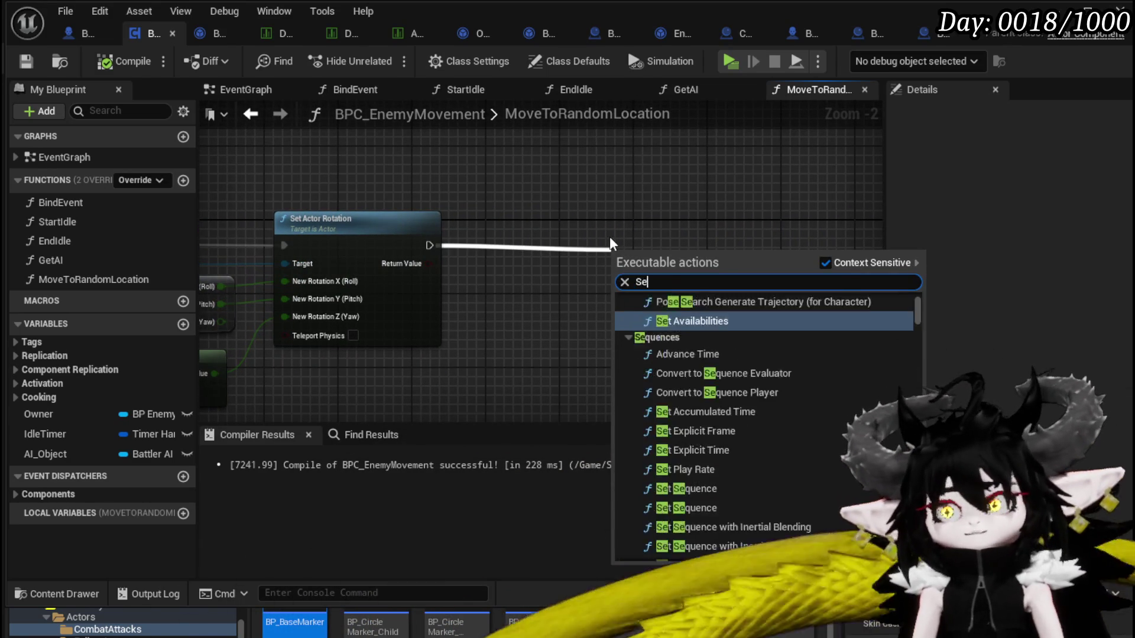
{"action": "type", "text": "Event"}
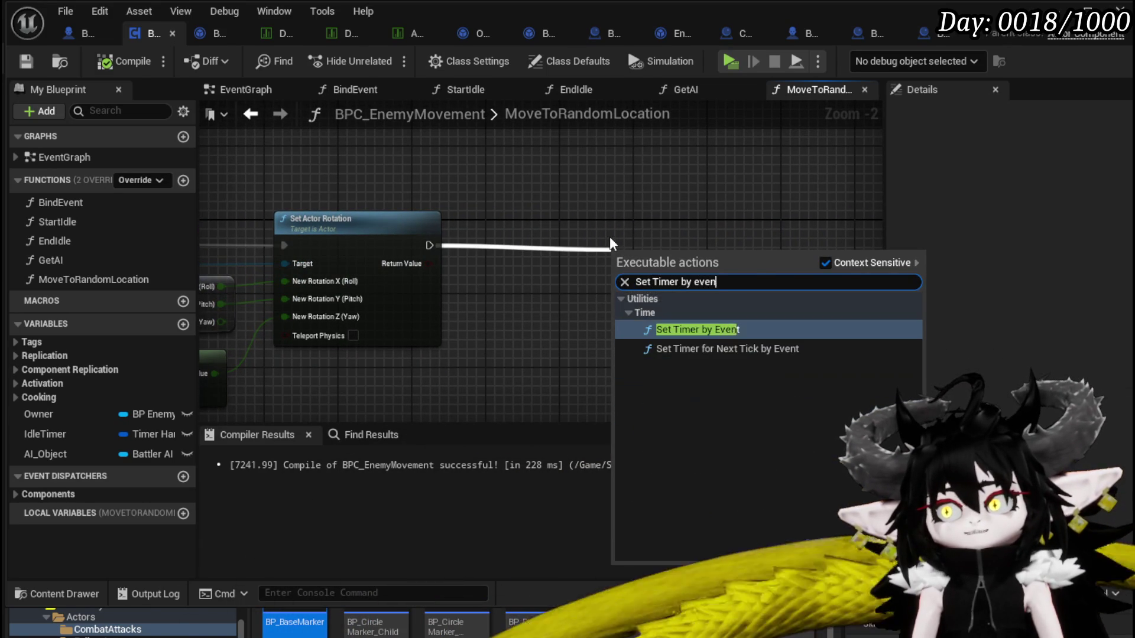
{"action": "key", "text": "Return"}
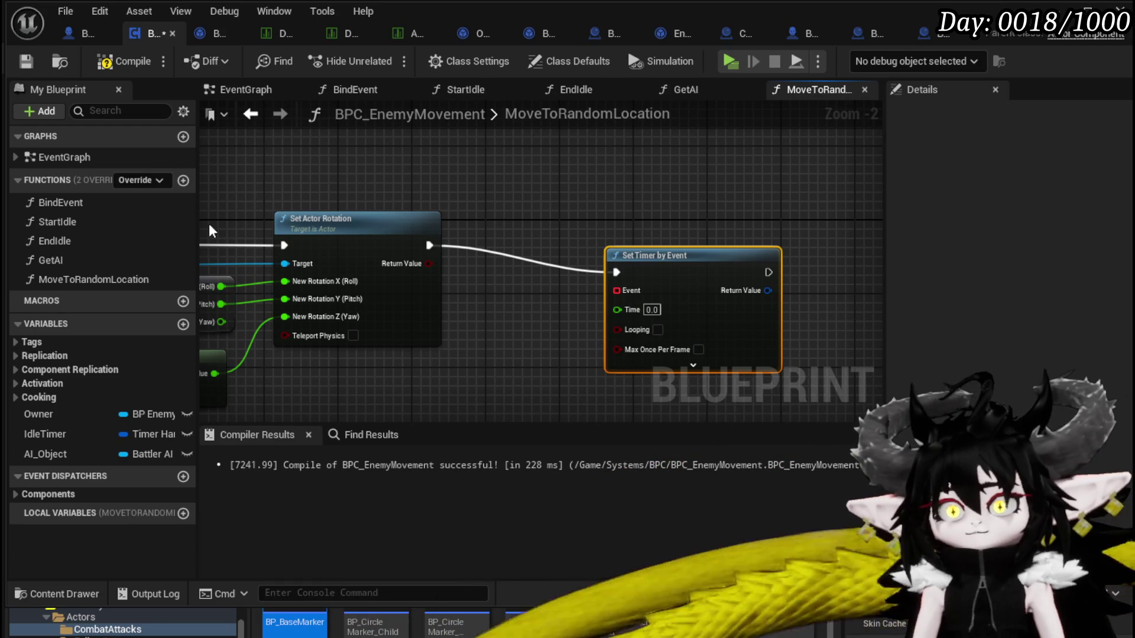
Create a new blueprint function named AddForwardMovement
{"action": "left_click", "coordinate": [181, 180]}
{"action": "type", "text": "AddForward M"}
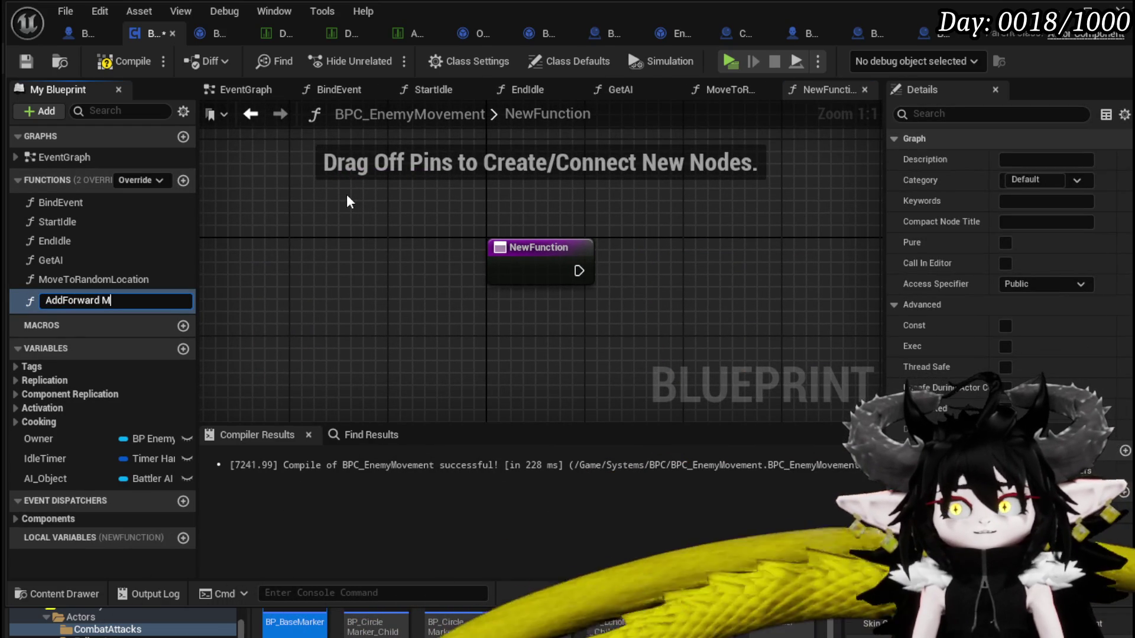
{"action": "type", "text": "nt"}
{"action": "key", "text": "Return"}
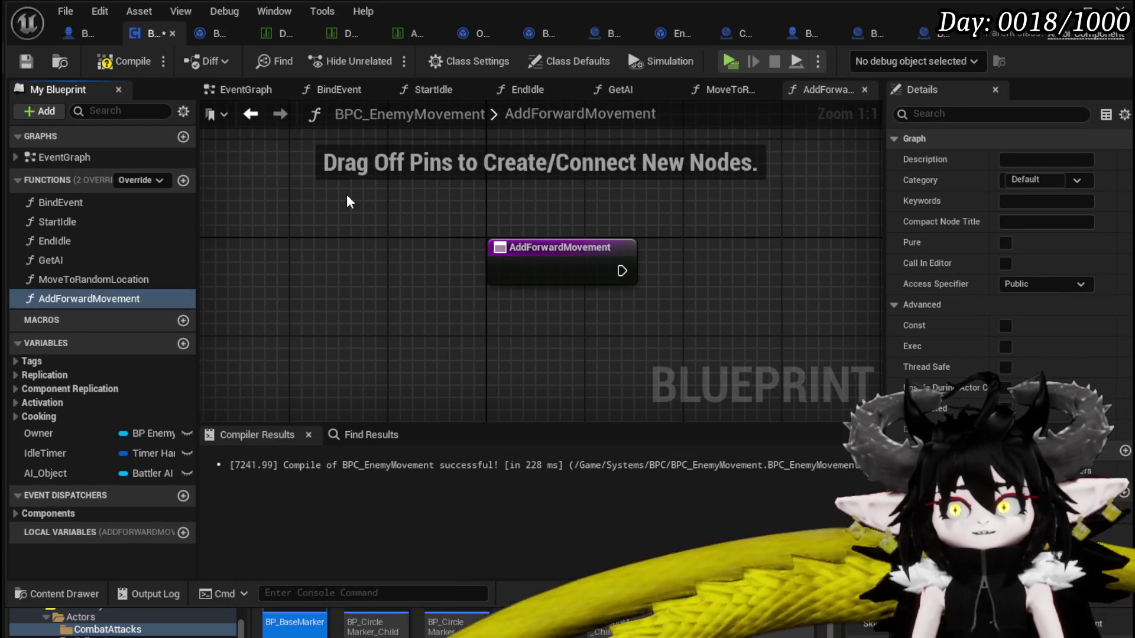
{"action": "left_click", "coordinate": [459, 323]}
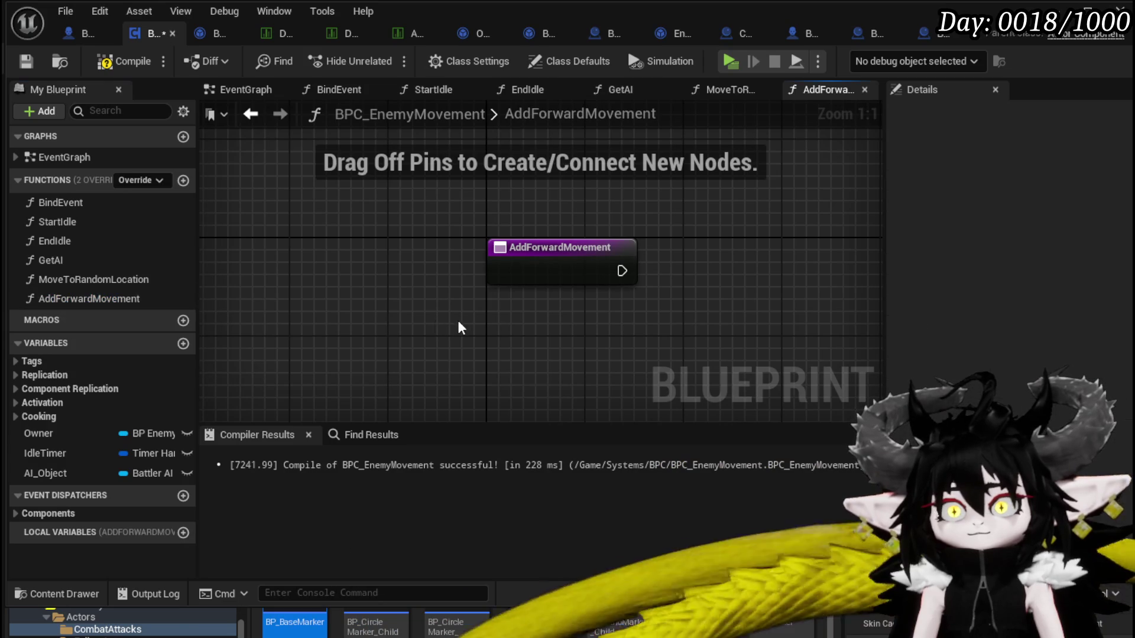
{"action": "left_click", "coordinate": [130, 299]}
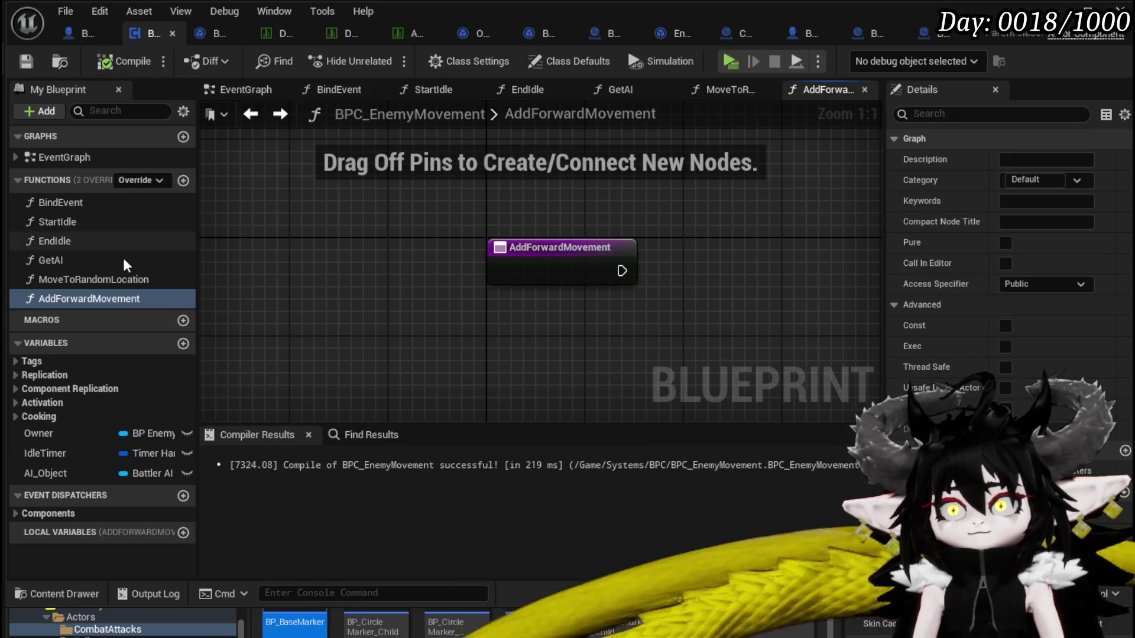
In MoveToRandomLocation, replace the event timer with a looping Set Timer by Function Name
{"action": "double_click", "coordinate": [85, 280]}
{"action": "key", "text": "Delete"}
{"action": "mouse_move", "coordinate": [430, 246]}
{"action": "left_mouse_down"}
{"action": "mouse_move", "coordinate": [494, 267]}
{"action": "mouse_move", "coordinate": [570, 261]}
{"action": "left_mouse_up"}
{"action": "type", "text": "Set Timer by func"}
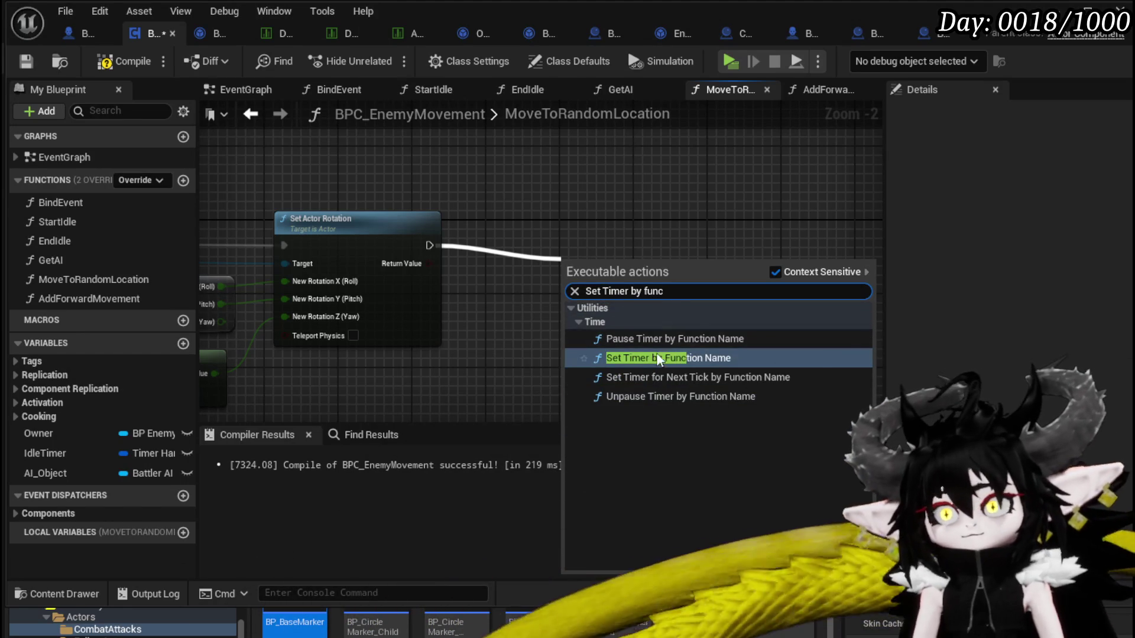
{"action": "left_click", "coordinate": [661, 357]}
{"action": "scroll", "coordinate": [626, 340], "scroll_direction": "up", "scroll_amount": 2}
{"action": "left_click_drag", "start_coordinate": [766, 331], "coordinate": [683, 275]}
{"action": "left_click", "coordinate": [525, 318]}
Set the timer's Function Name to AddForwardMovement
{"action": "right_click", "coordinate": [65, 304]}
{"action": "left_click", "coordinate": [101, 362]}
{"action": "left_click", "coordinate": [553, 265]}
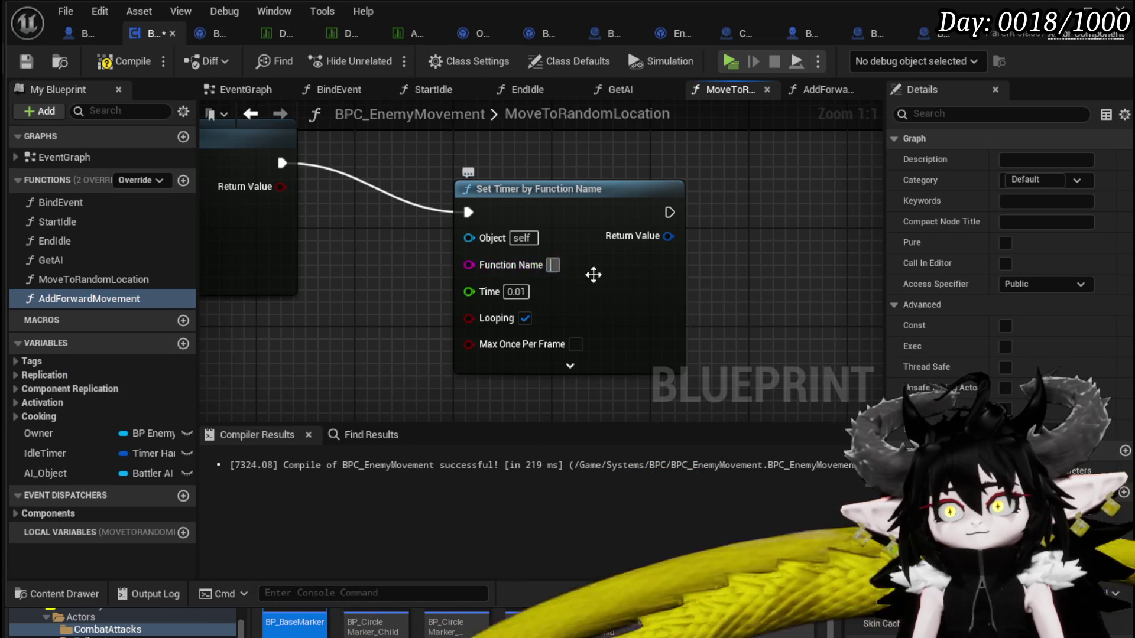
{"action": "type", "text": "AddForwardMovement"}
{"action": "left_click", "coordinate": [770, 292]}
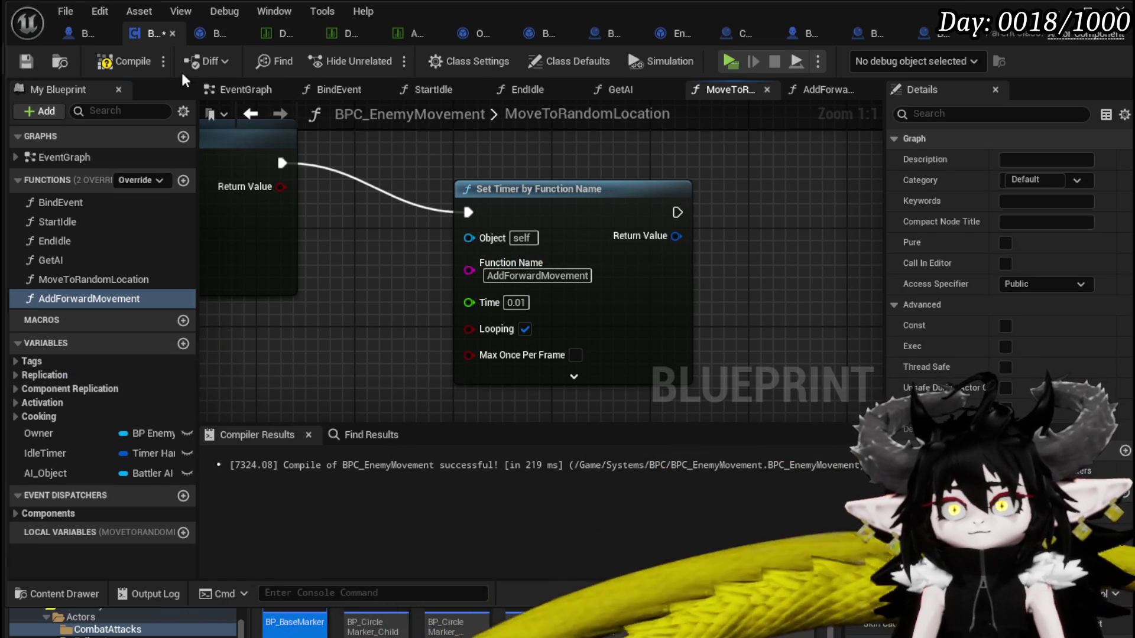
{"action": "left_click_drag", "start_coordinate": [567, 189], "coordinate": [490, 140]}
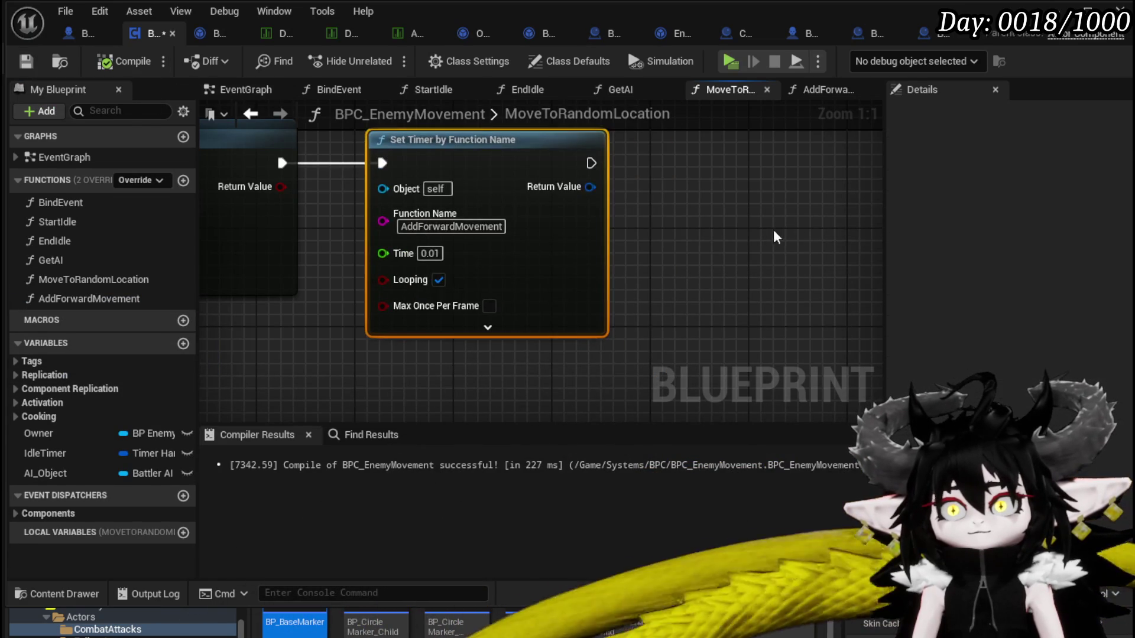
{"action": "scroll", "coordinate": [331, 316], "scroll_direction": "down", "scroll_amount": 2}
{"action": "double_click", "coordinate": [64, 293]}
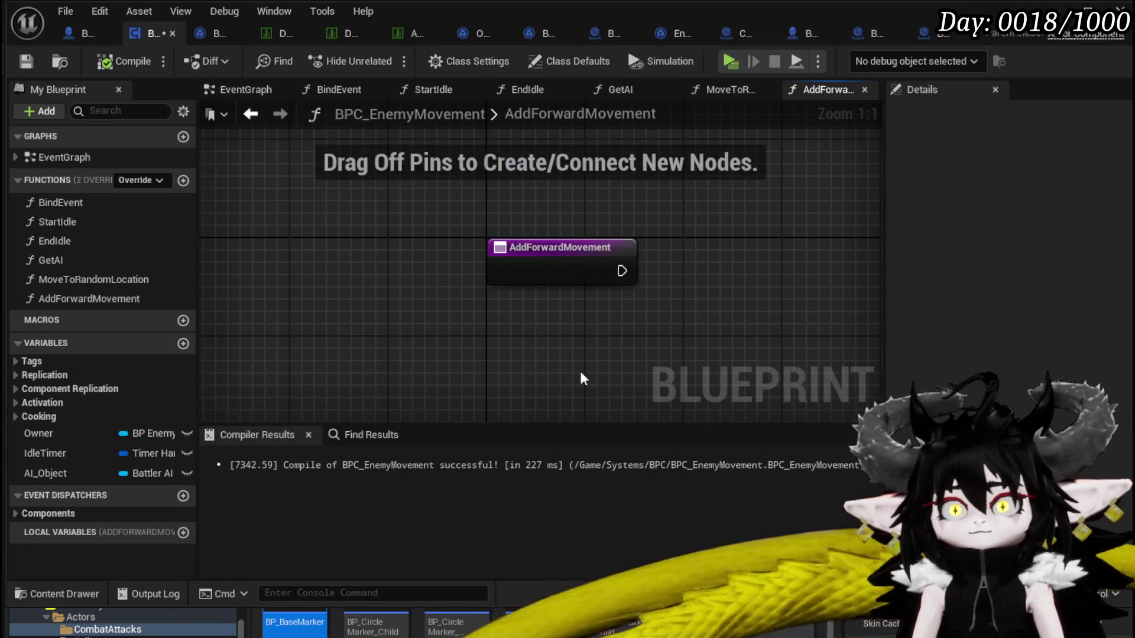
Add an Owner getter feeding Get Actor Forward Location with distance 5.0
{"action": "left_click_drag", "start_coordinate": [483, 268], "coordinate": [410, 270]}
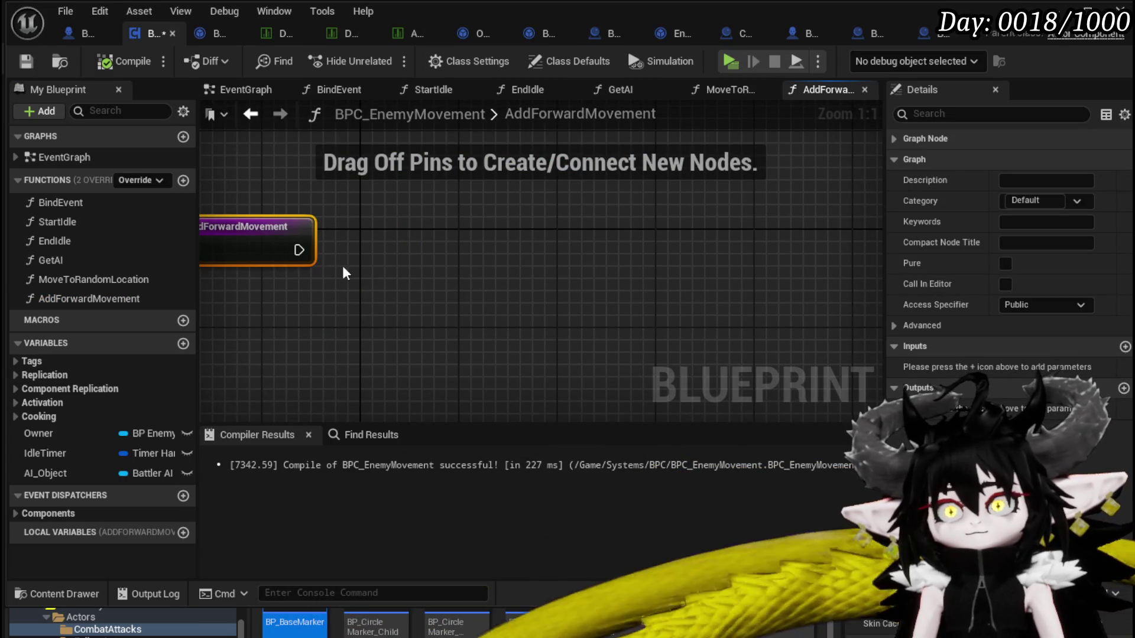
{"action": "left_click_drag", "start_coordinate": [297, 250], "coordinate": [523, 283]}
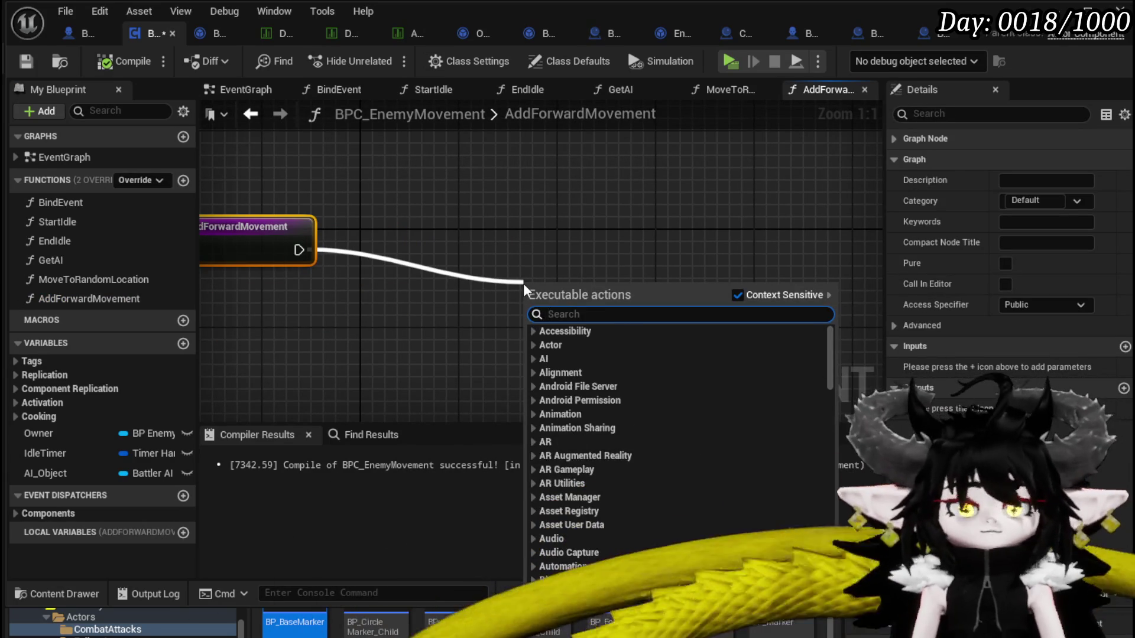
{"action": "type", "text": "g"}
{"action": "key", "text": "BackSpace"}
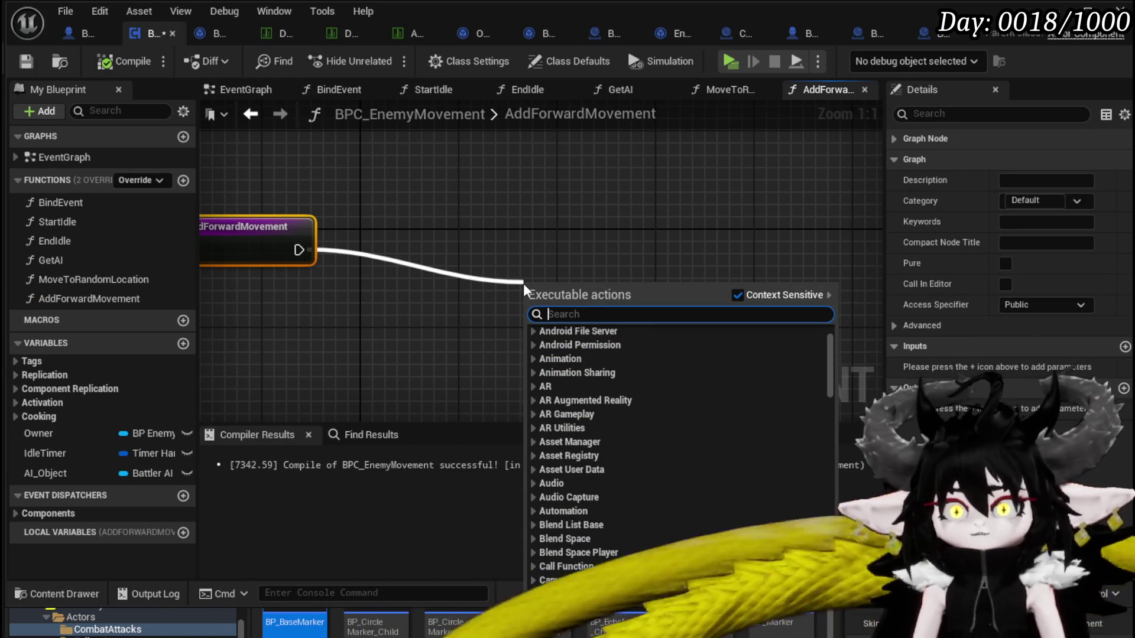
{"action": "mouse_move", "coordinate": [171, 427]}
{"action": "left_mouse_down"}
{"action": "mouse_move", "coordinate": [393, 289]}
{"action": "mouse_move", "coordinate": [277, 176]}
{"action": "left_mouse_up"}
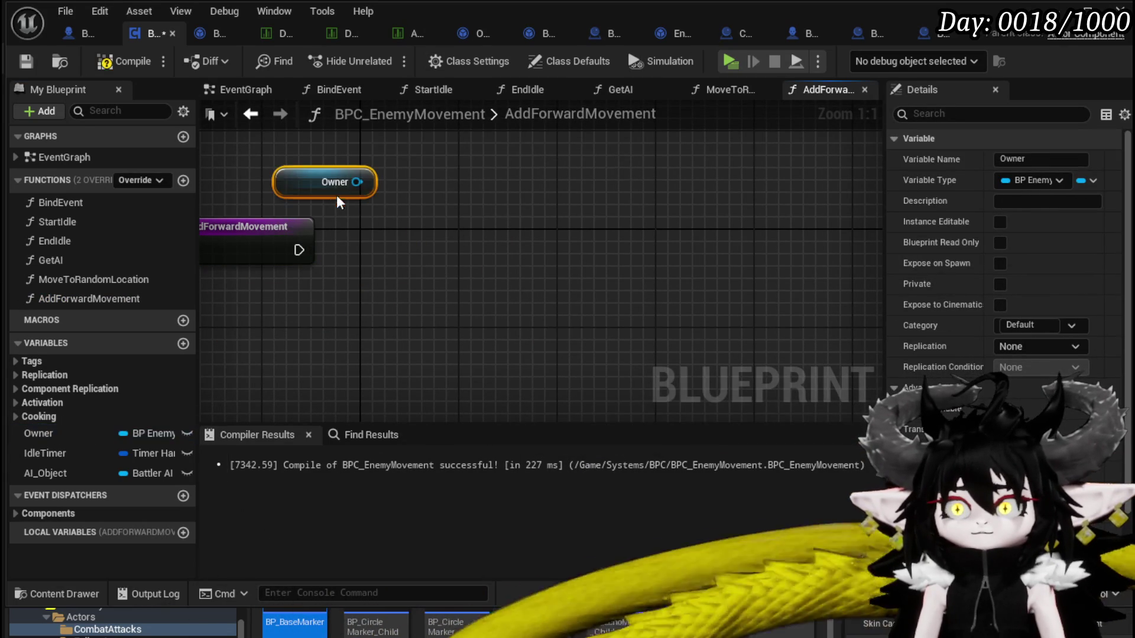
{"action": "left_click_drag", "start_coordinate": [451, 246], "coordinate": [452, 247]}
{"action": "type", "text": "get acto"}
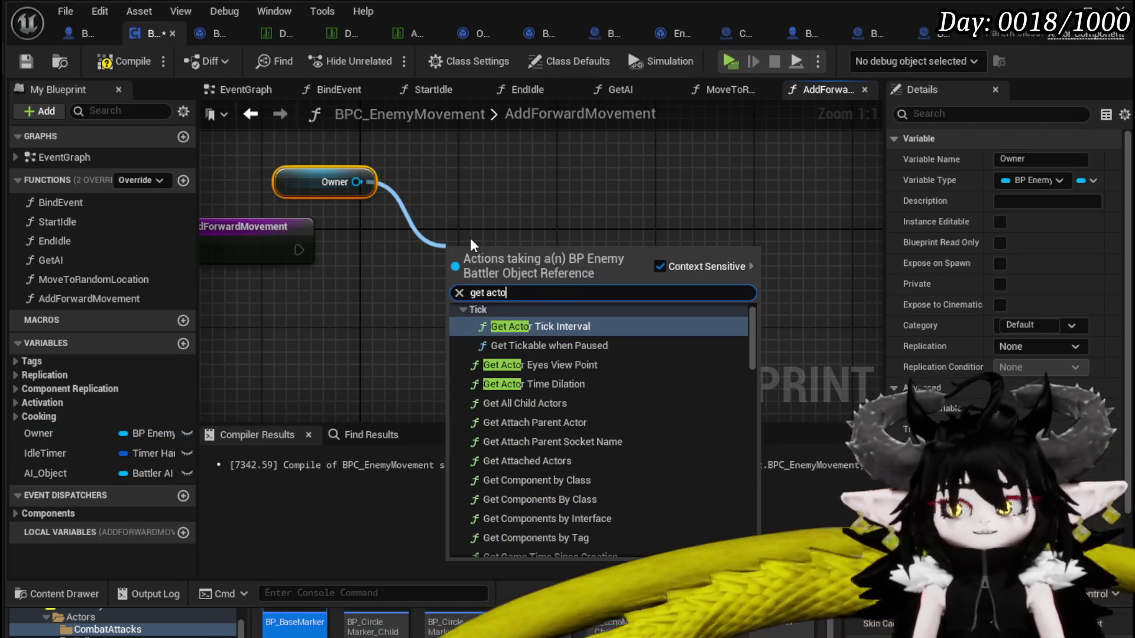
{"action": "type", "text": "r forwar"}
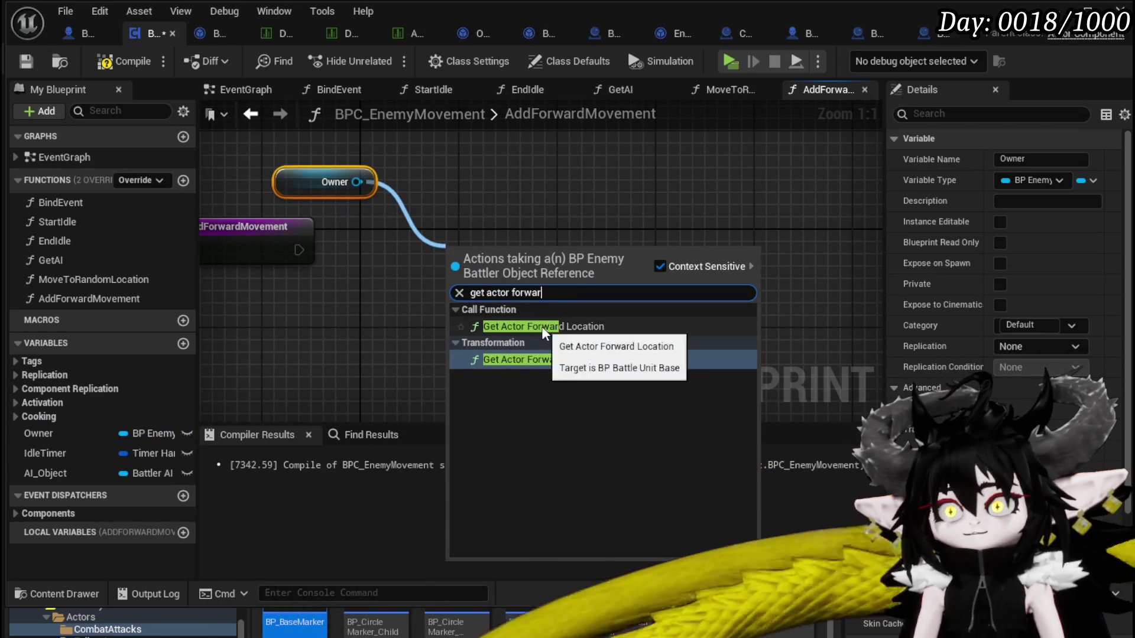
{"action": "left_click", "coordinate": [541, 326]}
{"action": "left_click_drag", "start_coordinate": [548, 276], "coordinate": [363, 325]}
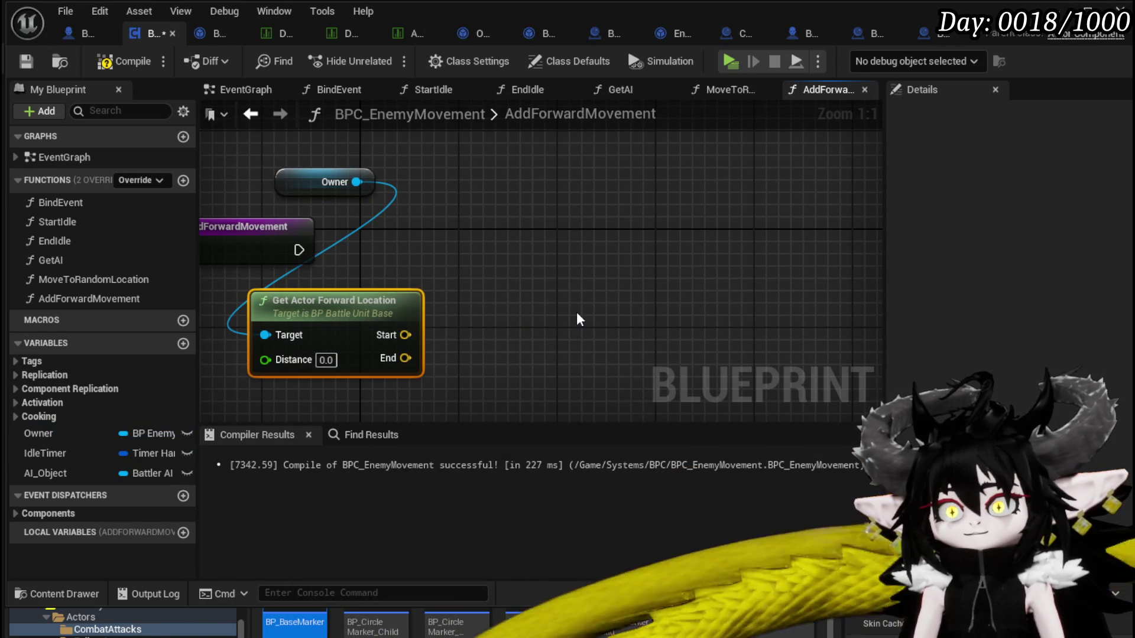
{"action": "mouse_move", "coordinate": [576, 310]}
{"action": "left_mouse_down"}
{"action": "mouse_move", "coordinate": [661, 322]}
{"action": "mouse_move", "coordinate": [597, 322]}
{"action": "left_mouse_up"}
{"action": "left_click_drag", "start_coordinate": [270, 236], "coordinate": [270, 248]}
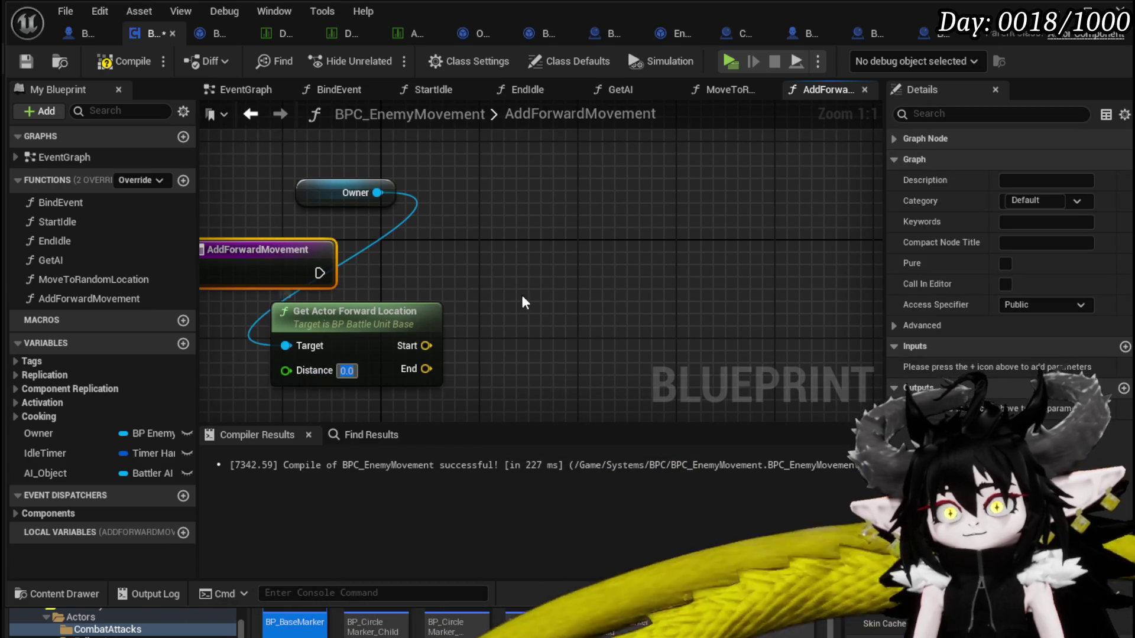
{"action": "type", "text": "5"}
{"action": "left_click", "coordinate": [538, 267]}
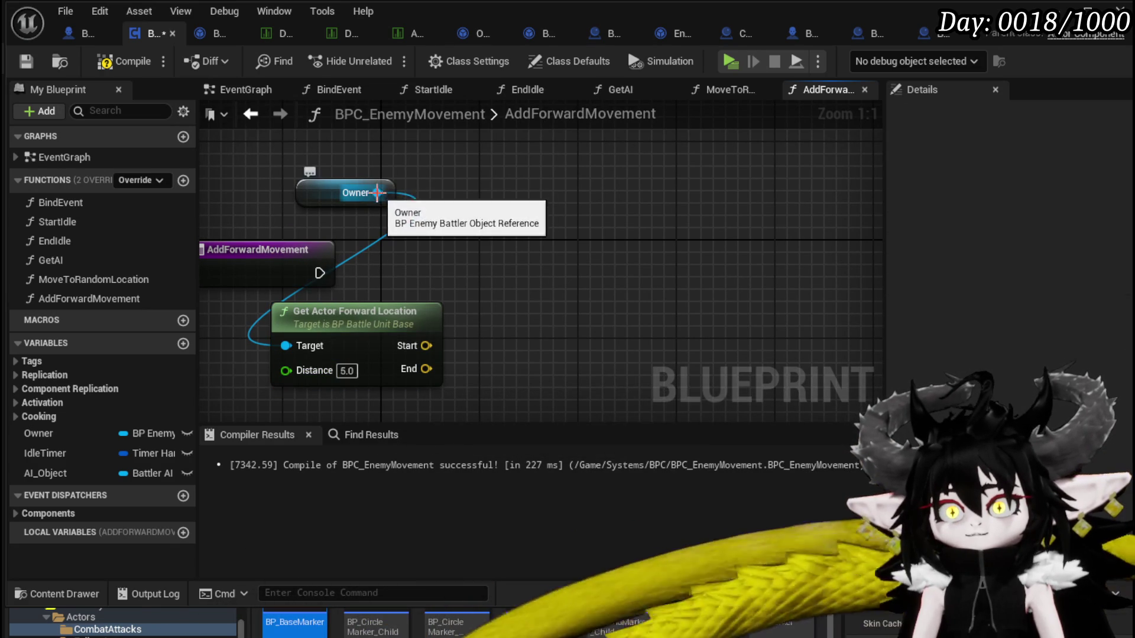
Set the owner's location to the forward End via Set Actor Location, then compile and save
{"action": "left_click_drag", "start_coordinate": [377, 193], "coordinate": [536, 223]}
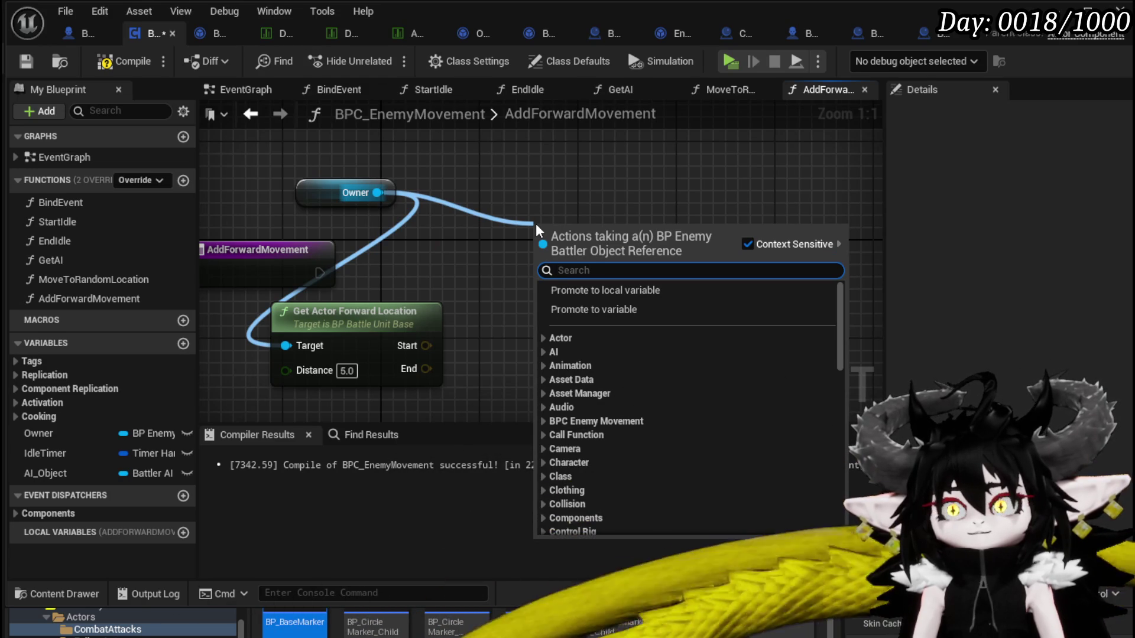
{"action": "type", "text": "Set Actor loca"}
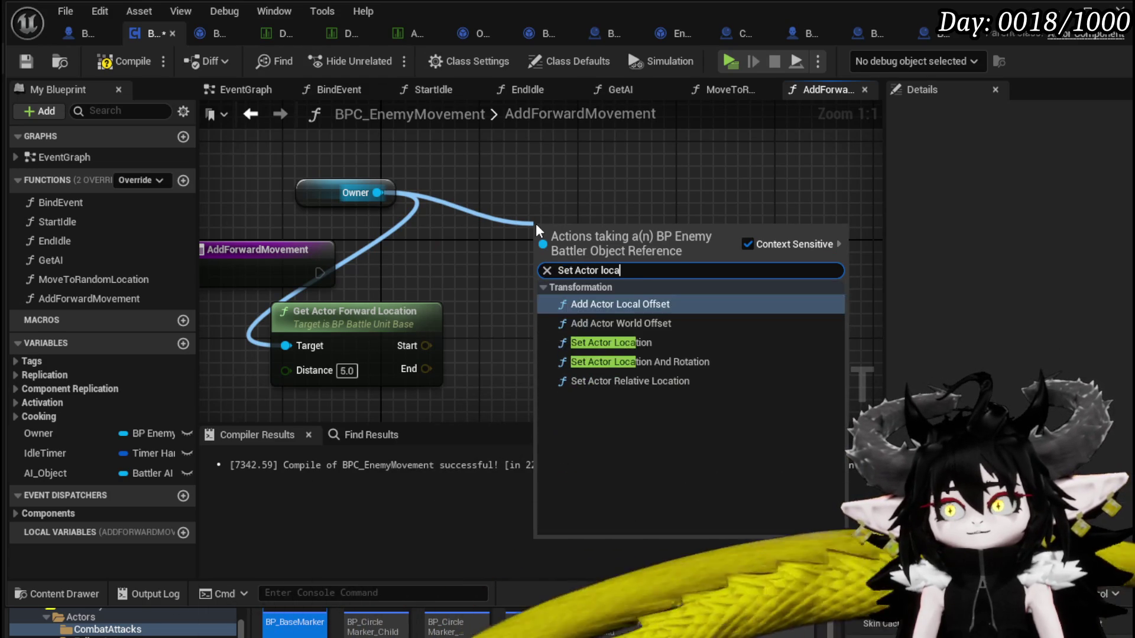
{"action": "type", "text": "tion"}
{"action": "key", "text": "Return"}
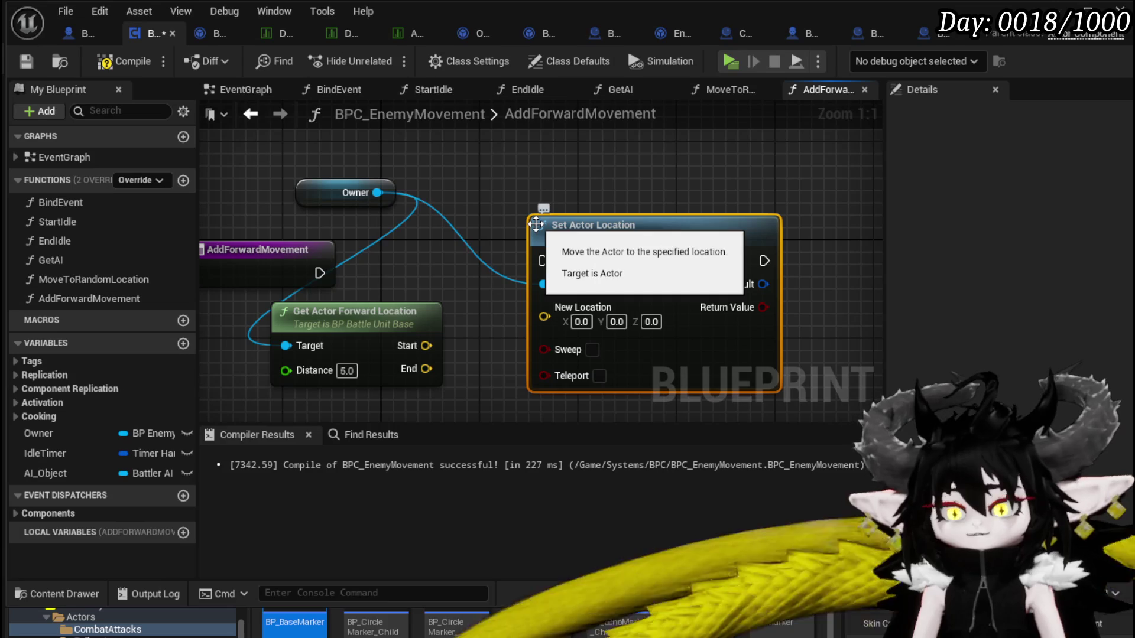
{"action": "left_click_drag", "start_coordinate": [318, 273], "coordinate": [543, 260]}
{"action": "left_click_drag", "start_coordinate": [496, 338], "coordinate": [544, 328]}
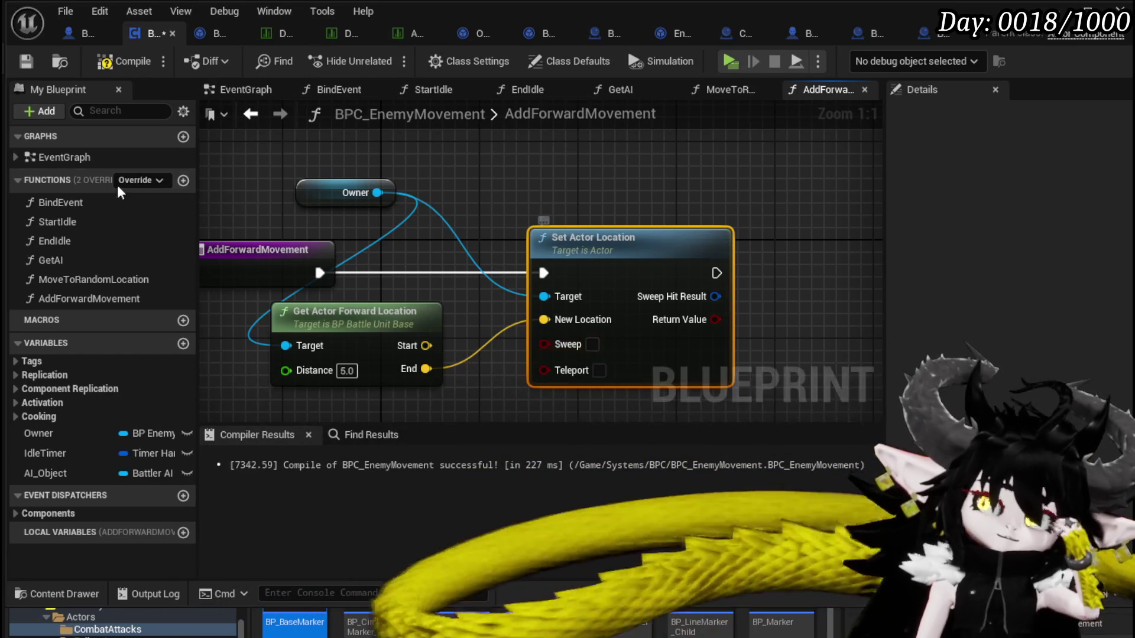
{"action": "left_click", "coordinate": [26, 61]}
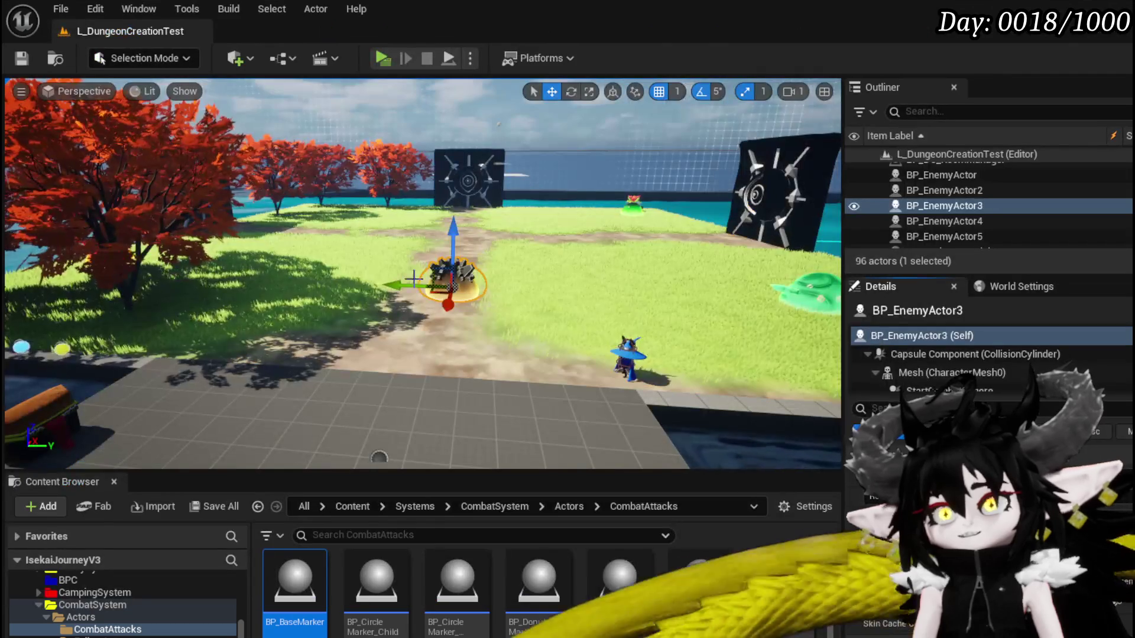
Play the game preview, walk the character around to watch the slimes, then stop it
{"action": "left_click", "coordinate": [385, 60]}
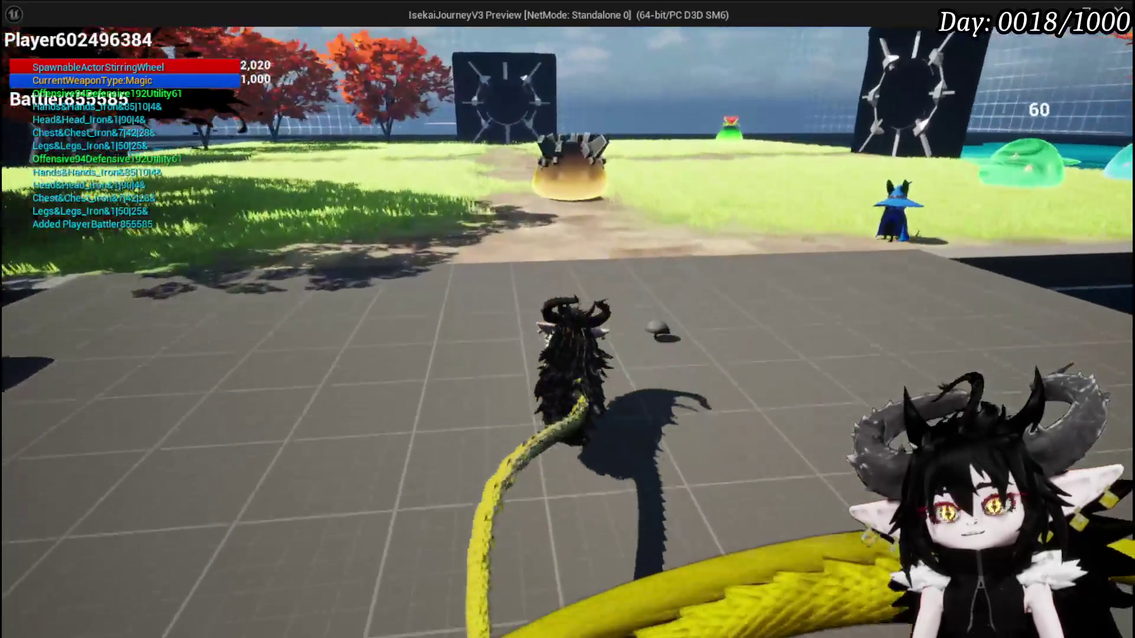
{"action": "key", "text": "w"}
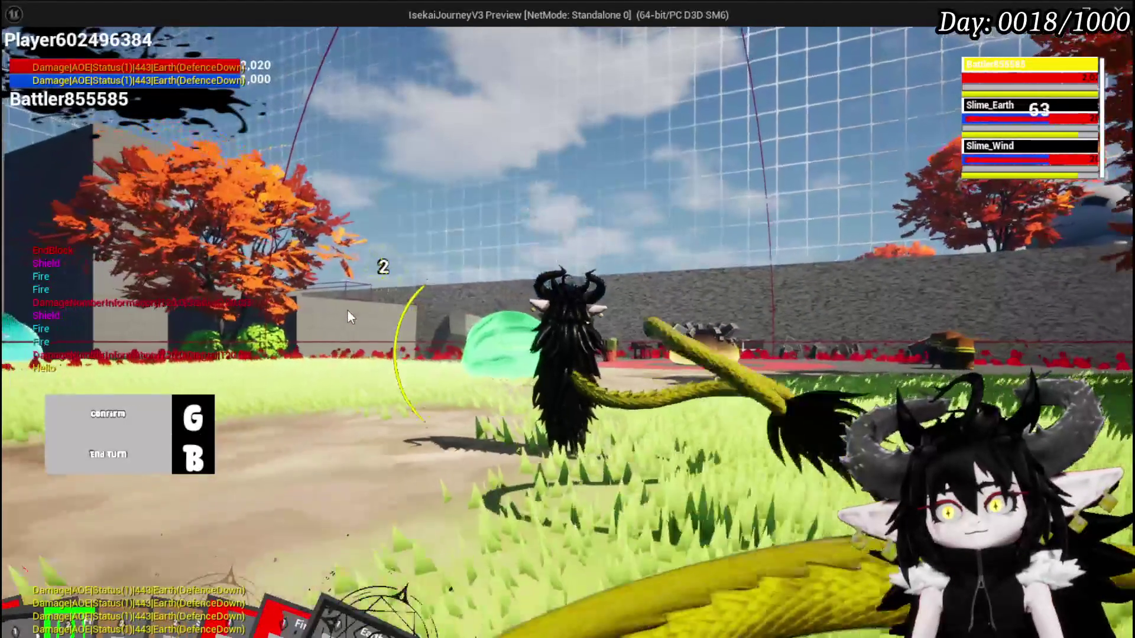
{"action": "key", "text": "g"}
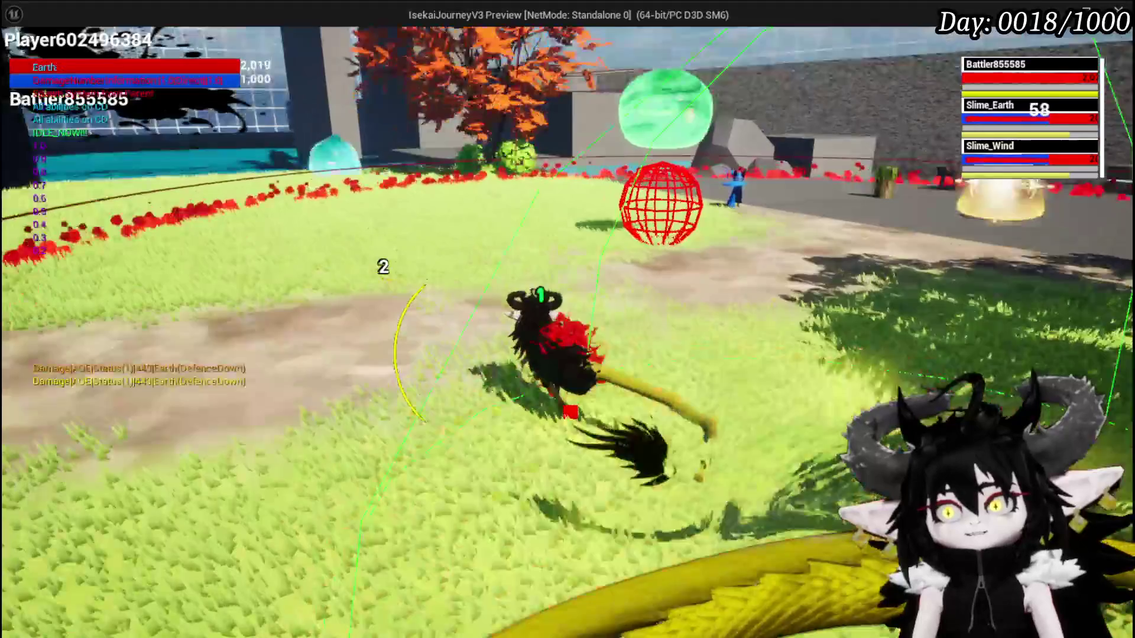
{"action": "key", "text": "Escape"}
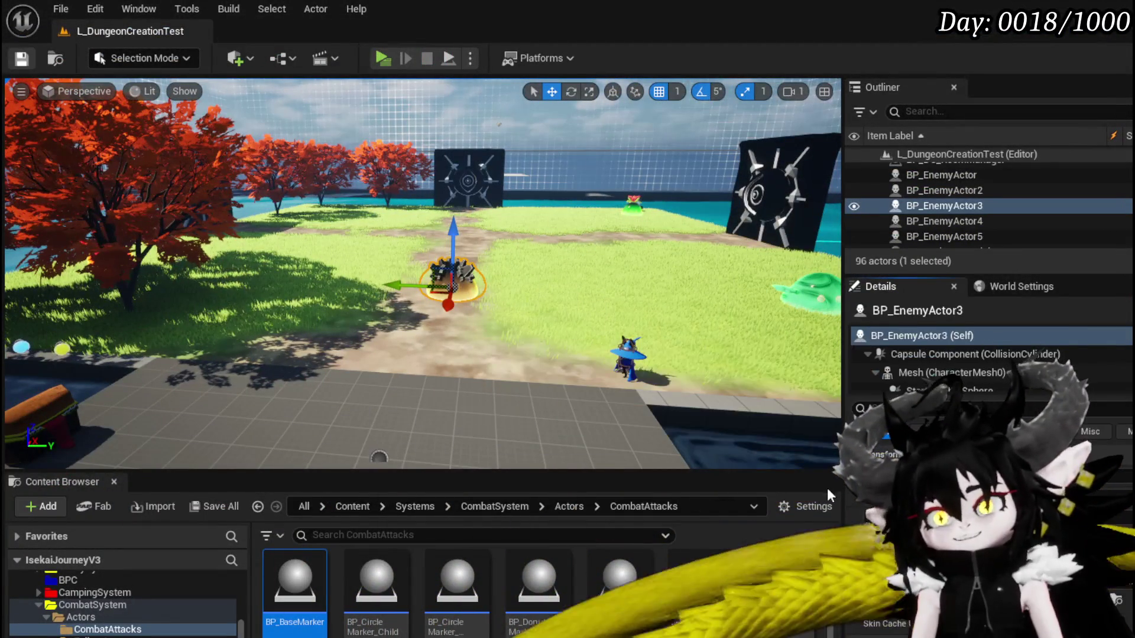
Chain a Move to Random Location call after Play Anim Montage in StartIdle, then launch a play-test
{"action": "key", "text": "alt+Tab"}
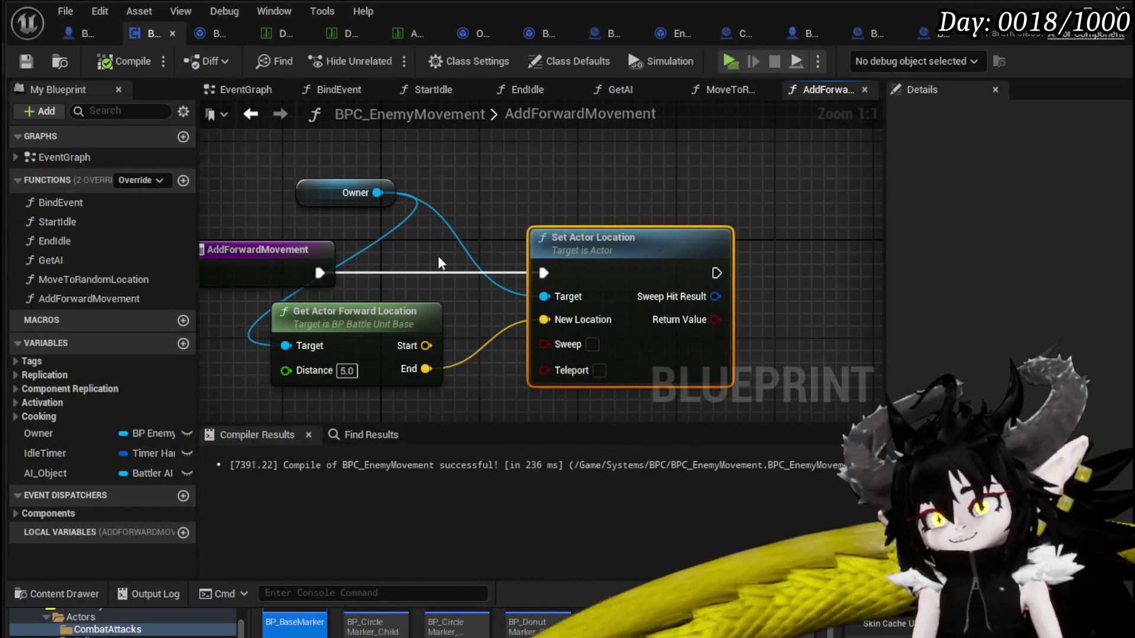
{"action": "double_click", "coordinate": [74, 277]}
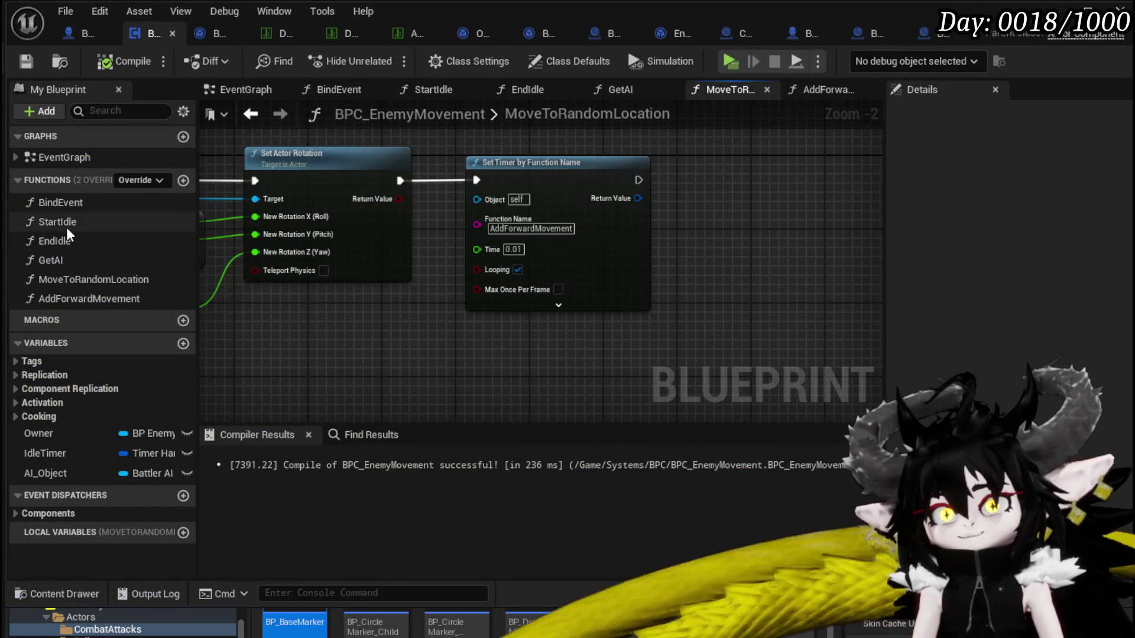
{"action": "double_click", "coordinate": [66, 227]}
{"action": "mouse_move", "coordinate": [827, 266]}
{"action": "left_mouse_down"}
{"action": "mouse_move", "coordinate": [484, 219]}
{"action": "mouse_move", "coordinate": [135, 201]}
{"action": "mouse_move", "coordinate": [597, 217]}
{"action": "left_mouse_up"}
{"action": "scroll", "coordinate": [596, 217], "scroll_direction": "down", "scroll_amount": 4}
{"action": "scroll", "coordinate": [438, 196], "scroll_direction": "up", "scroll_amount": 3}
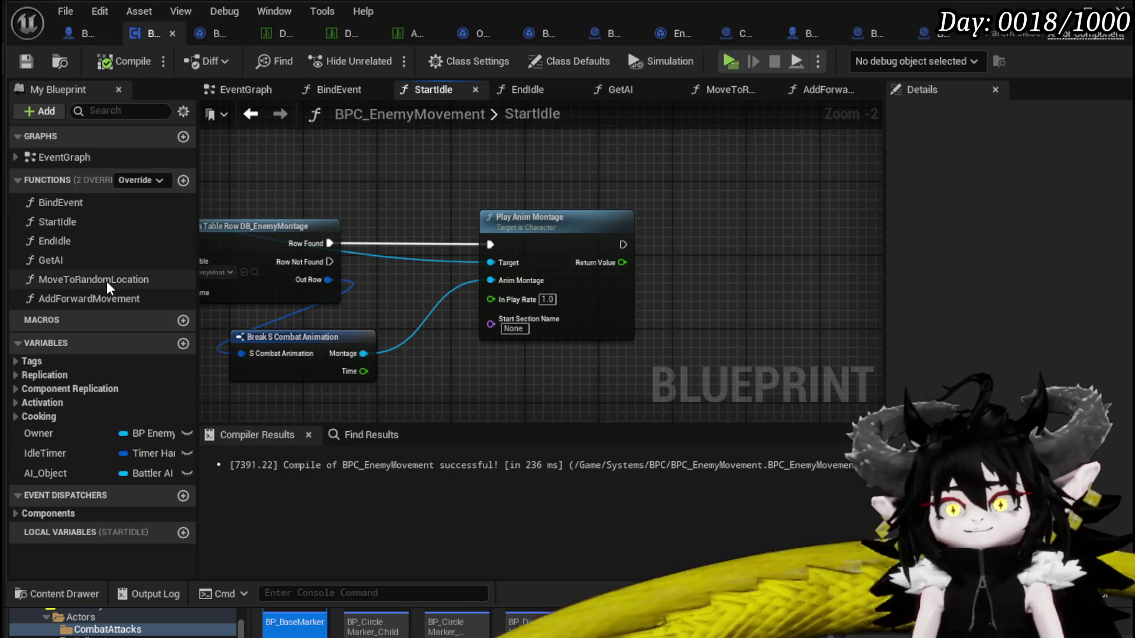
{"action": "left_click_drag", "start_coordinate": [106, 282], "coordinate": [732, 250]}
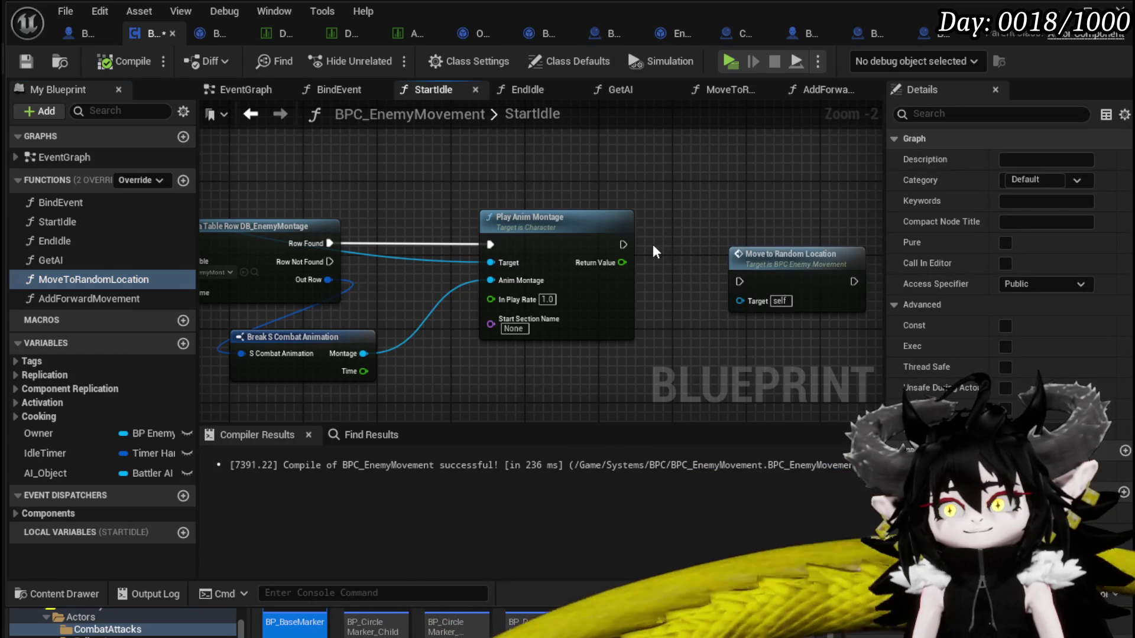
{"action": "mouse_move", "coordinate": [622, 244]}
{"action": "left_mouse_down"}
{"action": "mouse_move", "coordinate": [742, 270]}
{"action": "mouse_move", "coordinate": [738, 281]}
{"action": "left_mouse_up"}
{"action": "left_click_drag", "start_coordinate": [768, 282], "coordinate": [711, 234]}
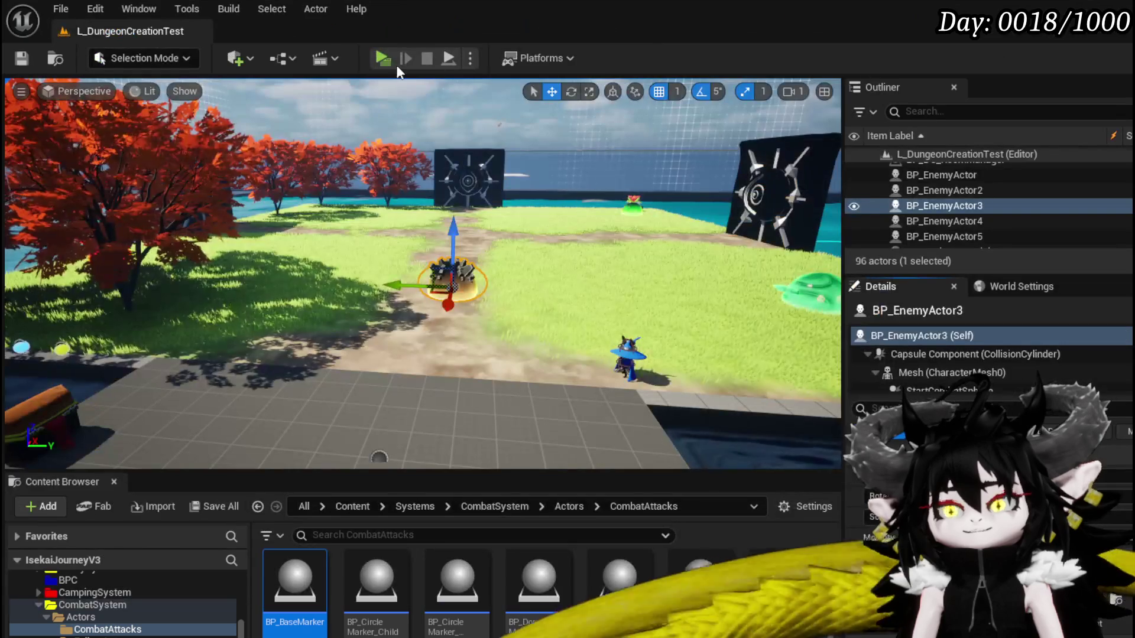
{"action": "left_click", "coordinate": [388, 63]}
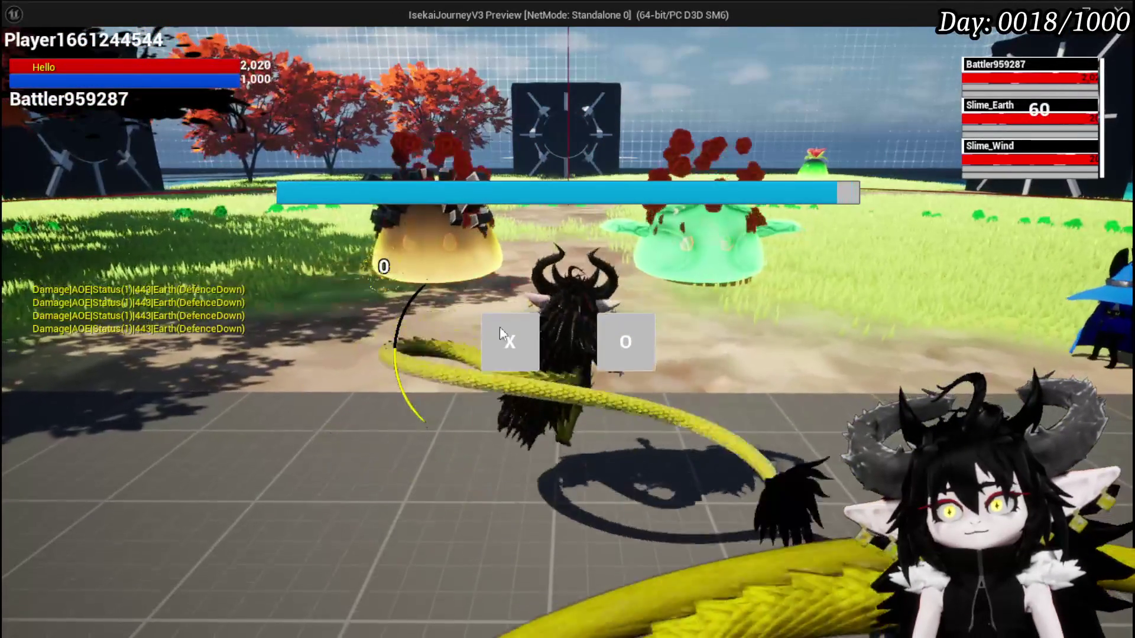
Cast the area attack on the slimes, confirm with G, end the turn with B, and exit
{"action": "left_click", "coordinate": [499, 328]}
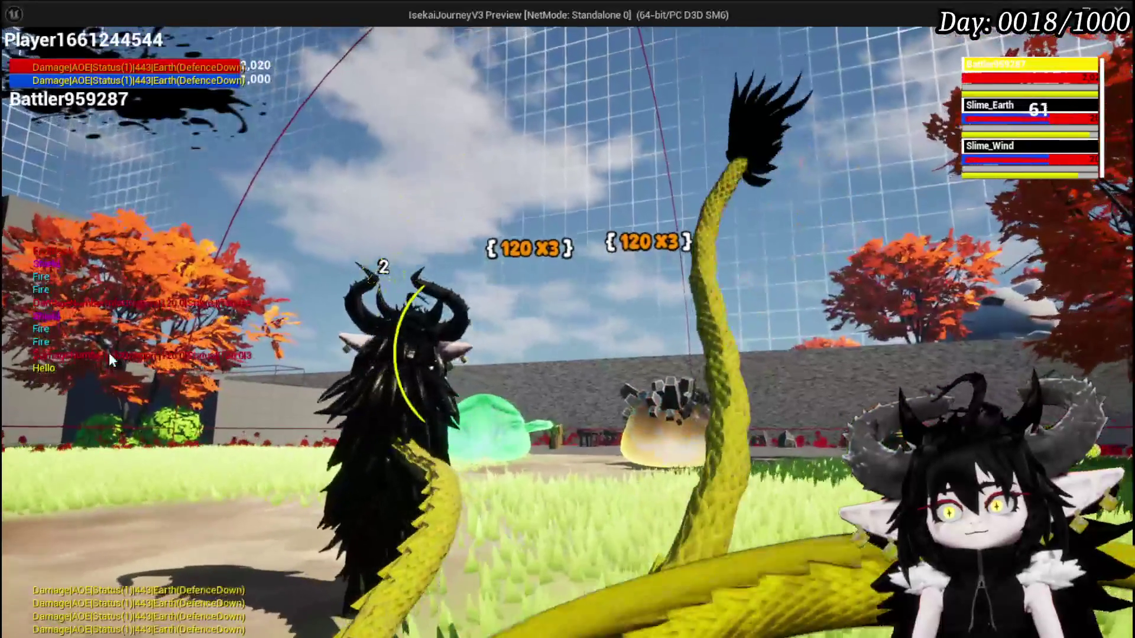
{"action": "key", "text": "g"}
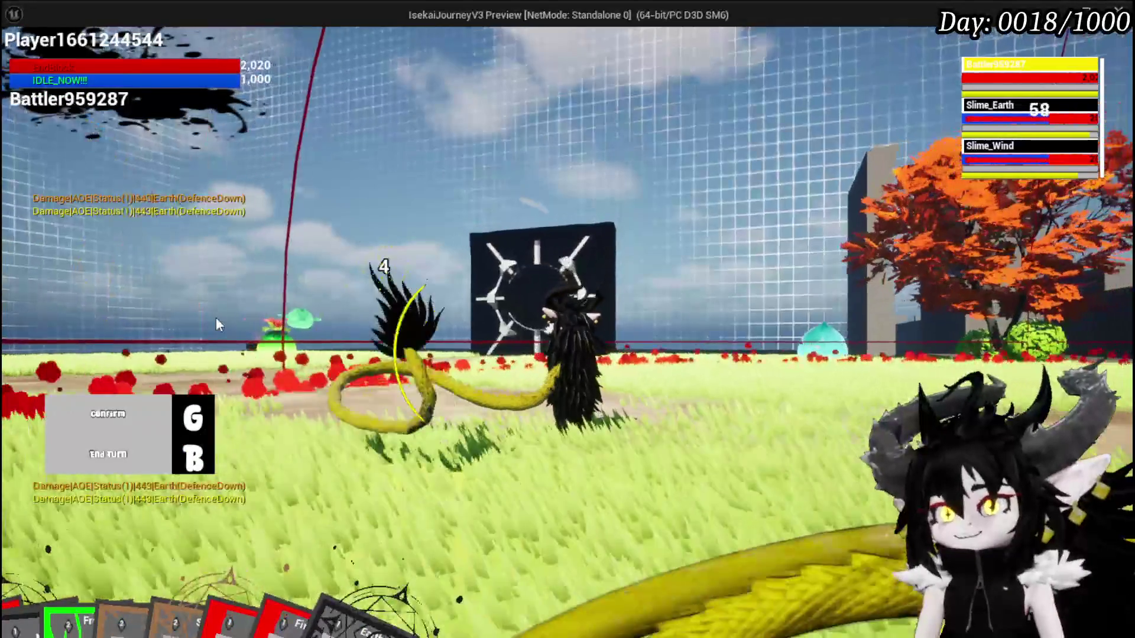
{"action": "key", "text": "b"}
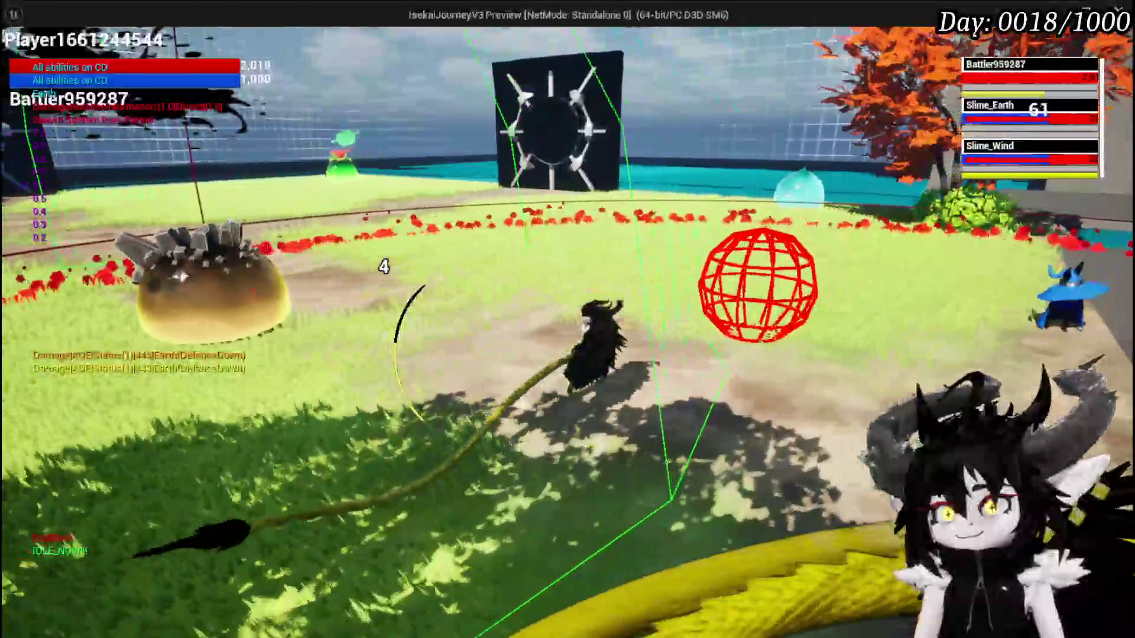
{"action": "key", "text": "Escape"}
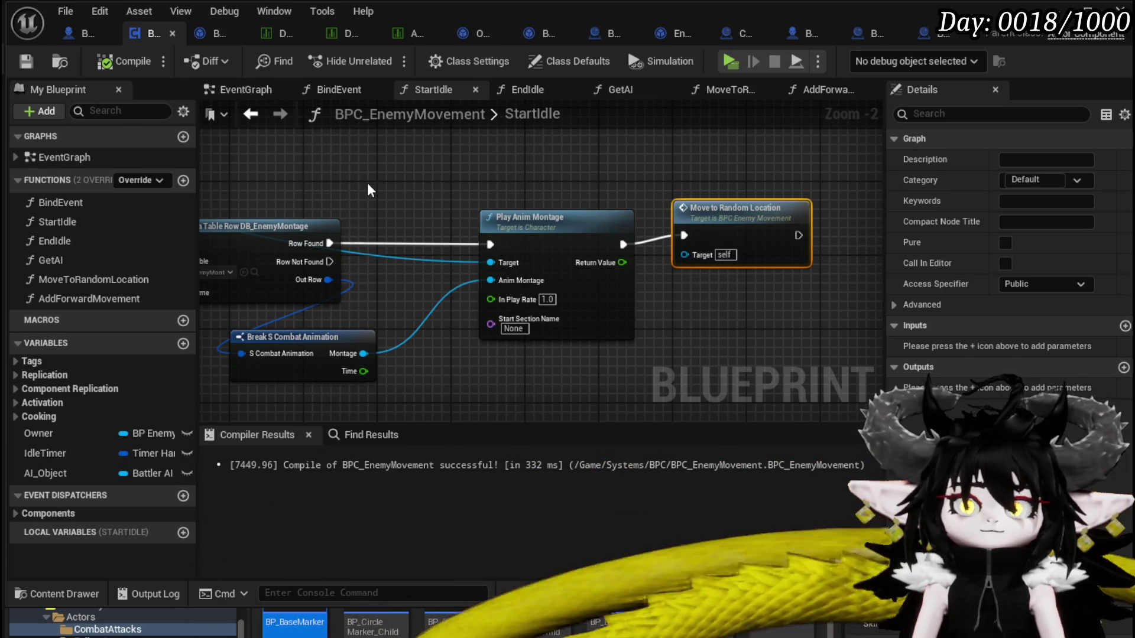
Reposition the Play Anim Montage node in StartIdle and view the MoveToRandomLocation function graph
{"action": "scroll", "coordinate": [369, 191], "scroll_direction": "down", "scroll_amount": 2}
{"action": "mouse_move", "coordinate": [369, 190]}
{"action": "left_mouse_down"}
{"action": "mouse_move", "coordinate": [387, 204]}
{"action": "mouse_move", "coordinate": [550, 181]}
{"action": "left_mouse_up"}
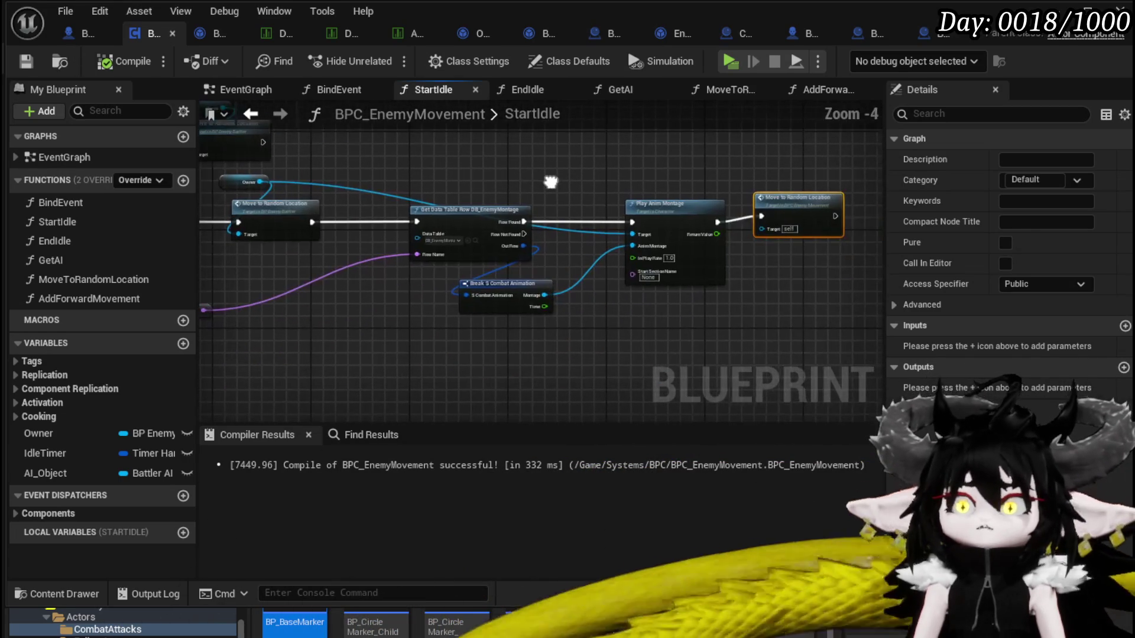
{"action": "scroll", "coordinate": [550, 187], "scroll_direction": "up", "scroll_amount": 3}
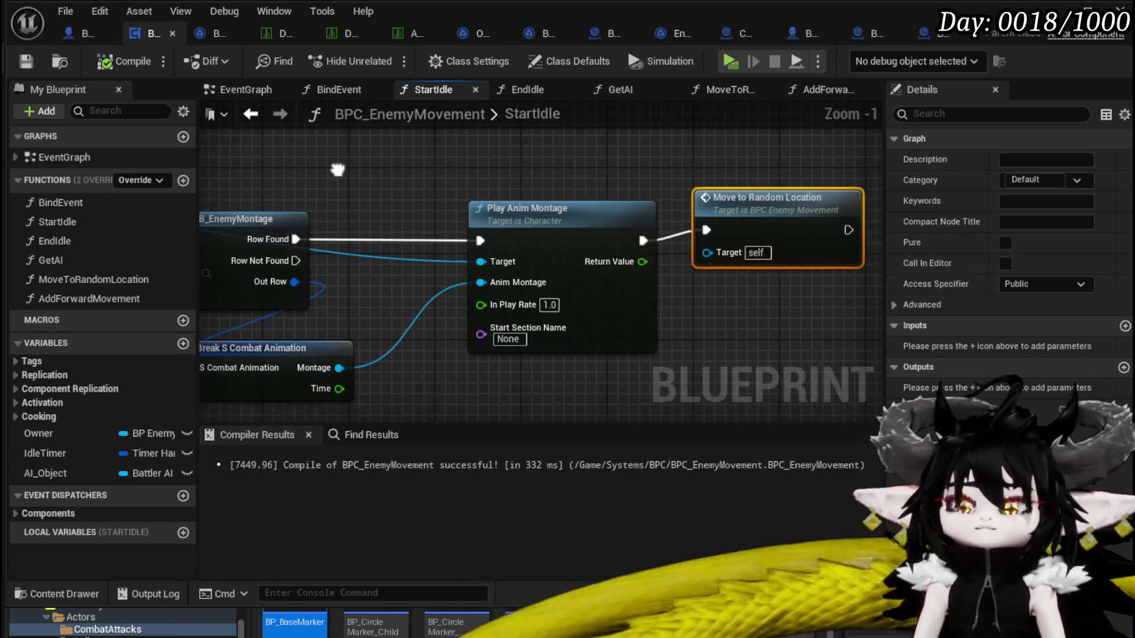
{"action": "left_click", "coordinate": [467, 200]}
{"action": "scroll", "coordinate": [467, 200], "scroll_direction": "up", "scroll_amount": 1}
{"action": "left_click_drag", "start_coordinate": [466, 201], "coordinate": [505, 210]}
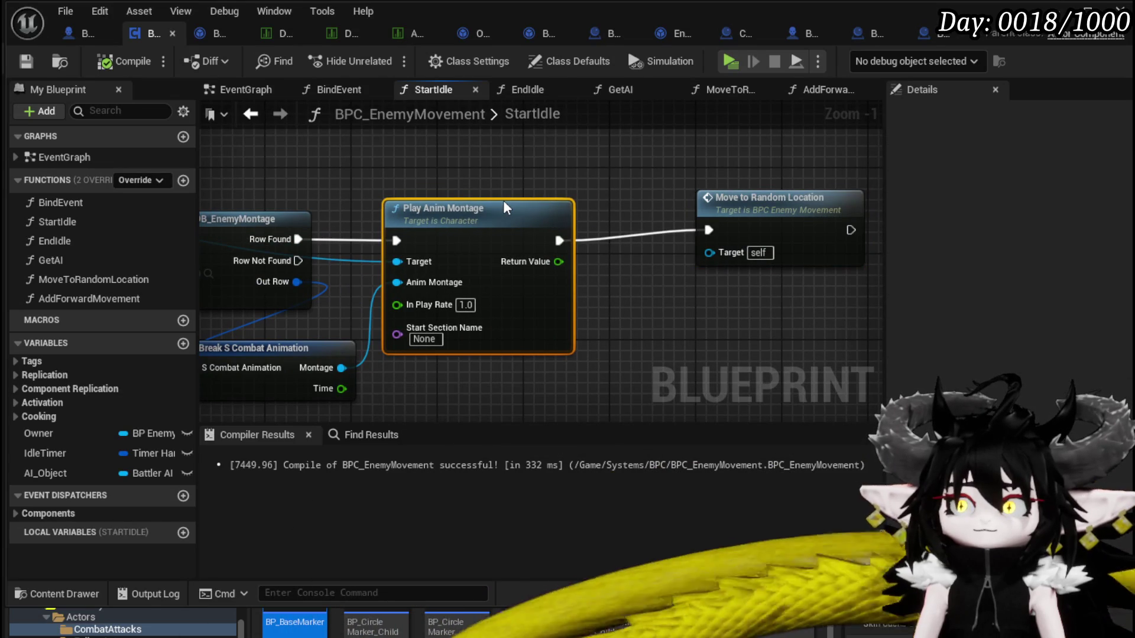
{"action": "double_click", "coordinate": [718, 213]}
{"action": "left_click_drag", "start_coordinate": [541, 377], "coordinate": [565, 379]}
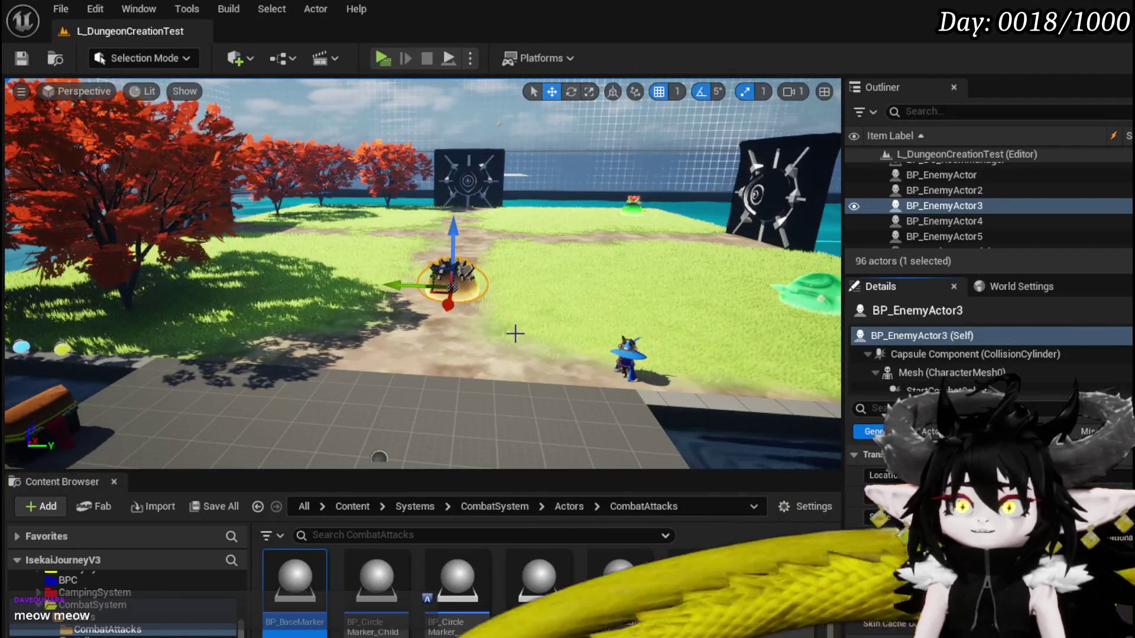
Fly the viewport camera in behind BP_EnemyActor3 on the dirt path and save the level
{"action": "scroll", "coordinate": [195, 570], "scroll_direction": "up", "scroll_amount": 5}
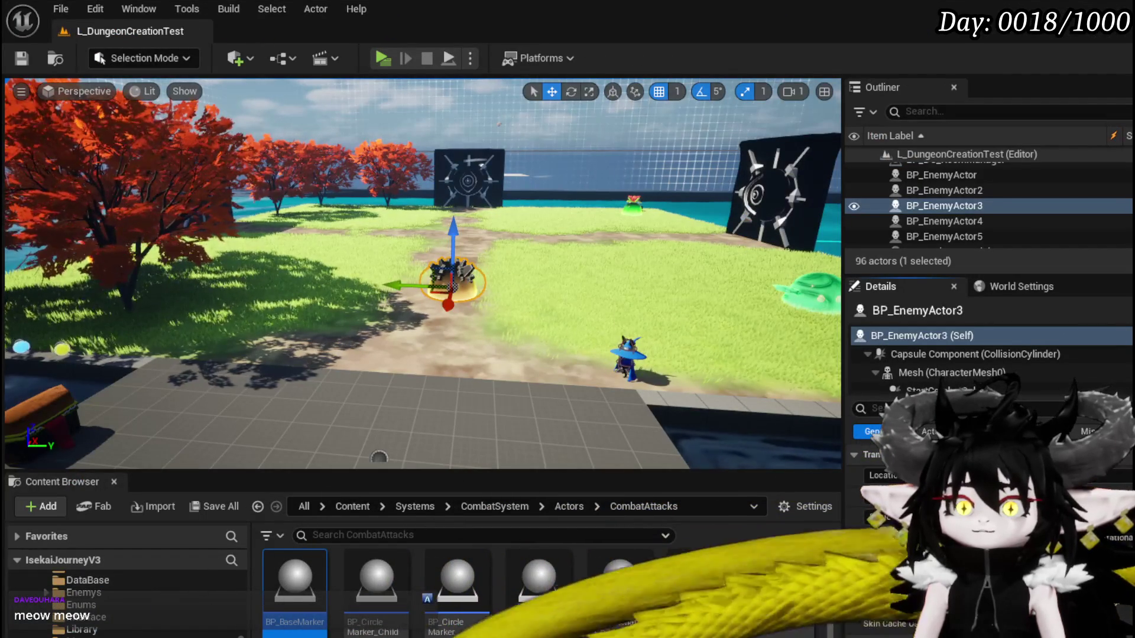
{"action": "scroll", "coordinate": [83, 633], "scroll_direction": "down", "scroll_amount": 5}
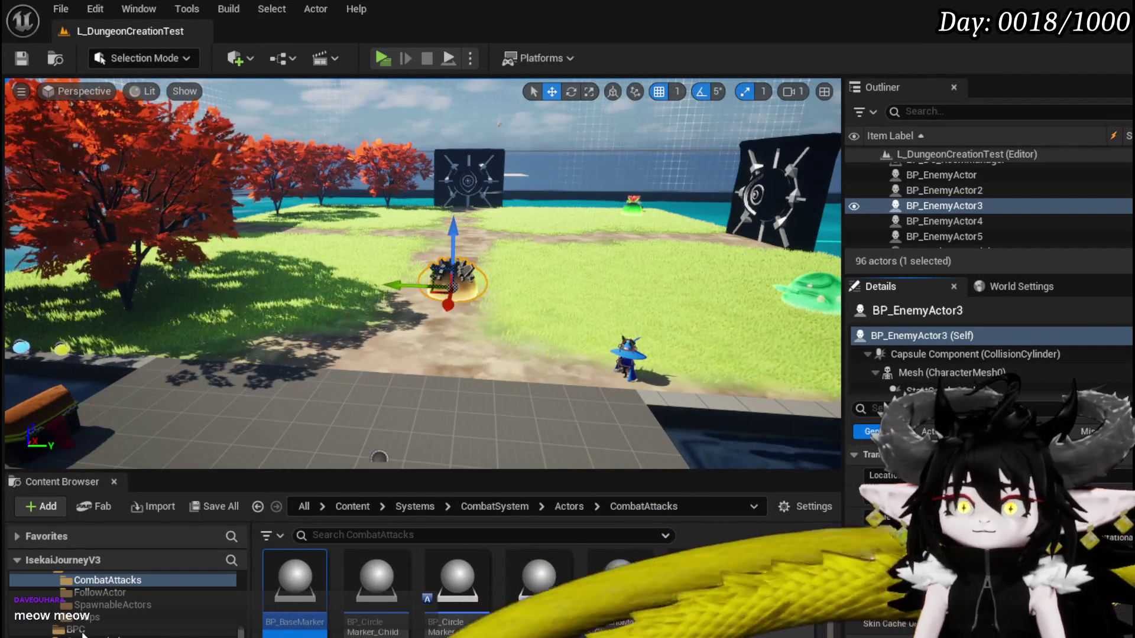
{"action": "scroll", "coordinate": [84, 634], "scroll_direction": "up", "scroll_amount": 5}
{"action": "scroll", "coordinate": [83, 634], "scroll_direction": "down", "scroll_amount": 2}
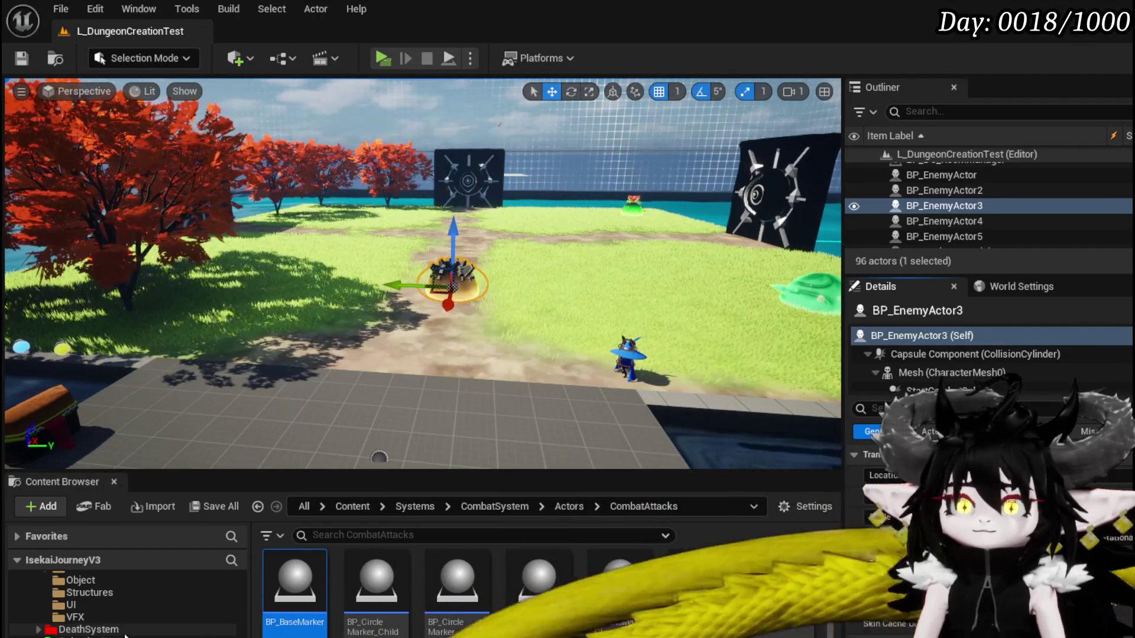
{"action": "mouse_move", "coordinate": [338, 385]}
{"action": "left_mouse_down"}
{"action": "mouse_move", "coordinate": [73, 406]}
{"action": "mouse_move", "coordinate": [358, 260]}
{"action": "mouse_move", "coordinate": [599, 430]}
{"action": "mouse_move", "coordinate": [598, 242]}
{"action": "mouse_move", "coordinate": [585, 242]}
{"action": "left_mouse_up"}
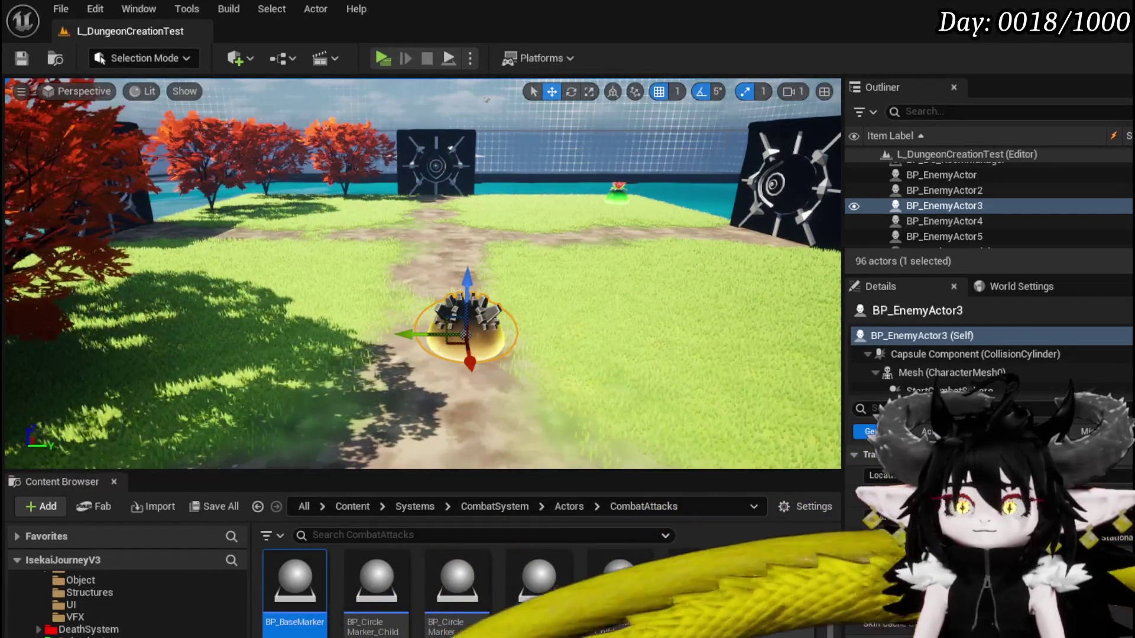
{"action": "left_click", "coordinate": [21, 58]}
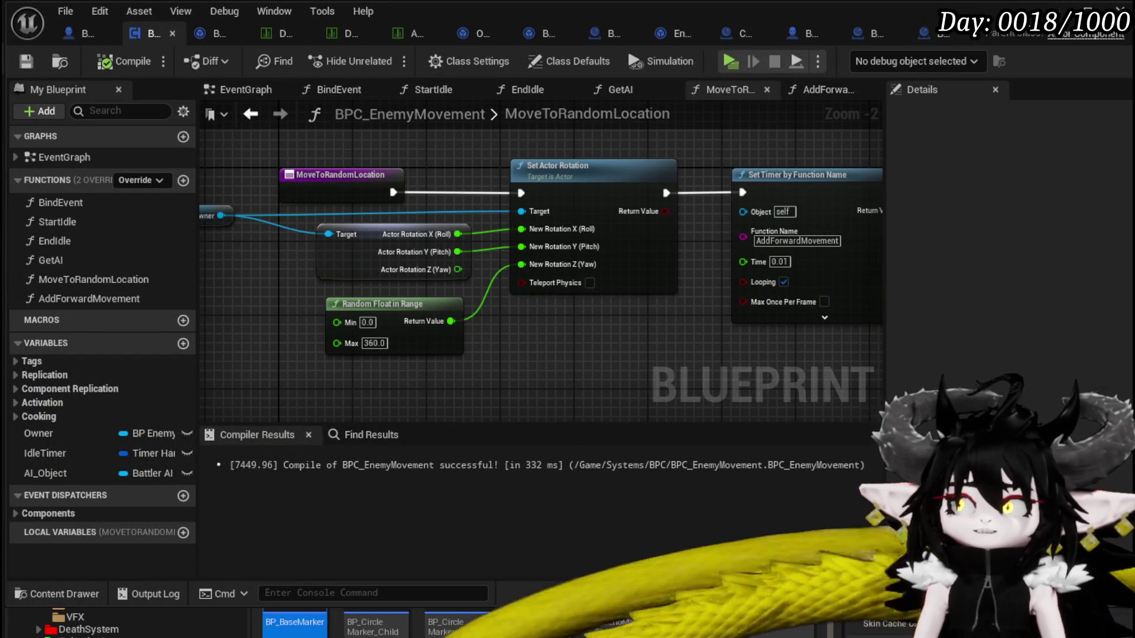
Minimize the Blueprint editor and scroll the Content Browser tree back to CombatSystem > Actors > CombatAttacks
{"action": "left_click", "coordinate": [1070, 10]}
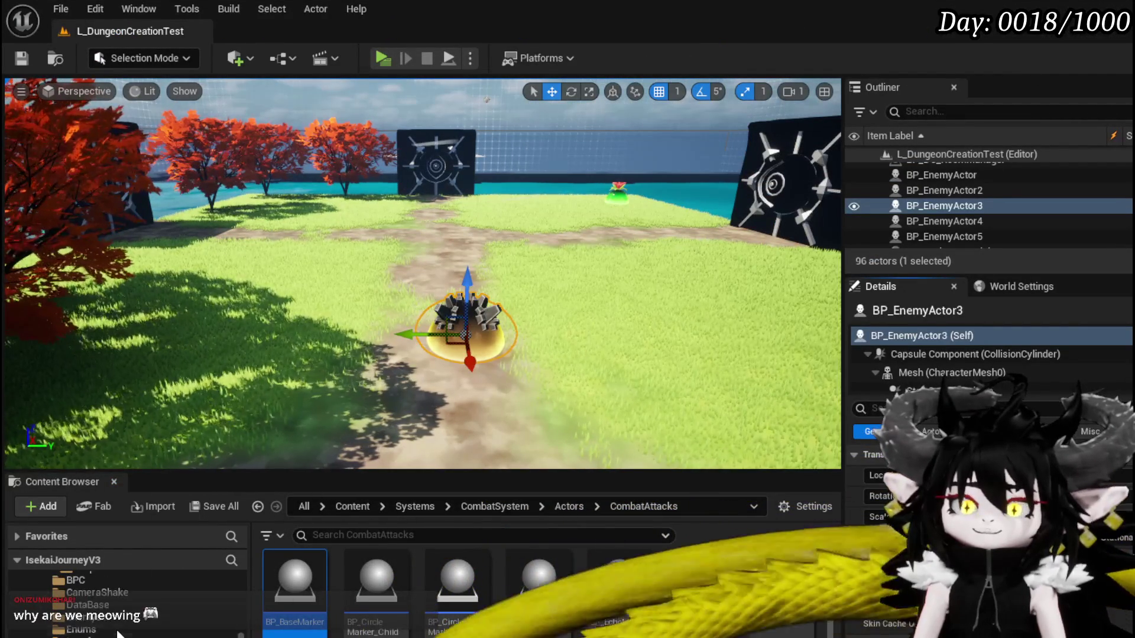
{"action": "scroll", "coordinate": [118, 633], "scroll_direction": "up", "scroll_amount": 3}
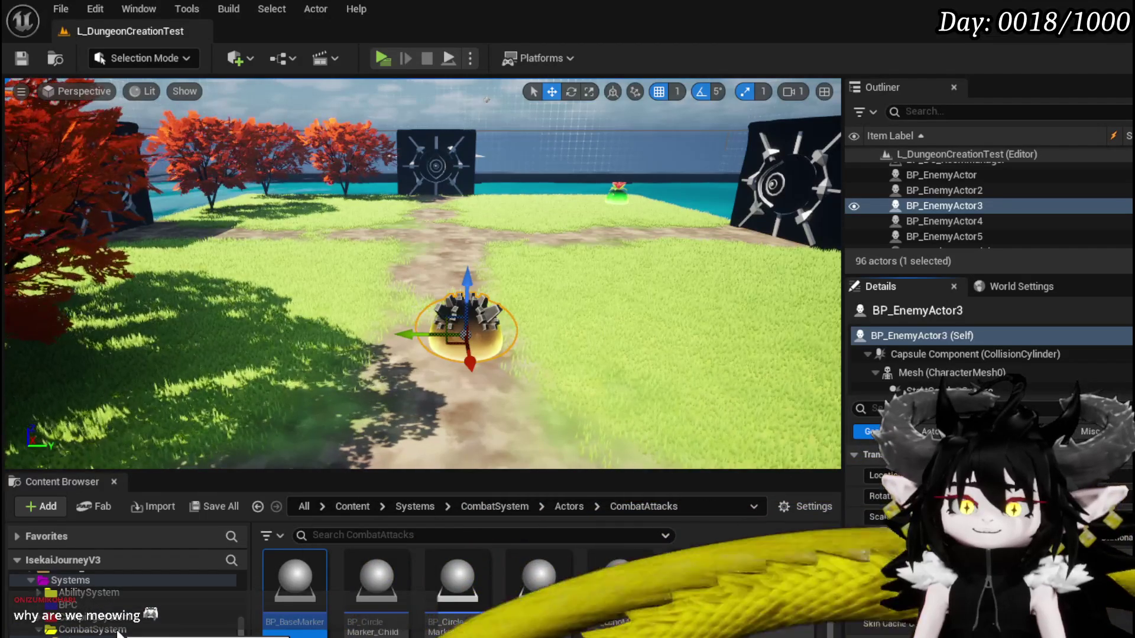
{"action": "scroll", "coordinate": [74, 633], "scroll_direction": "up", "scroll_amount": 2}
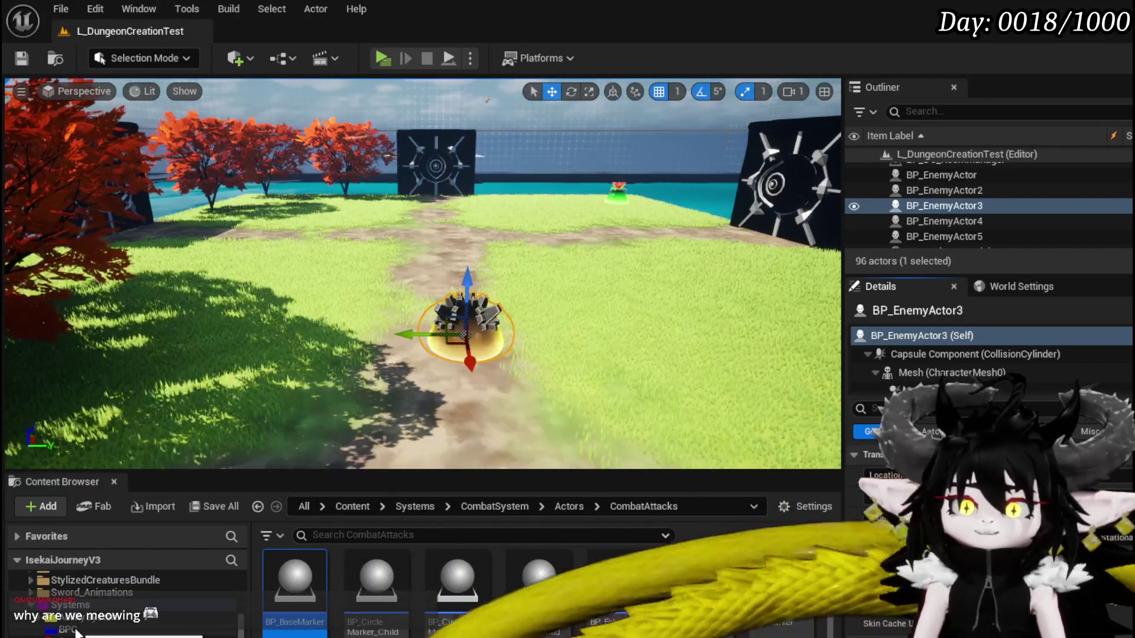
{"action": "scroll", "coordinate": [76, 631], "scroll_direction": "up", "scroll_amount": 3}
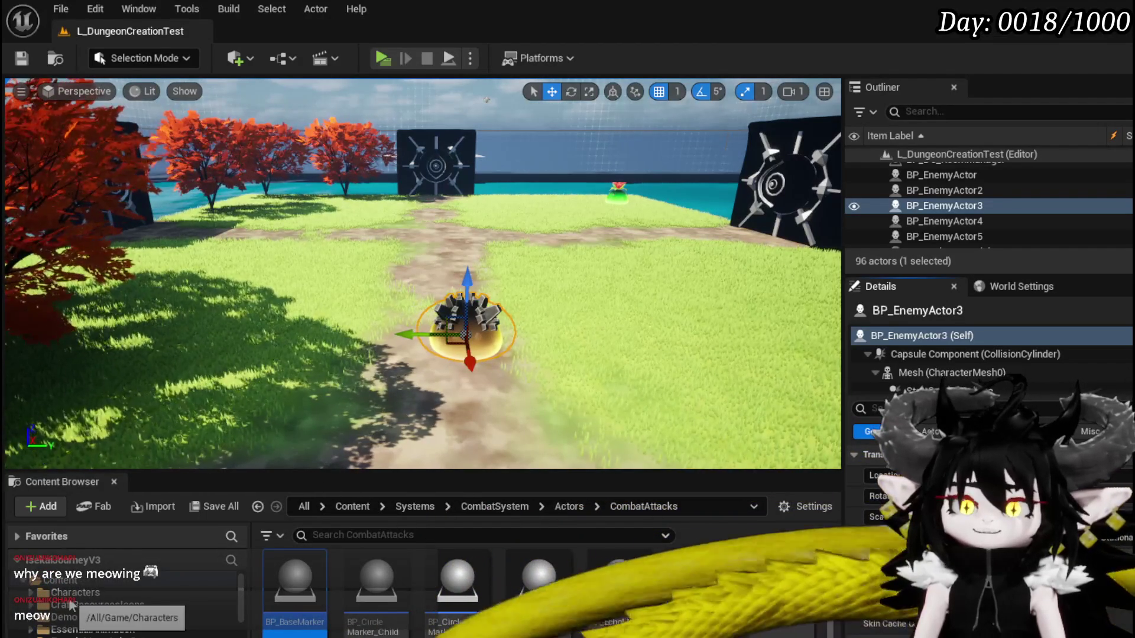
{"action": "scroll", "coordinate": [70, 604], "scroll_direction": "down", "scroll_amount": 8}
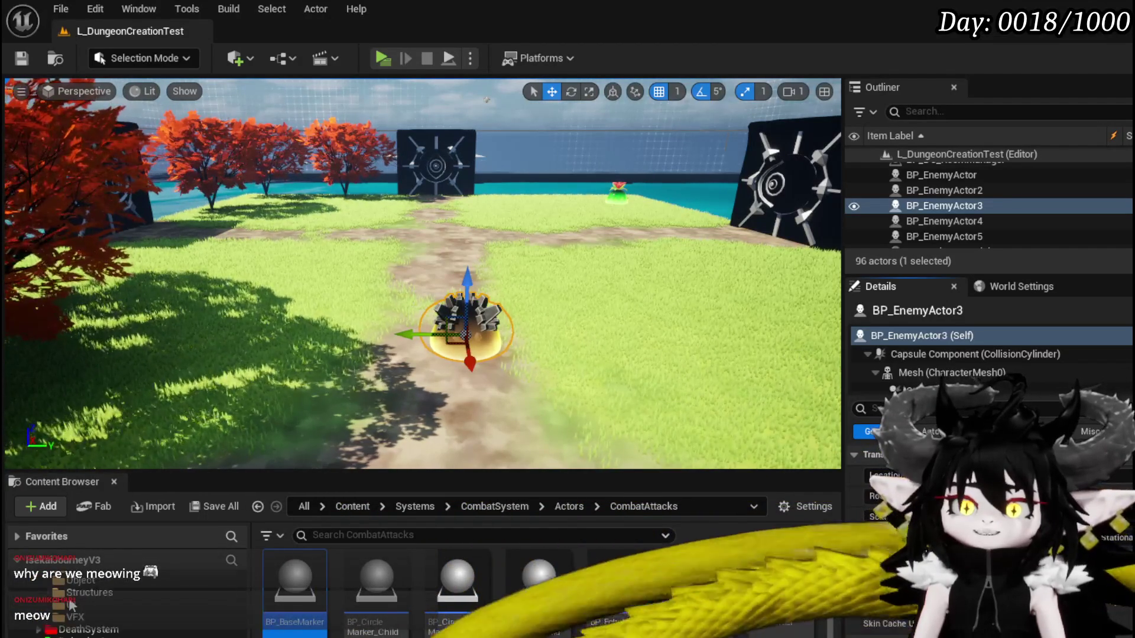
{"action": "scroll", "coordinate": [97, 602], "scroll_direction": "down", "scroll_amount": 3}
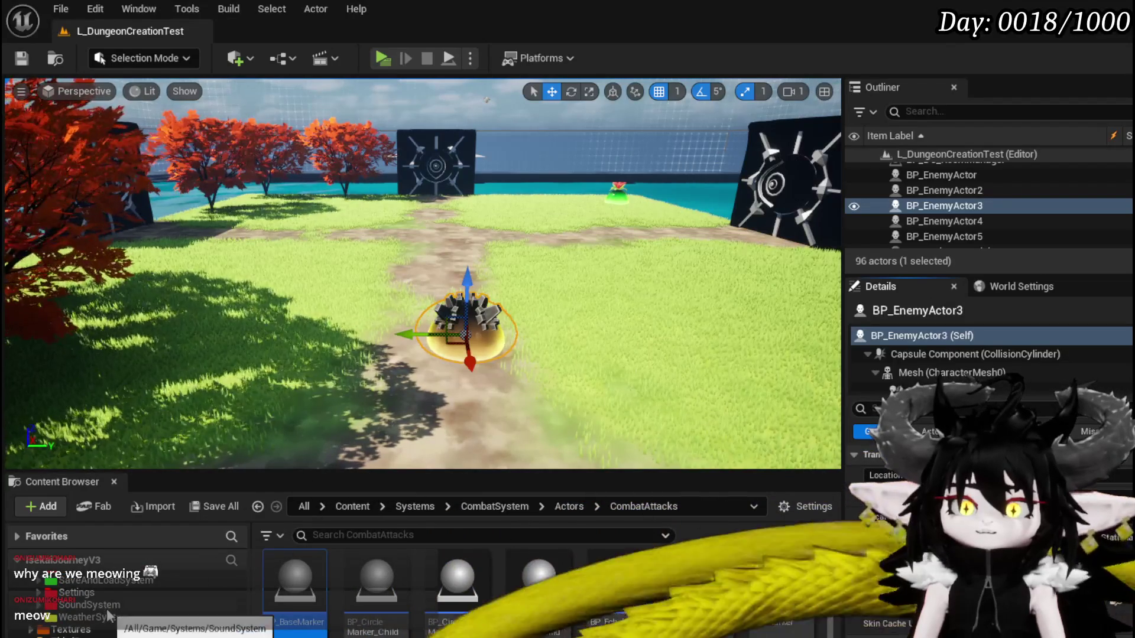
{"action": "scroll", "coordinate": [111, 614], "scroll_direction": "up", "scroll_amount": 2}
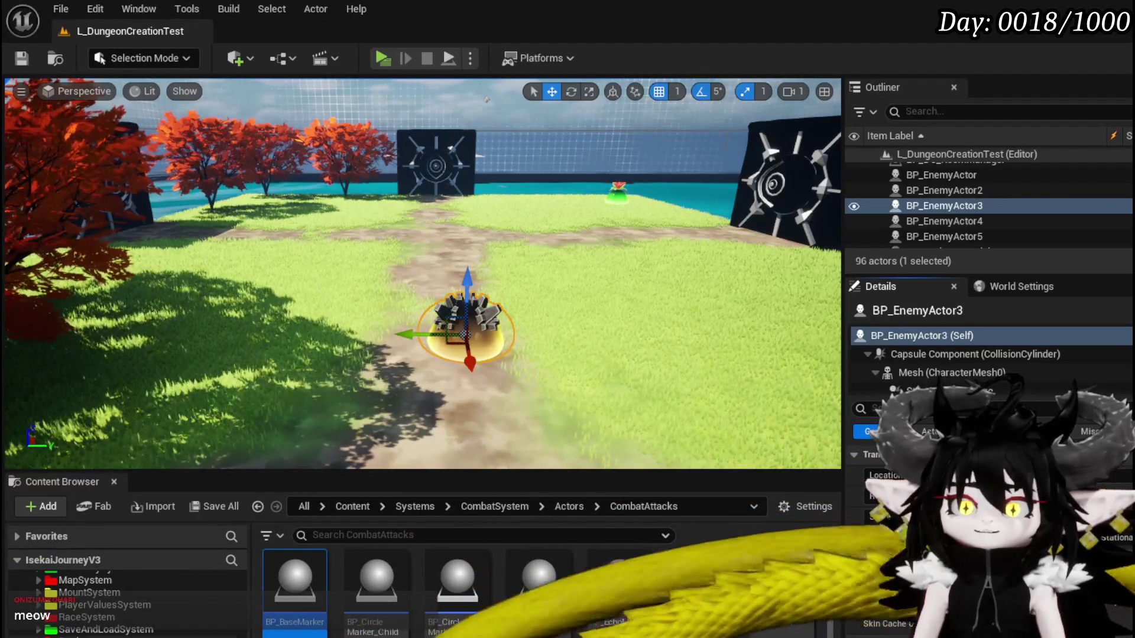
{"action": "scroll", "coordinate": [97, 602], "scroll_direction": "up", "scroll_amount": 1}
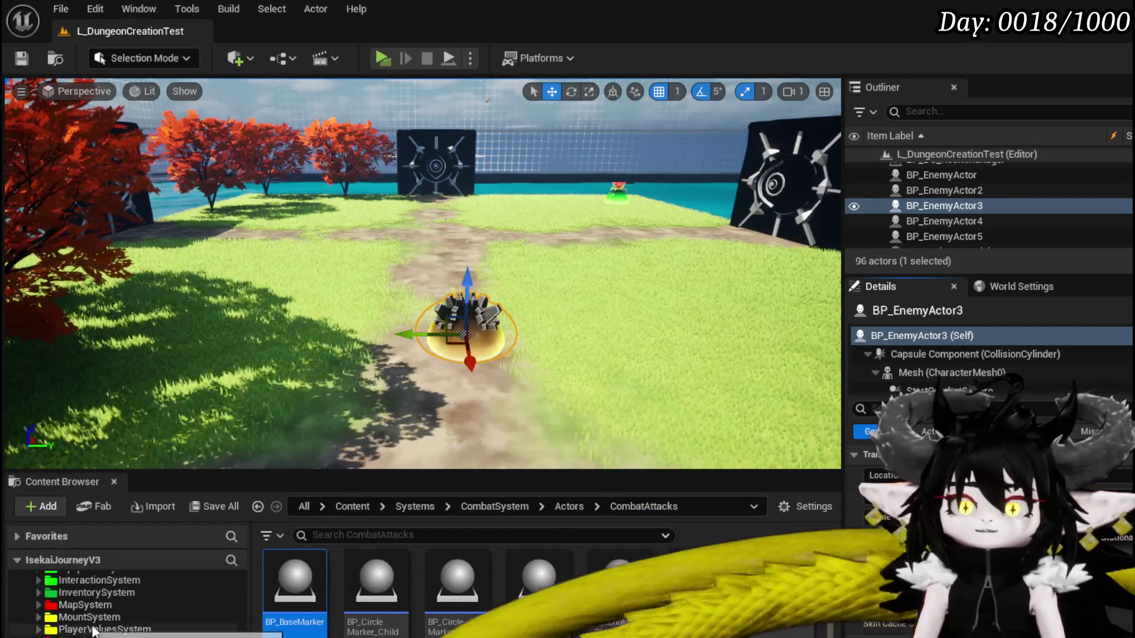
{"action": "scroll", "coordinate": [103, 627], "scroll_direction": "up", "scroll_amount": 1}
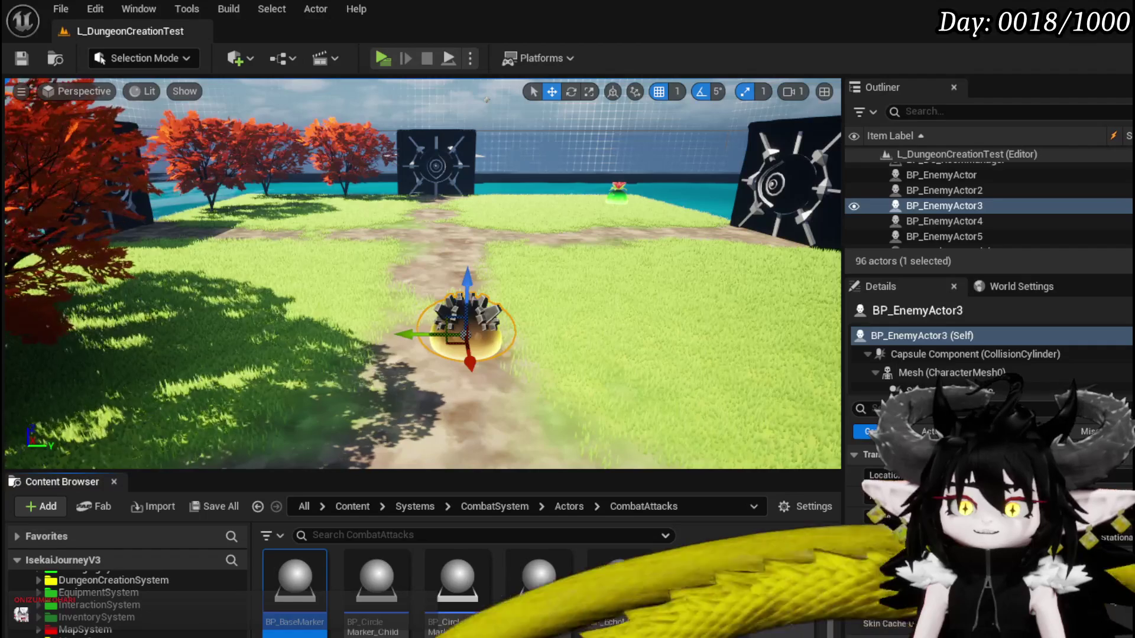
{"action": "scroll", "coordinate": [62, 616], "scroll_direction": "down", "scroll_amount": 2}
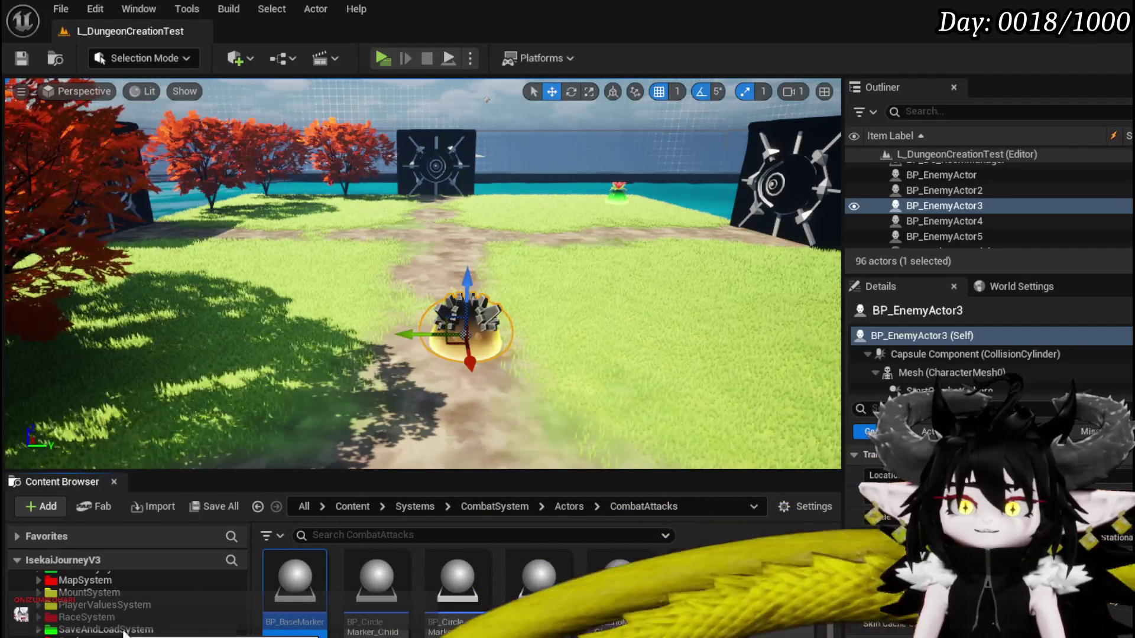
{"action": "scroll", "coordinate": [144, 617], "scroll_direction": "up", "scroll_amount": 10}
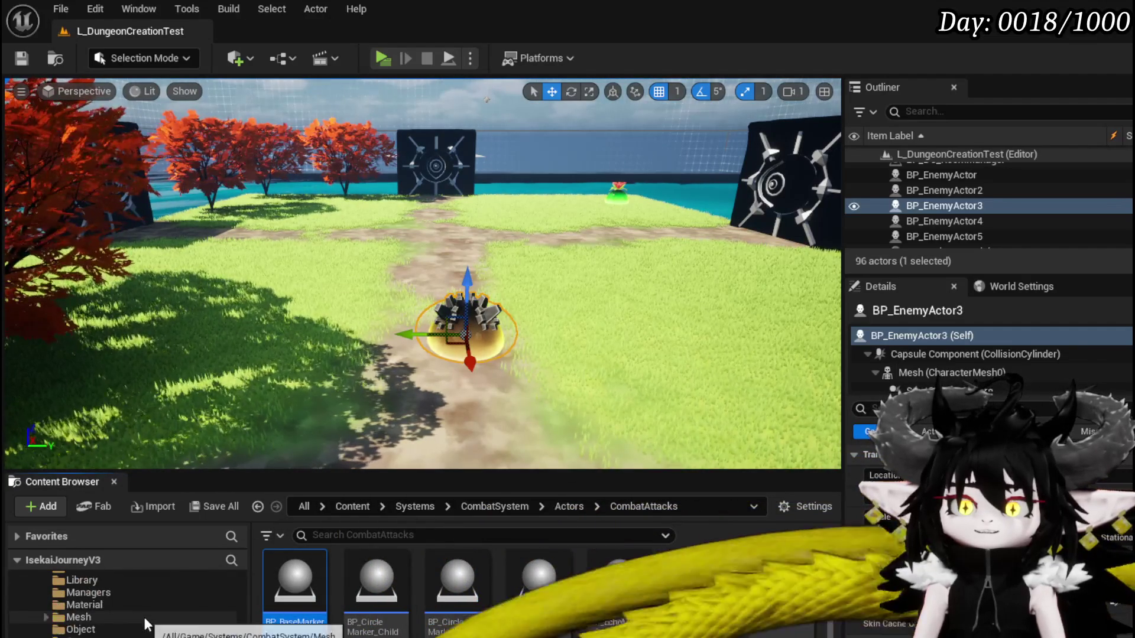
{"action": "scroll", "coordinate": [144, 617], "scroll_direction": "down", "scroll_amount": 5}
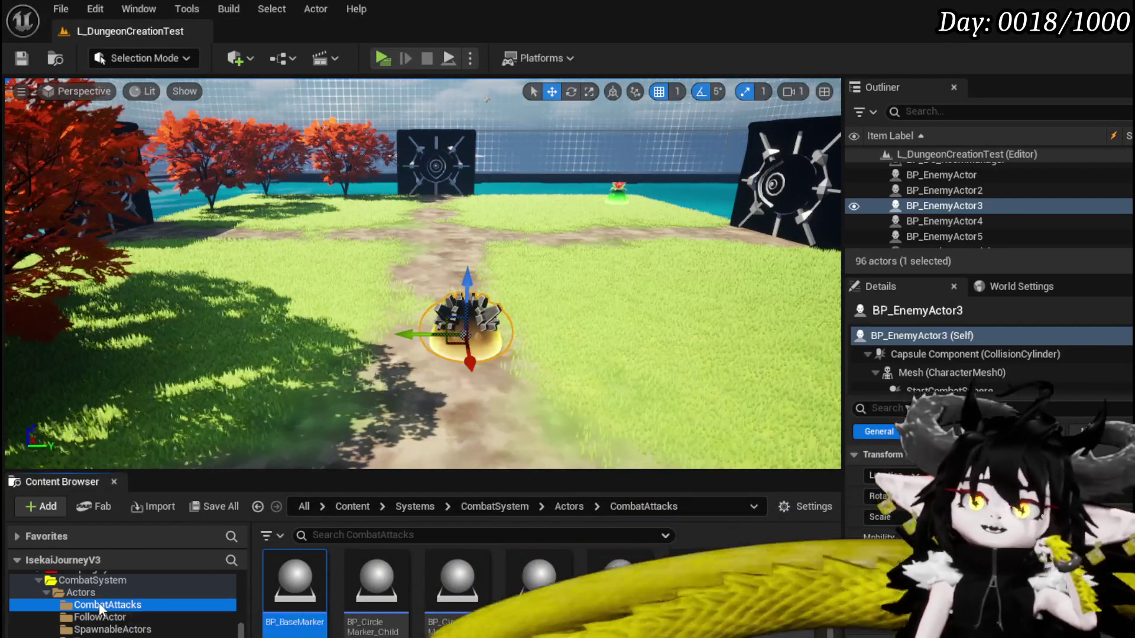
Add a Navigation Invoker component named NavigationInvoker to BP_BattleArena and save the Blueprint
{"action": "left_click", "coordinate": [82, 593]}
{"action": "double_click", "coordinate": [597, 591]}
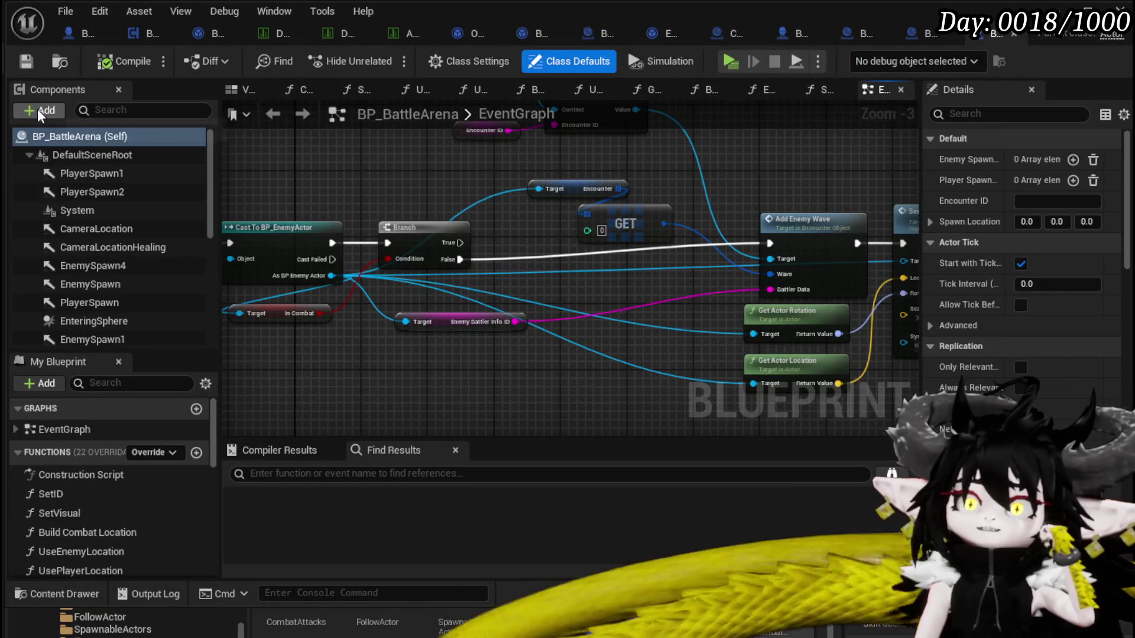
{"action": "left_click", "coordinate": [37, 111]}
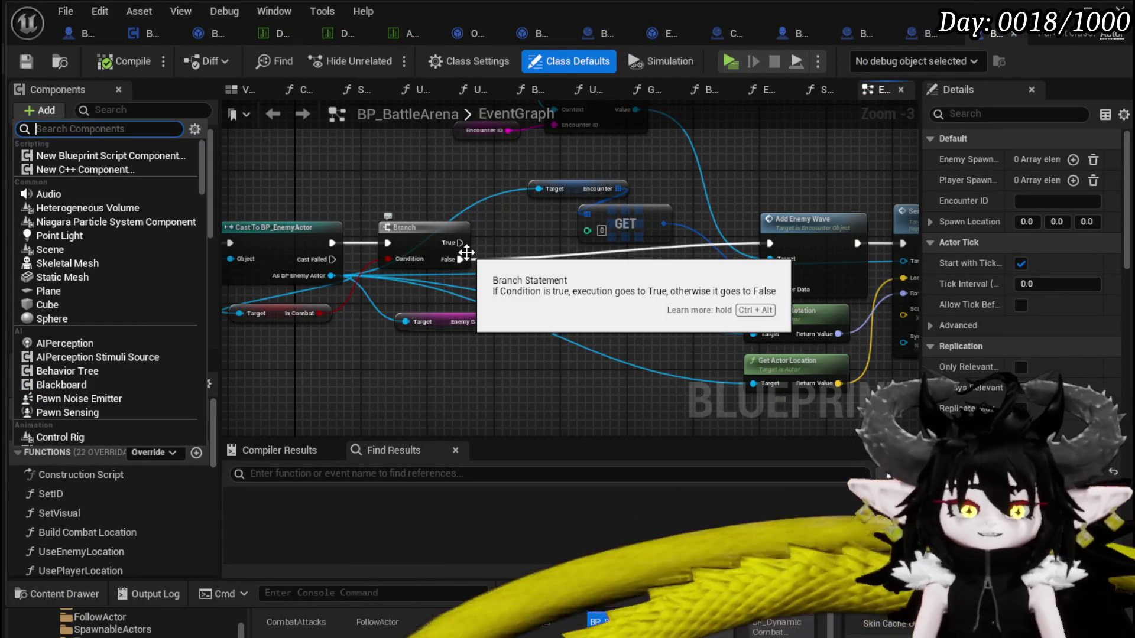
{"action": "type", "text": "Navi"}
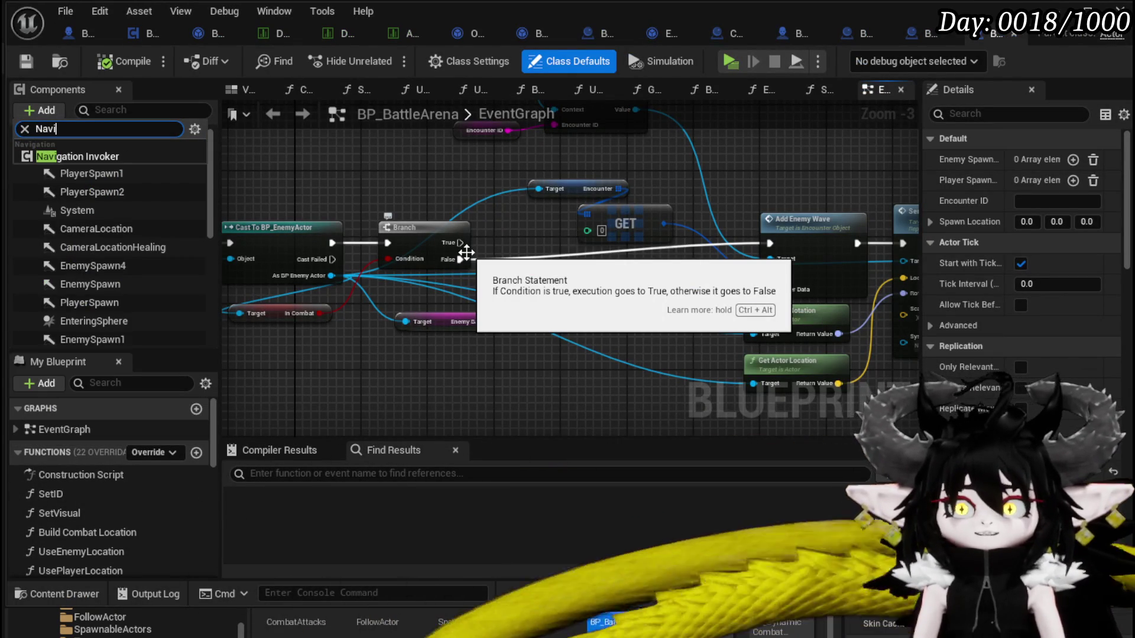
{"action": "left_click", "coordinate": [142, 156]}
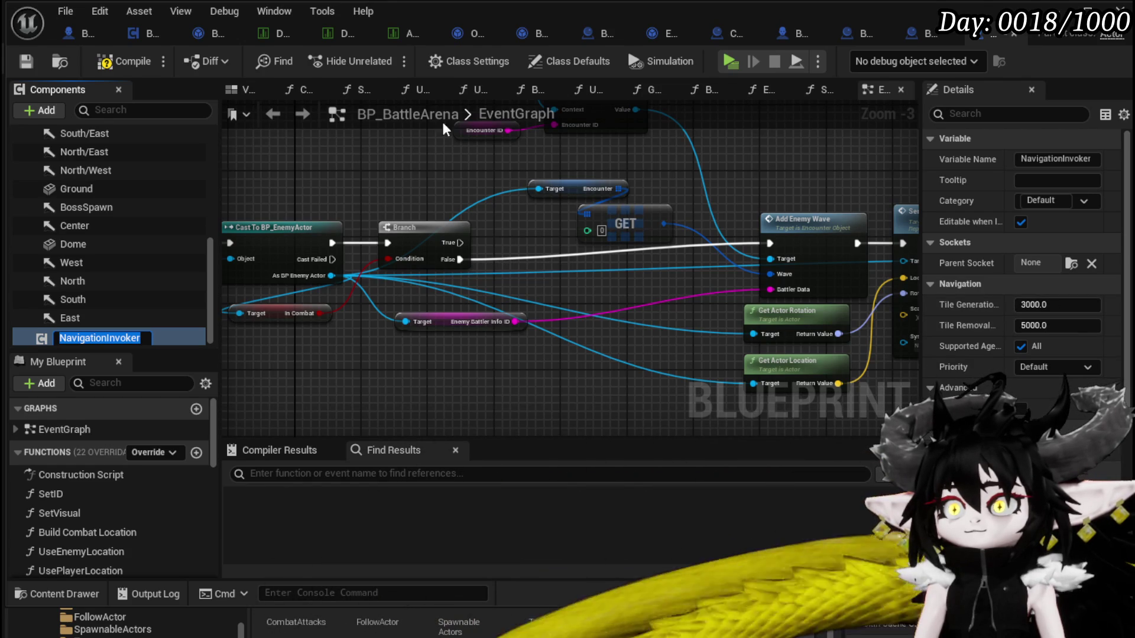
{"action": "key", "text": "Return"}
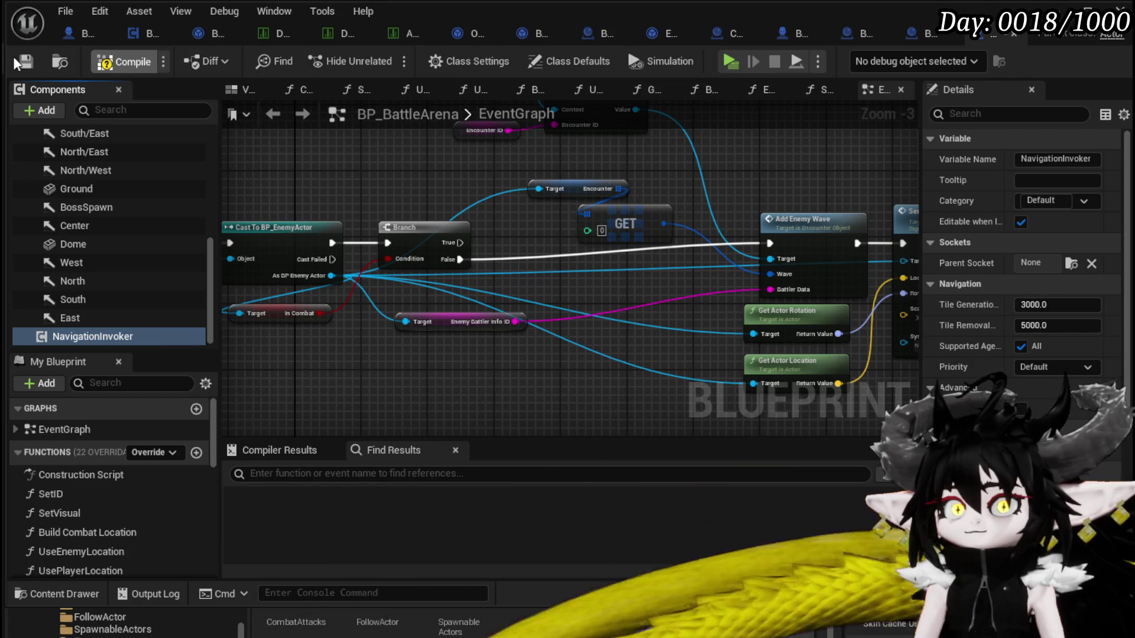
{"action": "left_click", "coordinate": [27, 60]}
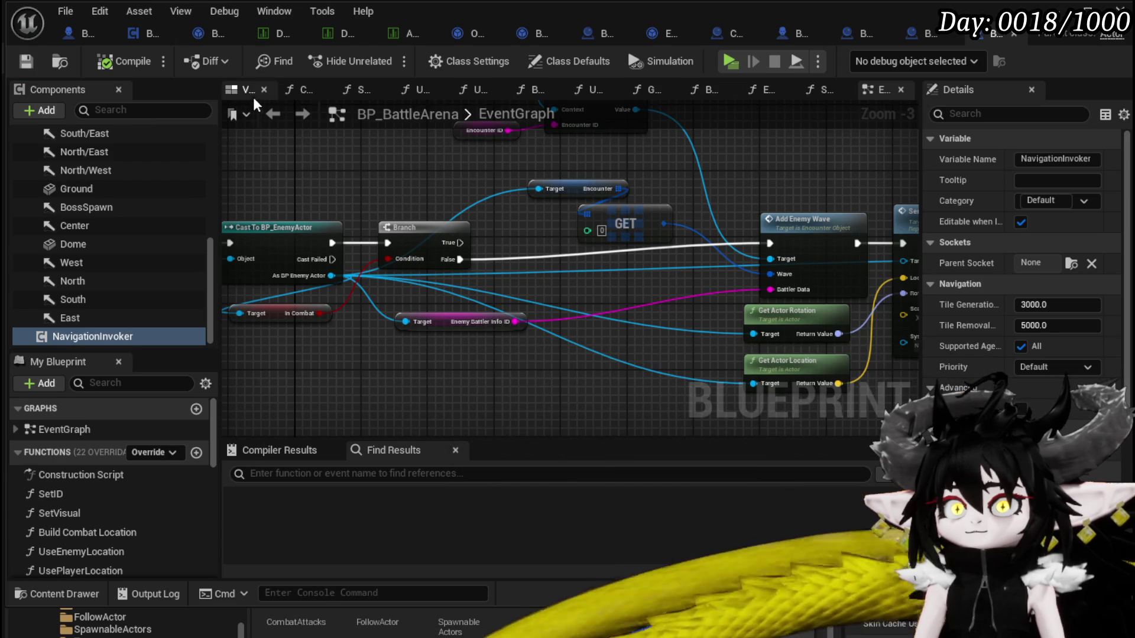
Check the arena's 3D preview and NavigationInvoker details, then minimize the Blueprint editor
{"action": "left_click", "coordinate": [247, 90]}
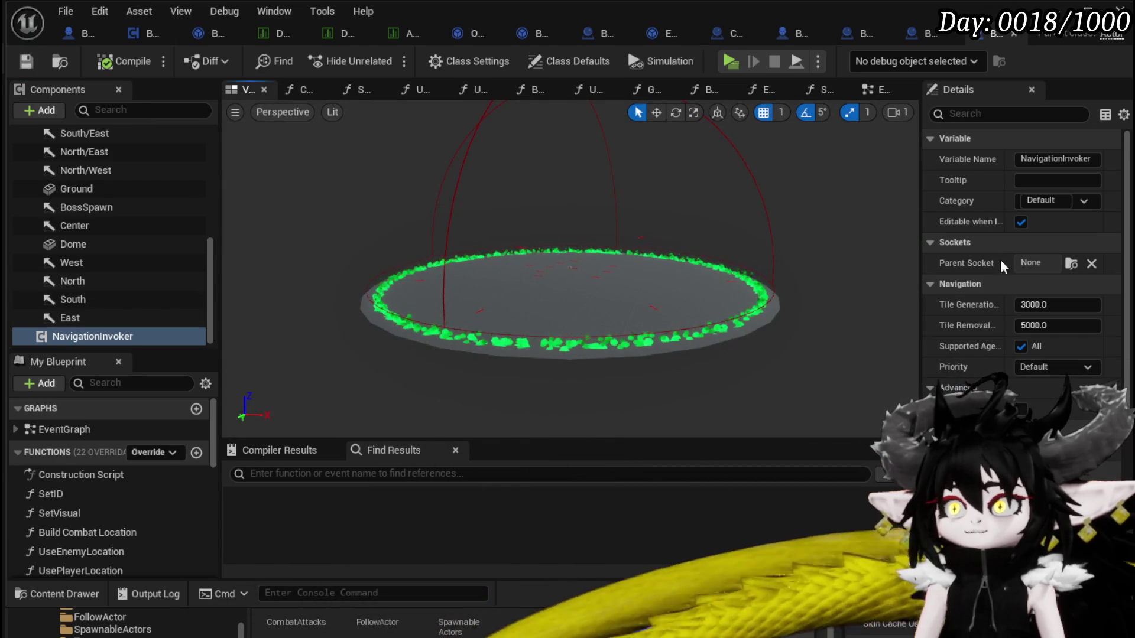
{"action": "scroll", "coordinate": [986, 322], "scroll_direction": "down", "scroll_amount": 5}
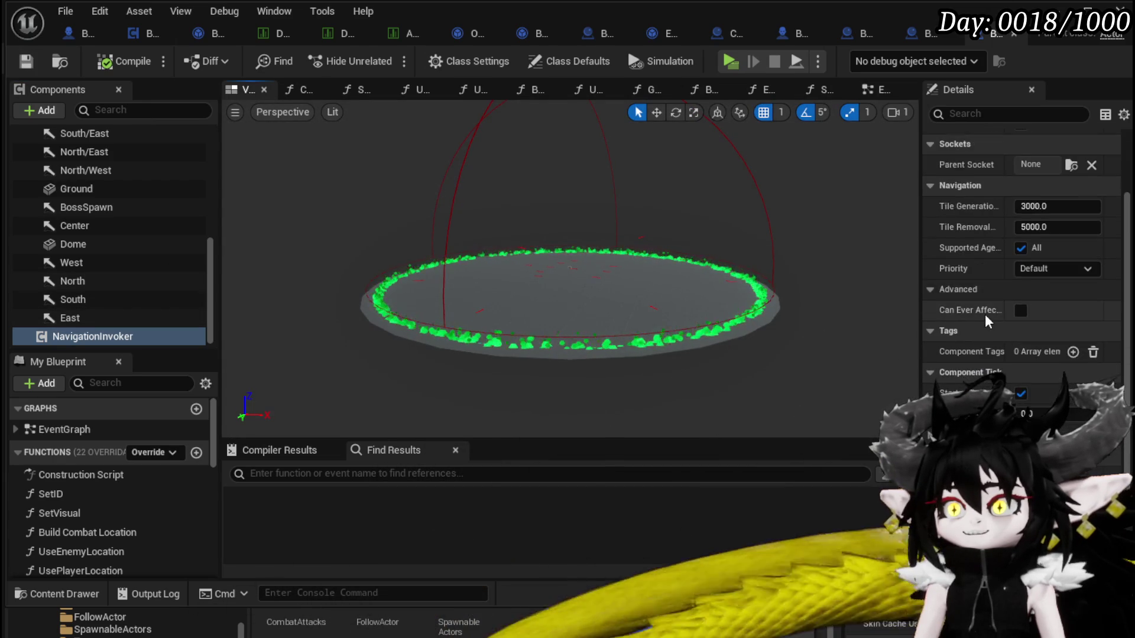
{"action": "scroll", "coordinate": [985, 319], "scroll_direction": "down", "scroll_amount": 2}
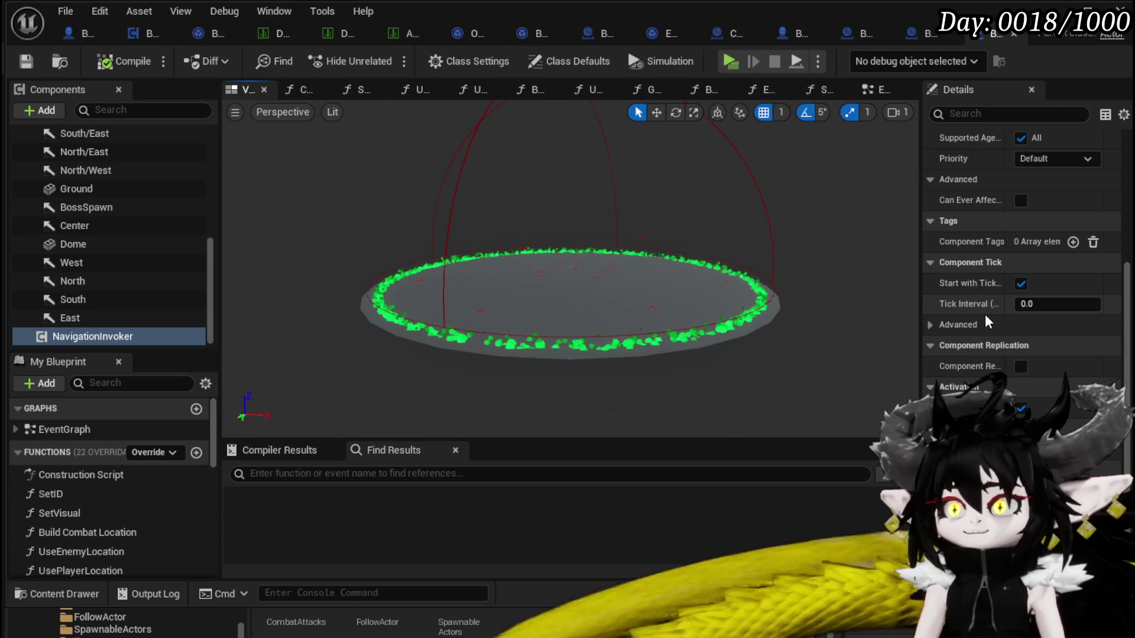
{"action": "scroll", "coordinate": [985, 319], "scroll_direction": "up", "scroll_amount": 7}
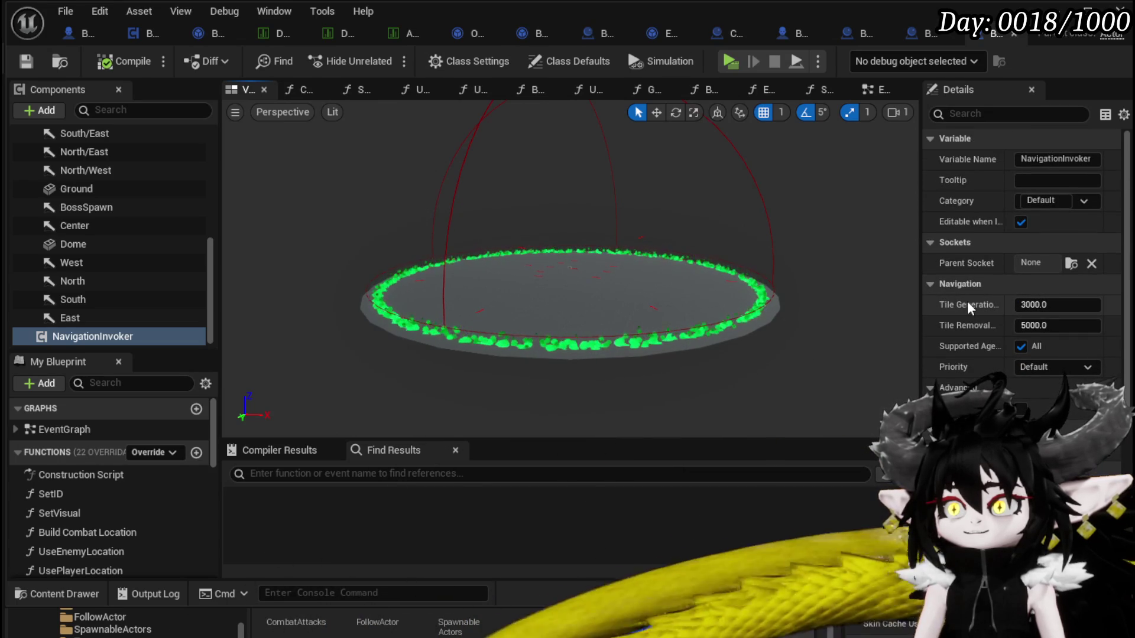
{"action": "scroll", "coordinate": [967, 300], "scroll_direction": "down", "scroll_amount": 3}
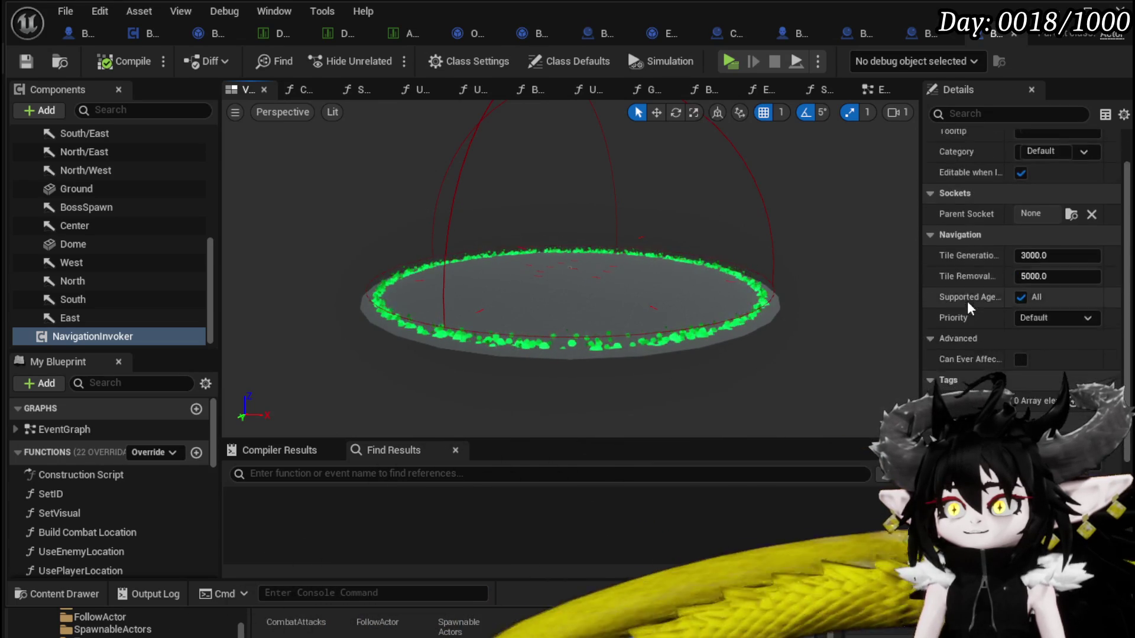
{"action": "scroll", "coordinate": [1015, 332], "scroll_direction": "down", "scroll_amount": 5}
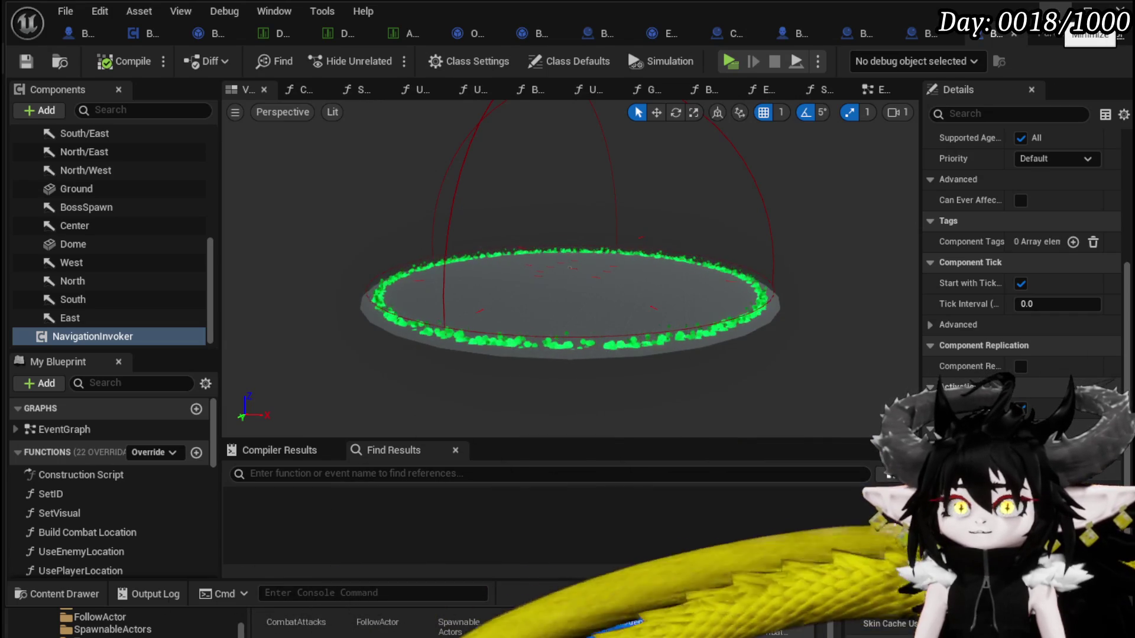
{"action": "left_click", "coordinate": [1086, 12]}
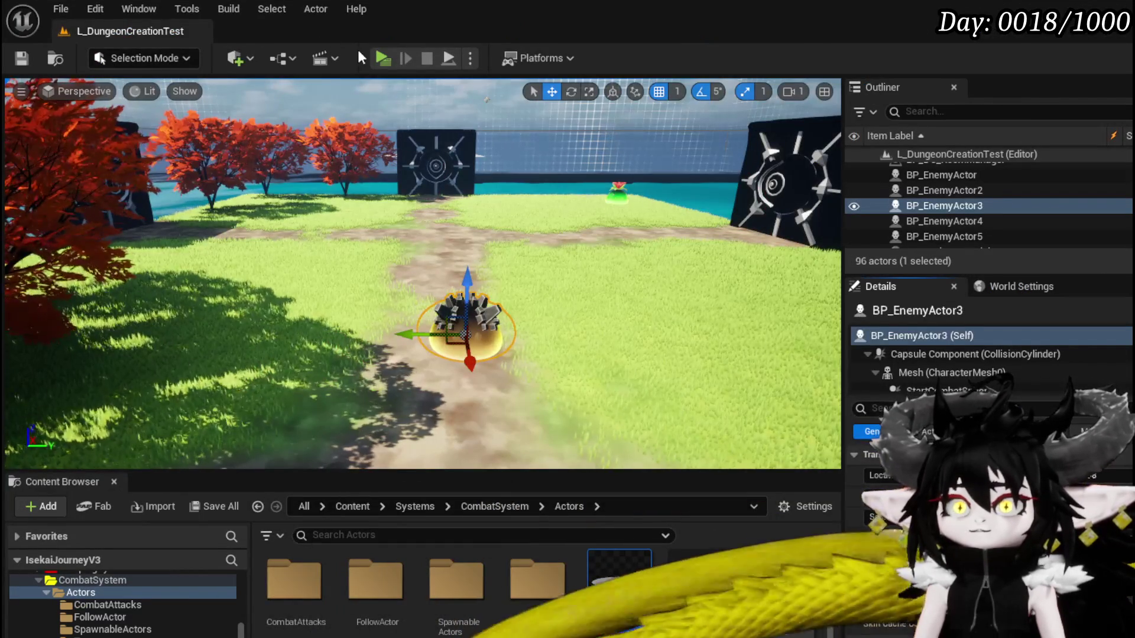
{"action": "left_click", "coordinate": [380, 59]}
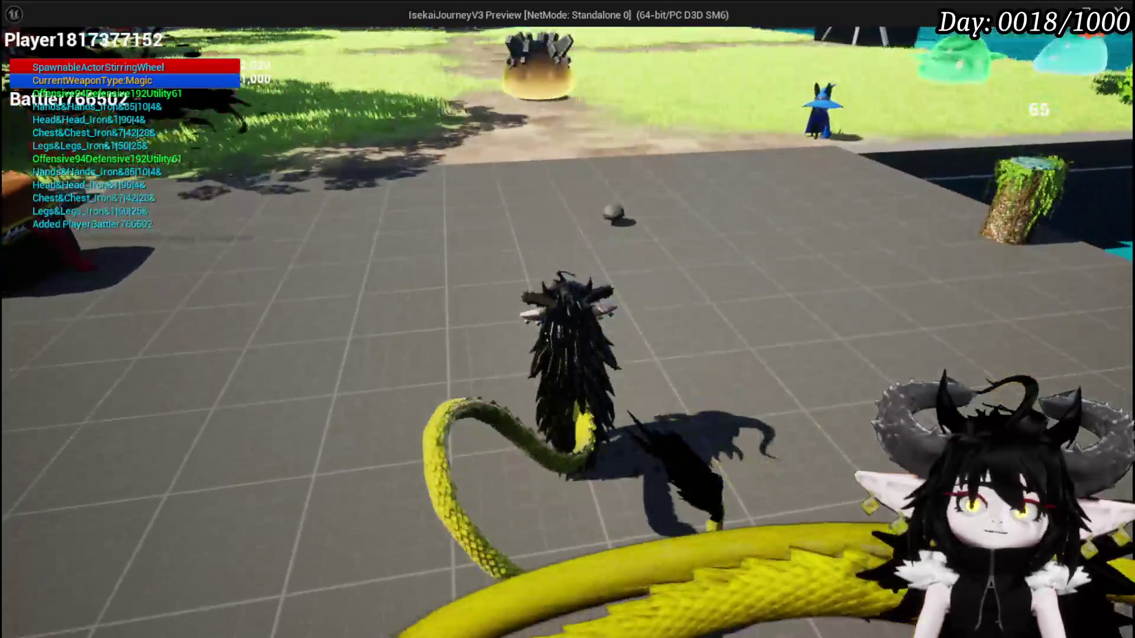
{"action": "key", "text": "w"}
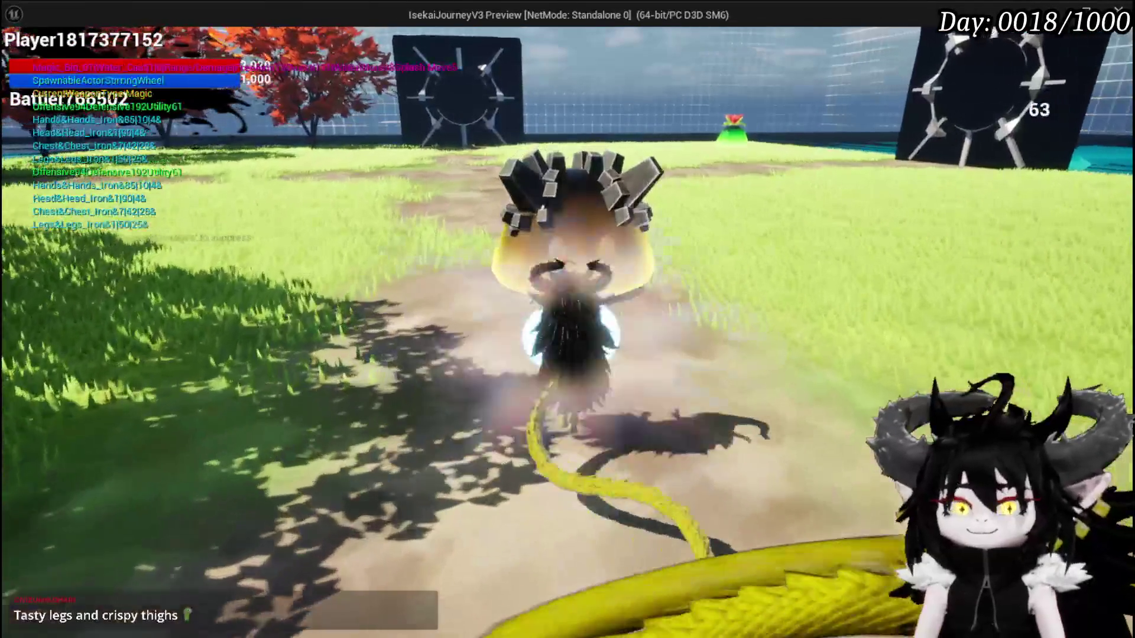
{"action": "left_click", "coordinate": [567, 319]}
{"action": "left_click", "coordinate": [567, 319]}
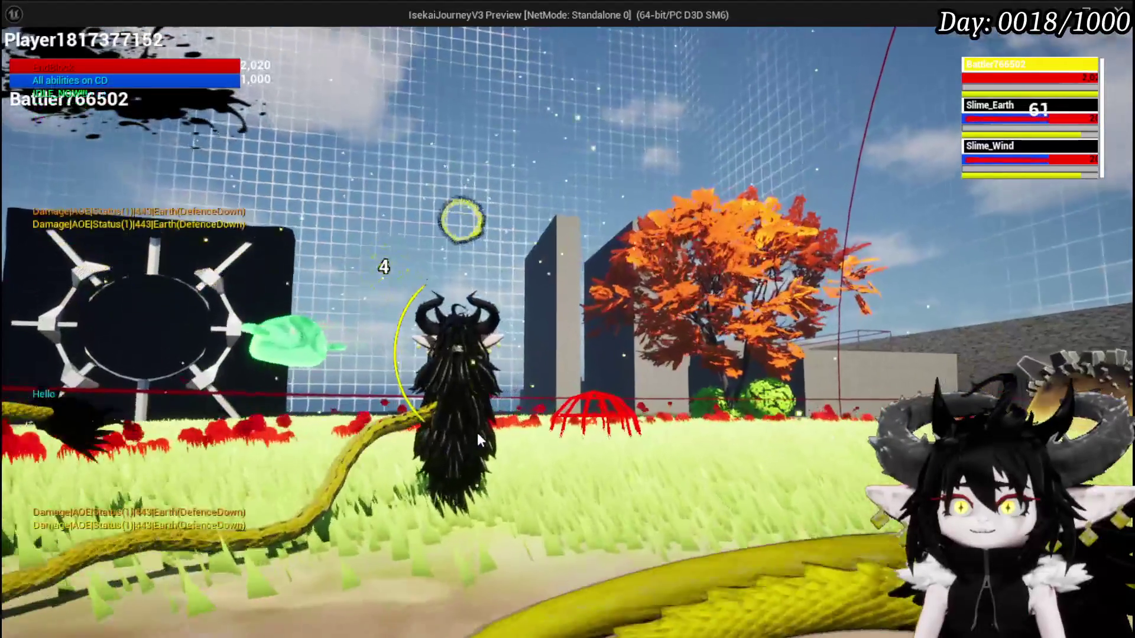
{"action": "key", "text": "Escape"}
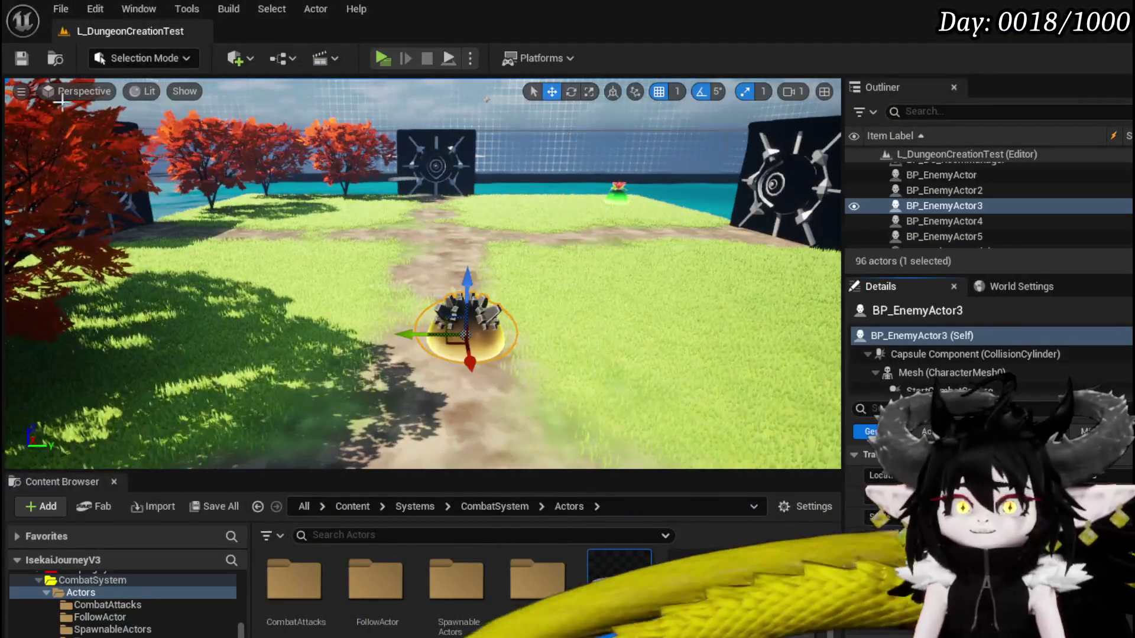
Save all, reopen BP_BattleArena and review EnteringSphere and NavigationInvoker (3000.0 generation, 5000.0 removal radius)
{"action": "key", "text": "ctrl+s"}
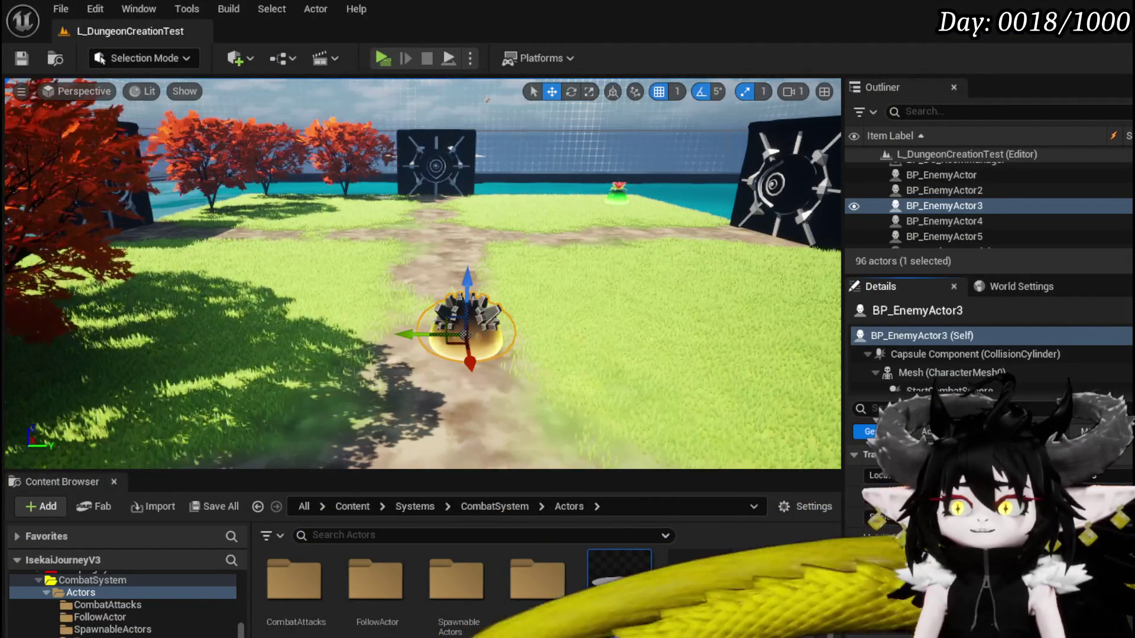
{"action": "double_click", "coordinate": [619, 582]}
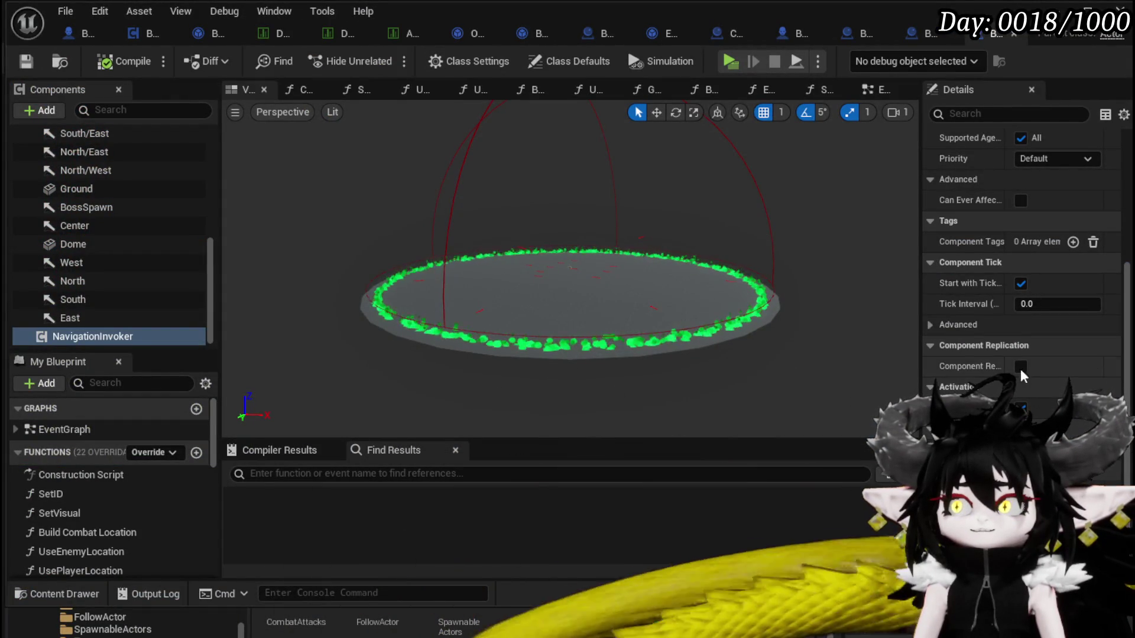
{"action": "scroll", "coordinate": [96, 228], "scroll_direction": "up", "scroll_amount": 10}
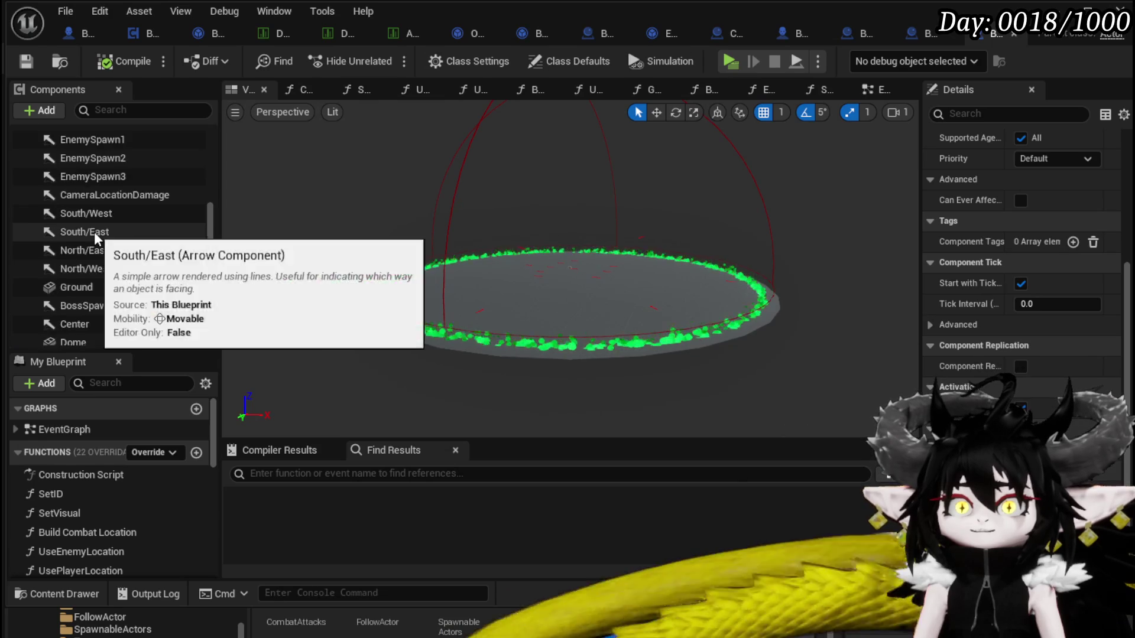
{"action": "left_click", "coordinate": [445, 232]}
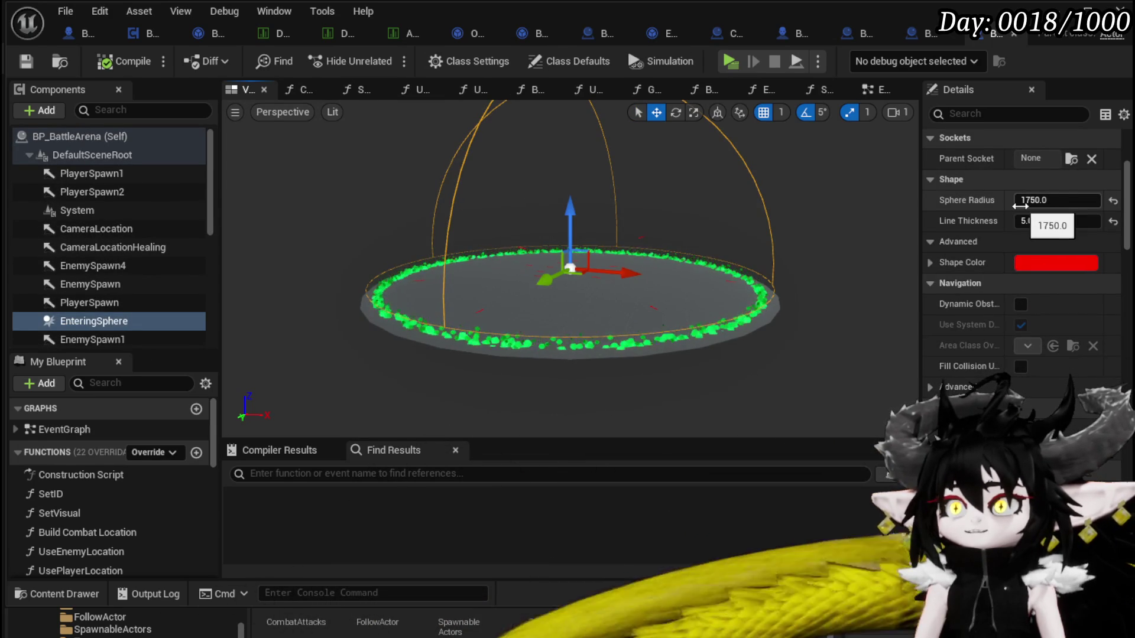
{"action": "scroll", "coordinate": [137, 295], "scroll_direction": "down", "scroll_amount": 5}
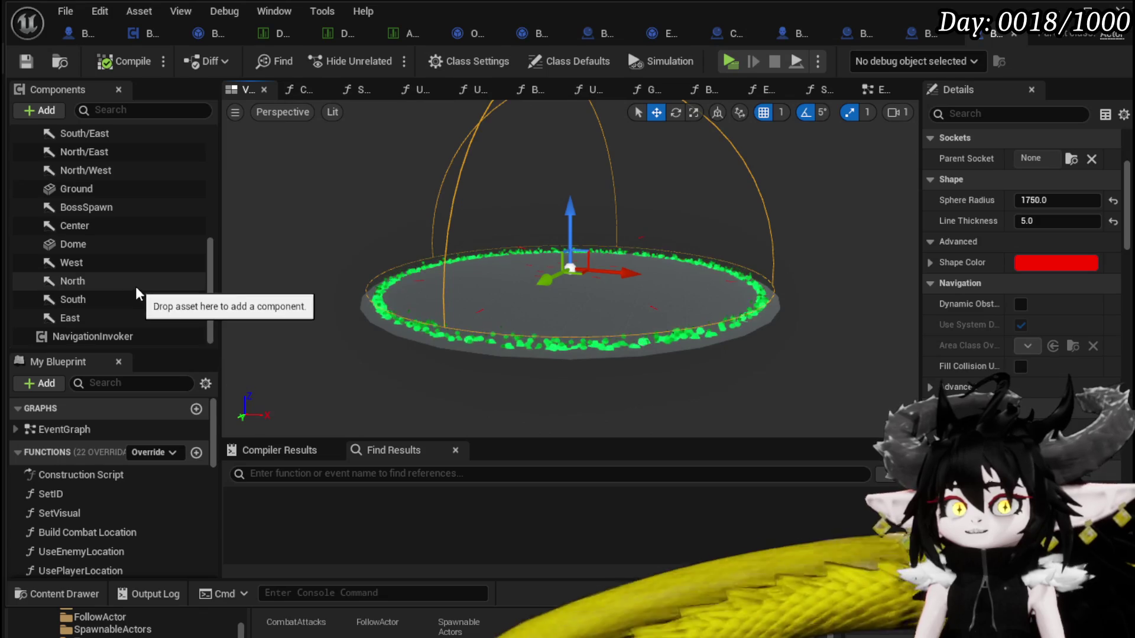
{"action": "left_click", "coordinate": [78, 335]}
{"action": "scroll", "coordinate": [1034, 282], "scroll_direction": "up", "scroll_amount": 5}
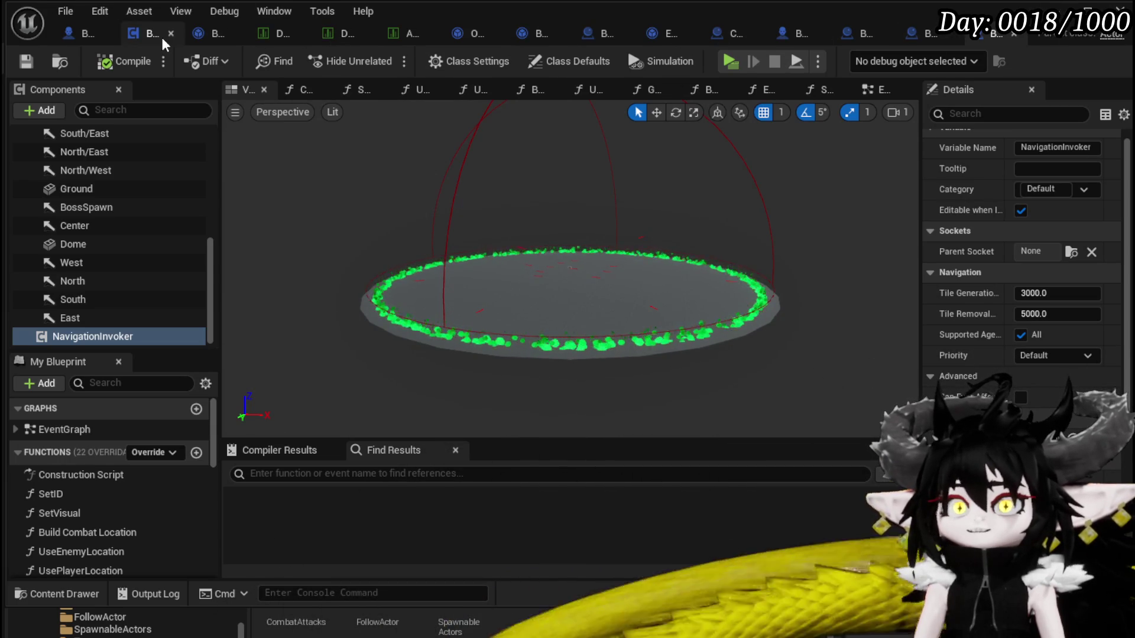
Switch to BPC_EnemyMovement and open its StartIdle function graph
{"action": "left_click", "coordinate": [213, 33]}
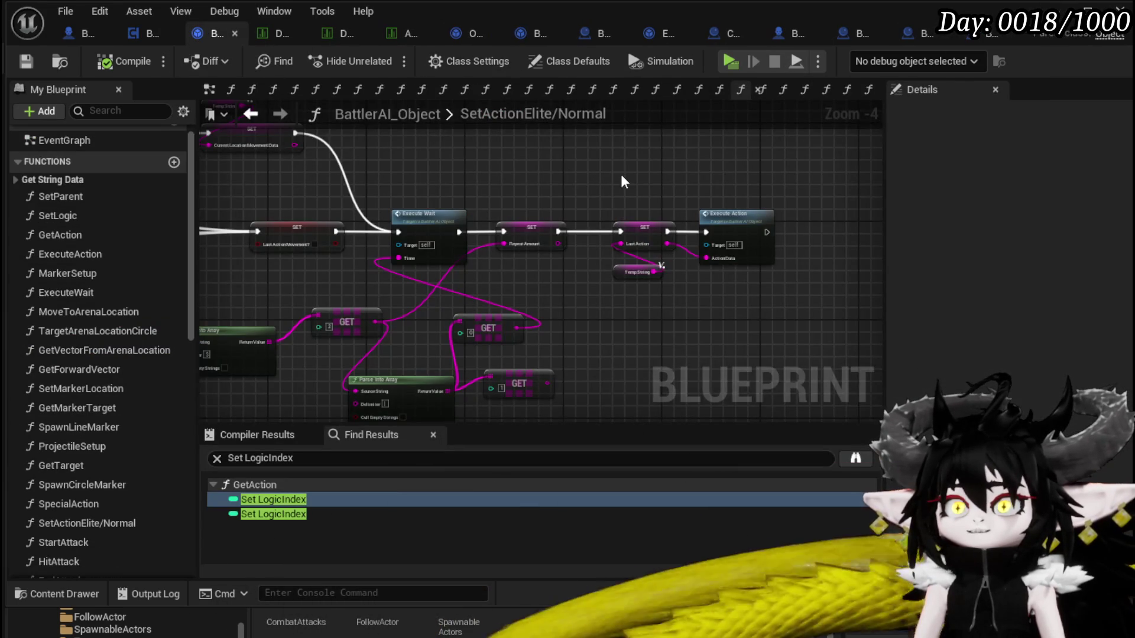
{"action": "left_click", "coordinate": [145, 34]}
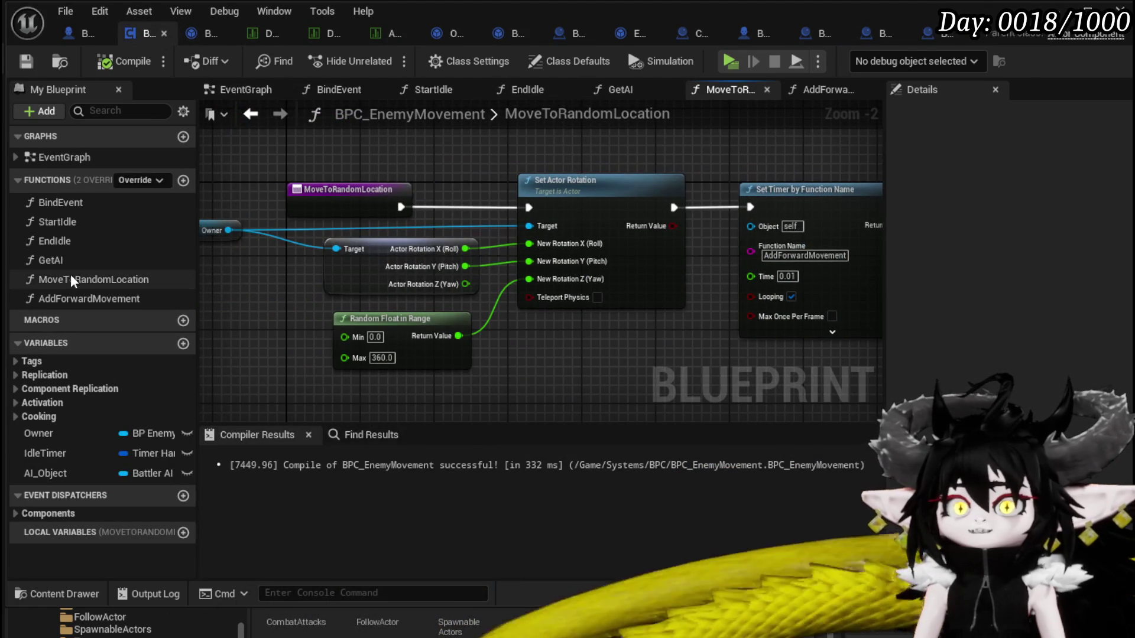
{"action": "left_click", "coordinate": [73, 279]}
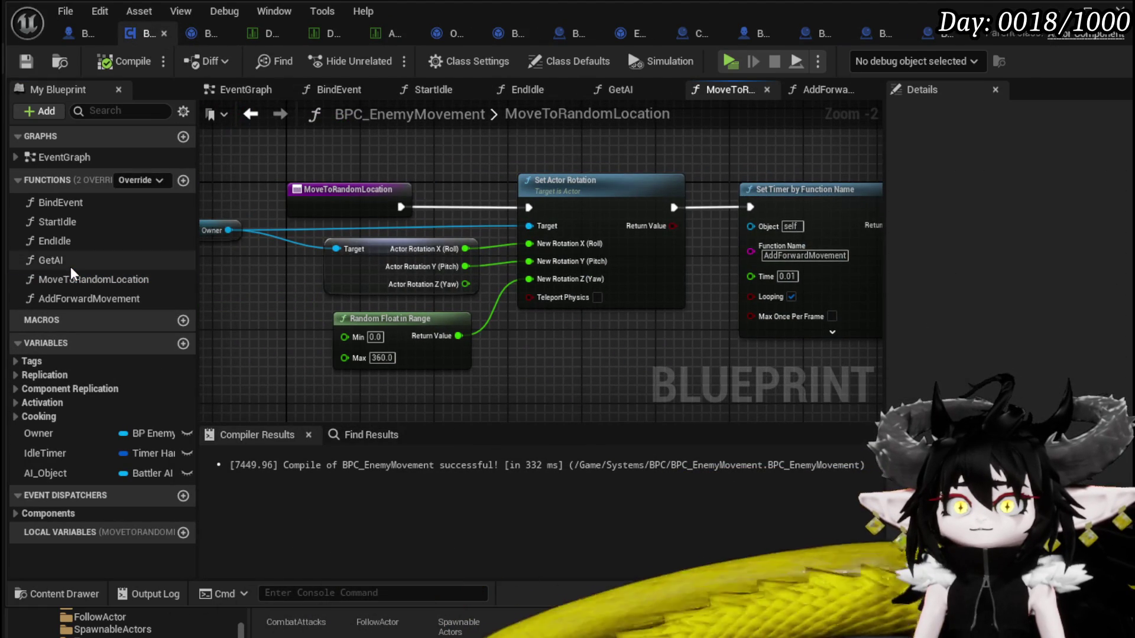
{"action": "double_click", "coordinate": [70, 266]}
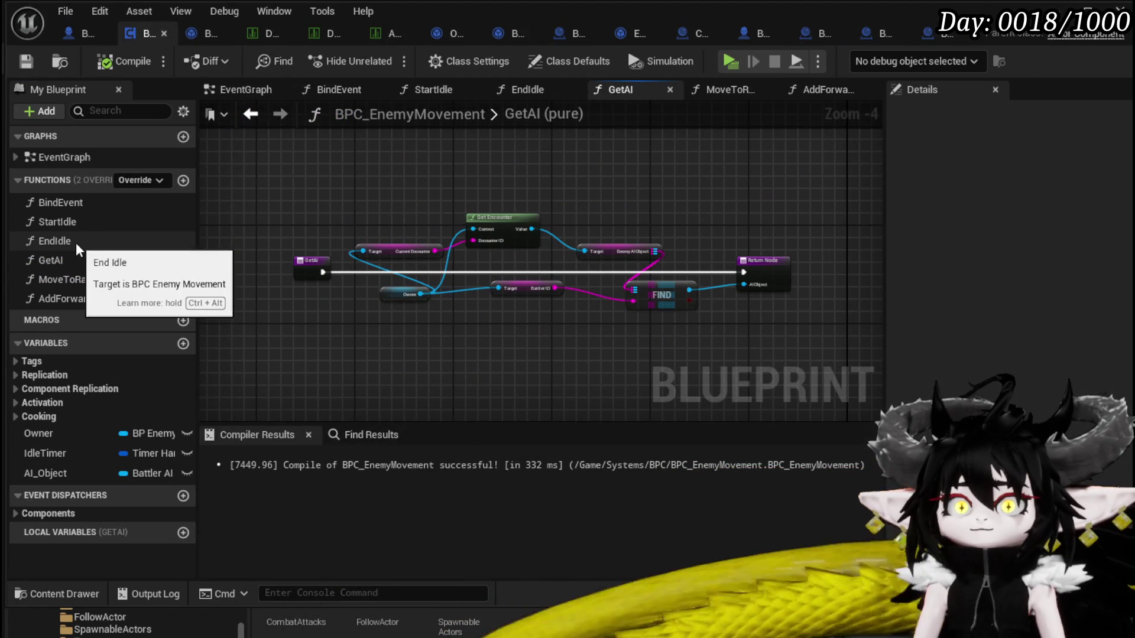
{"action": "double_click", "coordinate": [71, 226]}
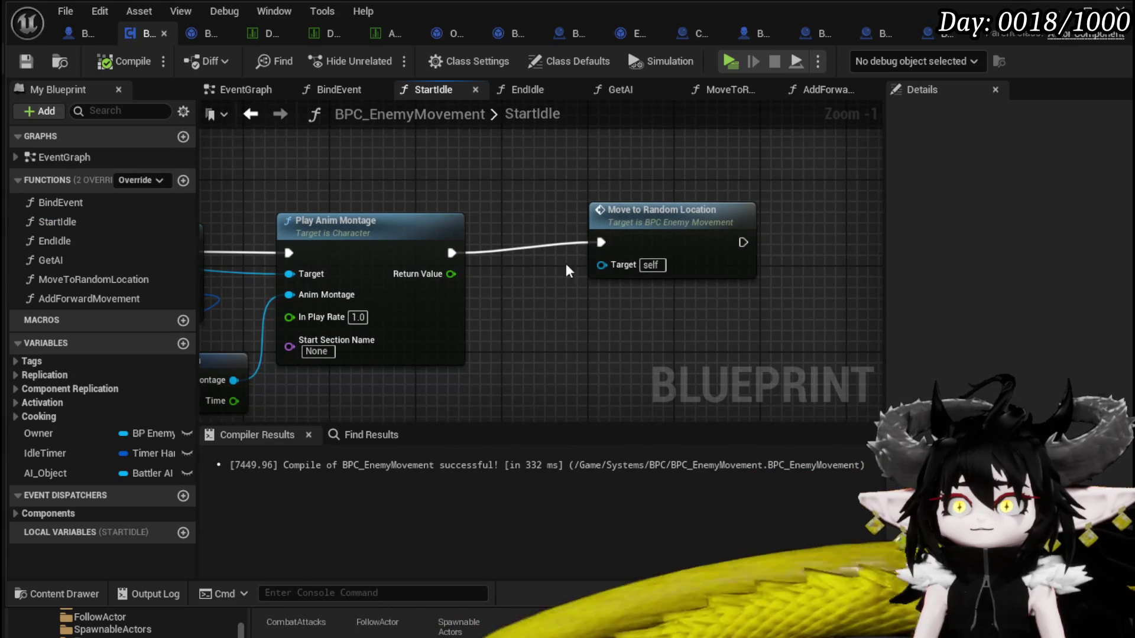
Rearrange the StartIdle graph, moving the Move to Random Location node near Play Anim Montage
{"action": "mouse_move", "coordinate": [644, 221]}
{"action": "left_mouse_down"}
{"action": "mouse_move", "coordinate": [613, 384]}
{"action": "mouse_move", "coordinate": [583, 244]}
{"action": "left_mouse_up"}
{"action": "scroll", "coordinate": [612, 384], "scroll_direction": "down", "scroll_amount": 1}
{"action": "scroll", "coordinate": [584, 244], "scroll_direction": "down", "scroll_amount": 4}
{"action": "scroll", "coordinate": [413, 237], "scroll_direction": "up", "scroll_amount": 4}
{"action": "left_click_drag", "start_coordinate": [375, 235], "coordinate": [252, 217]}
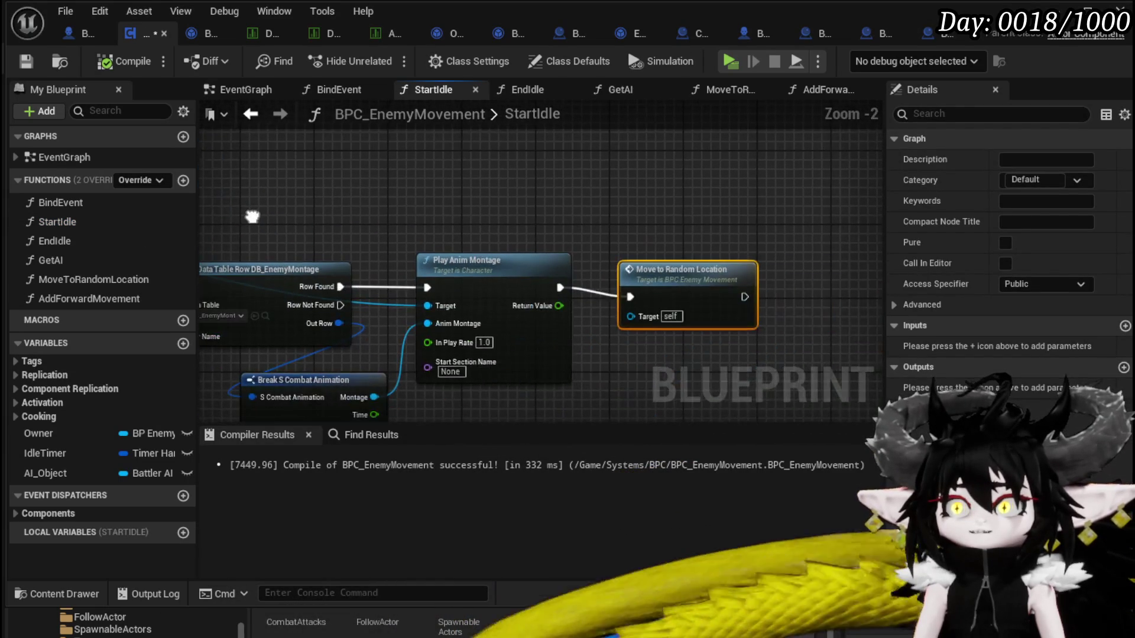
{"action": "left_click_drag", "start_coordinate": [655, 286], "coordinate": [656, 340]}
{"action": "left_click", "coordinate": [569, 286]}
{"action": "left_click_drag", "start_coordinate": [570, 286], "coordinate": [533, 258]}
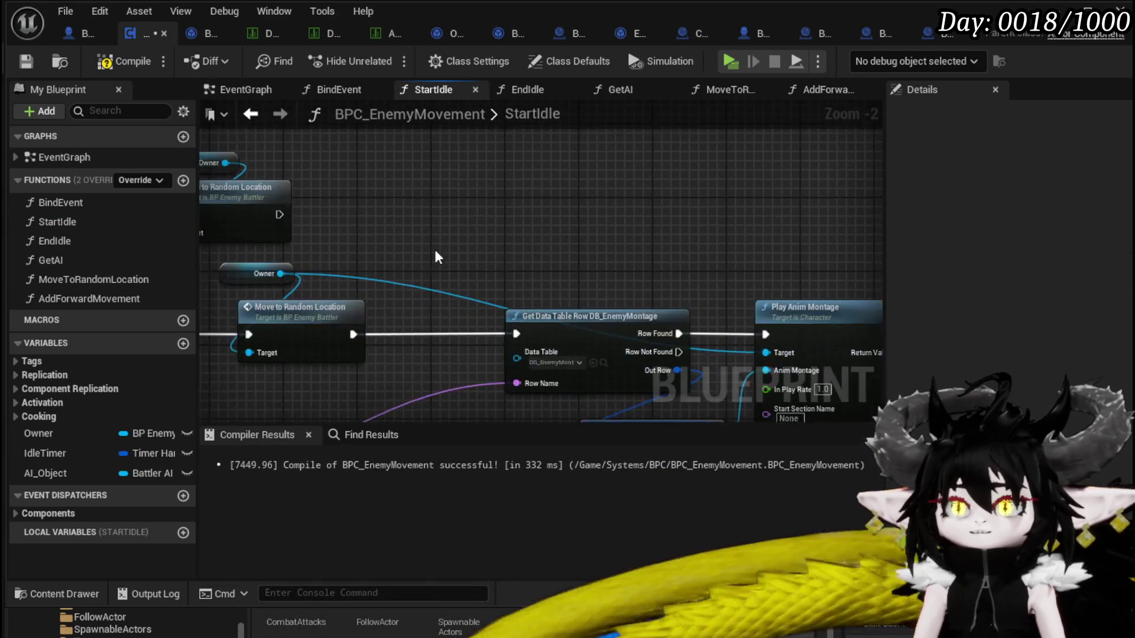
{"action": "scroll", "coordinate": [469, 230], "scroll_direction": "down", "scroll_amount": 1}
Paste the Owner and Move to Random Location nodes and run them after Play Anim Montage
{"action": "key", "text": "ctrl+x"}
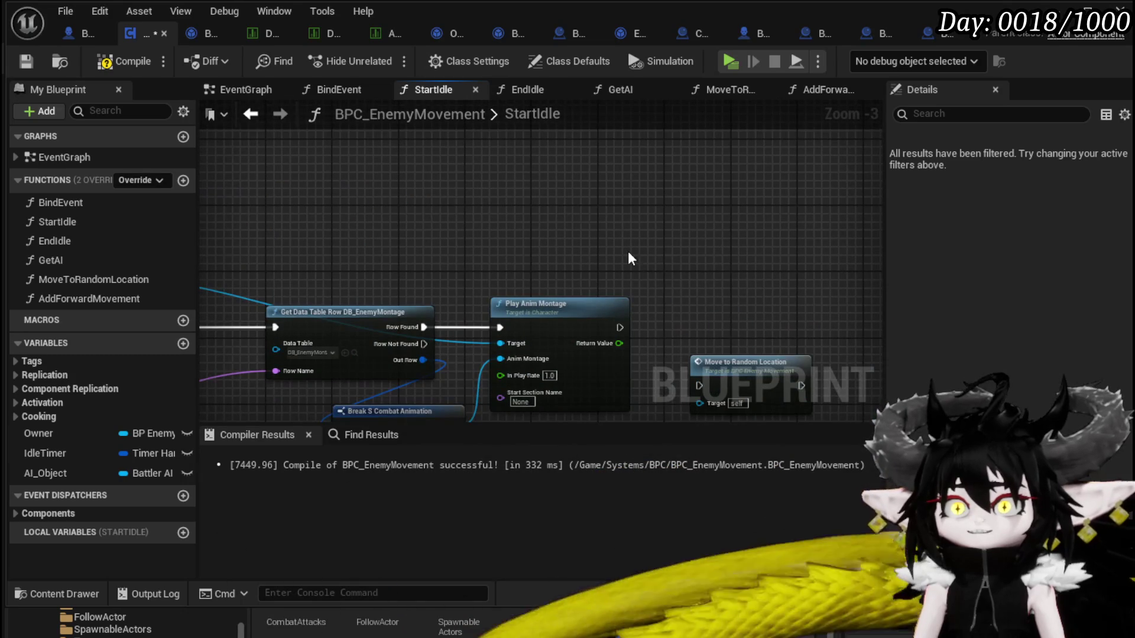
{"action": "key", "text": "ctrl+v"}
{"action": "left_click_drag", "start_coordinate": [639, 315], "coordinate": [648, 311]}
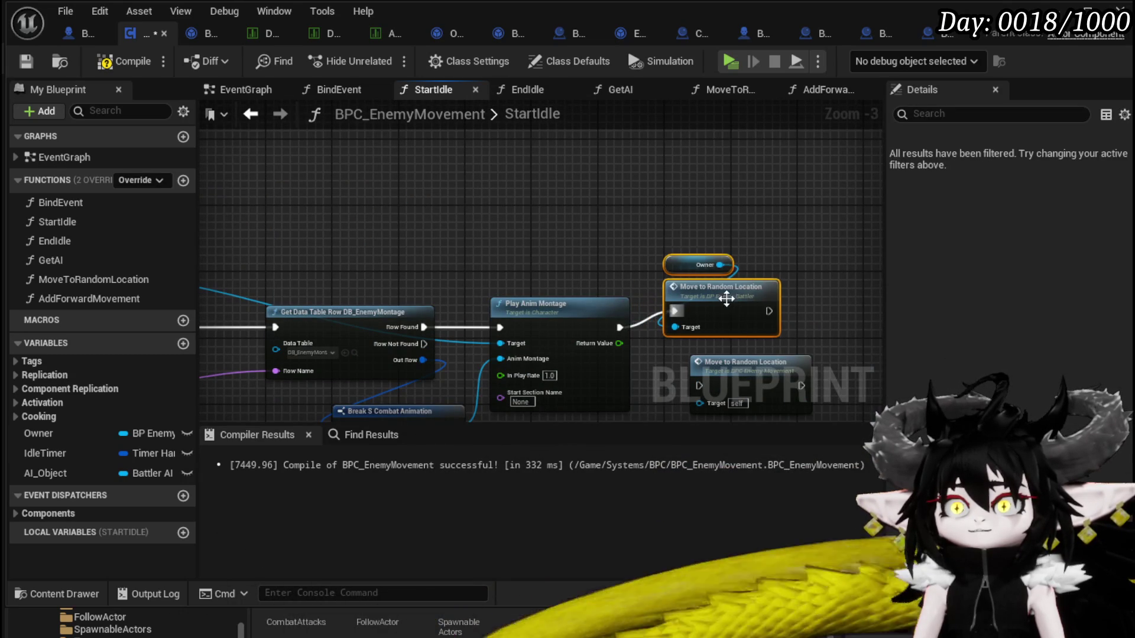
{"action": "left_click_drag", "start_coordinate": [726, 299], "coordinate": [736, 299]}
{"action": "left_click", "coordinate": [419, 193]}
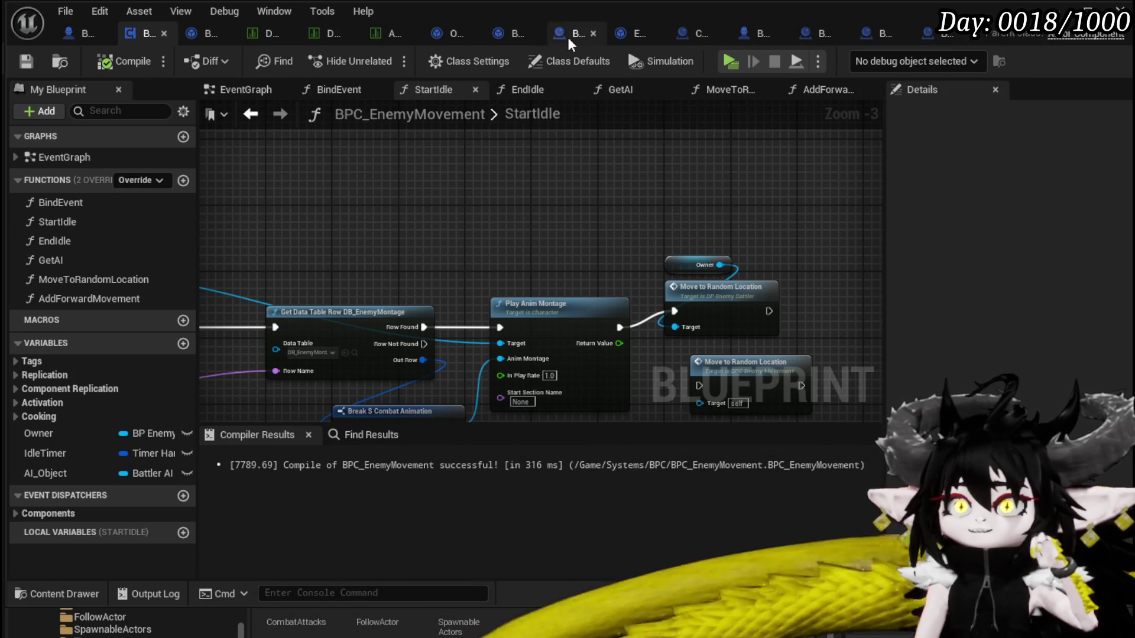
Switch to the BP_BaseMarker Blueprint and open its EventGraph
{"action": "left_click", "coordinate": [490, 33]}
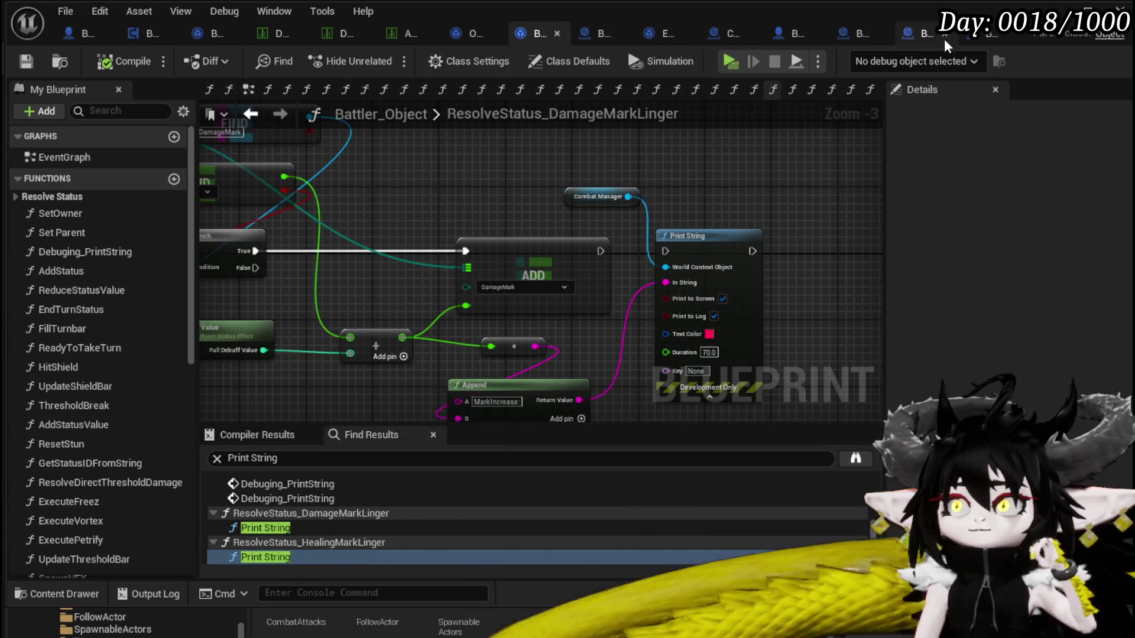
{"action": "left_click", "coordinate": [850, 38]}
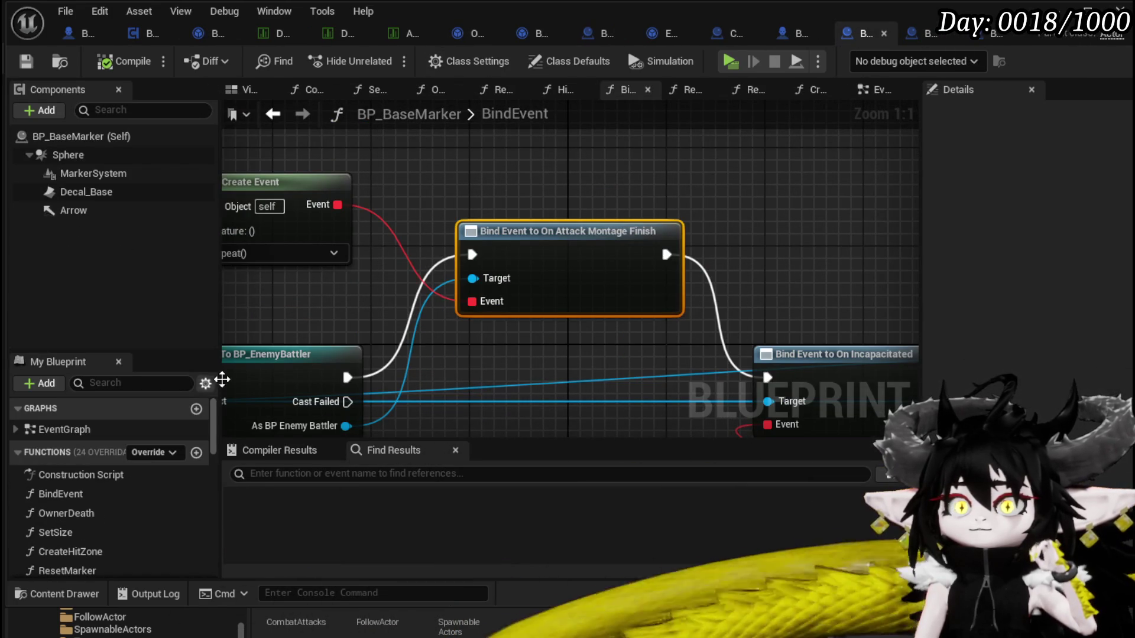
{"action": "scroll", "coordinate": [118, 503], "scroll_direction": "down", "scroll_amount": 2}
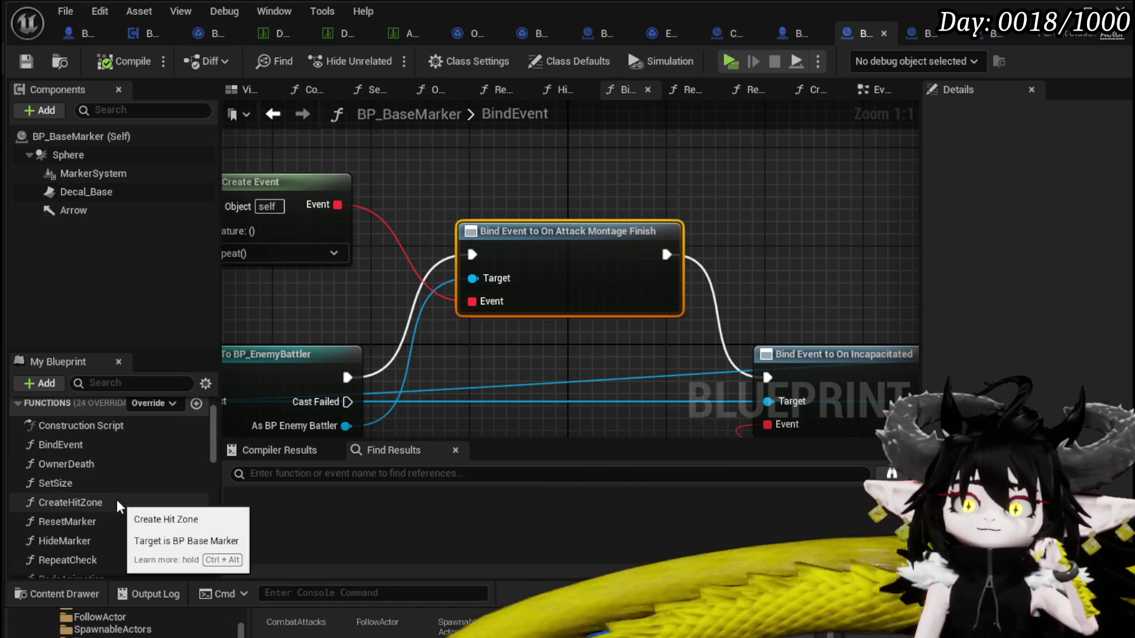
{"action": "scroll", "coordinate": [115, 499], "scroll_direction": "down", "scroll_amount": 1}
{"action": "scroll", "coordinate": [116, 497], "scroll_direction": "up", "scroll_amount": 2}
{"action": "scroll", "coordinate": [117, 500], "scroll_direction": "down", "scroll_amount": 3}
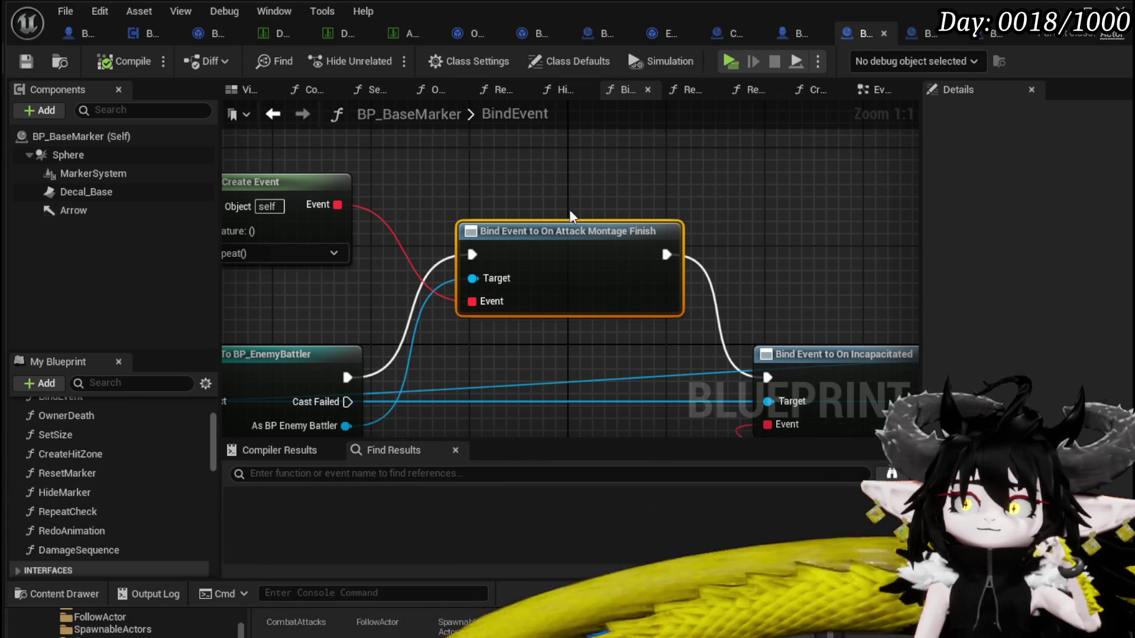
{"action": "left_click", "coordinate": [862, 89]}
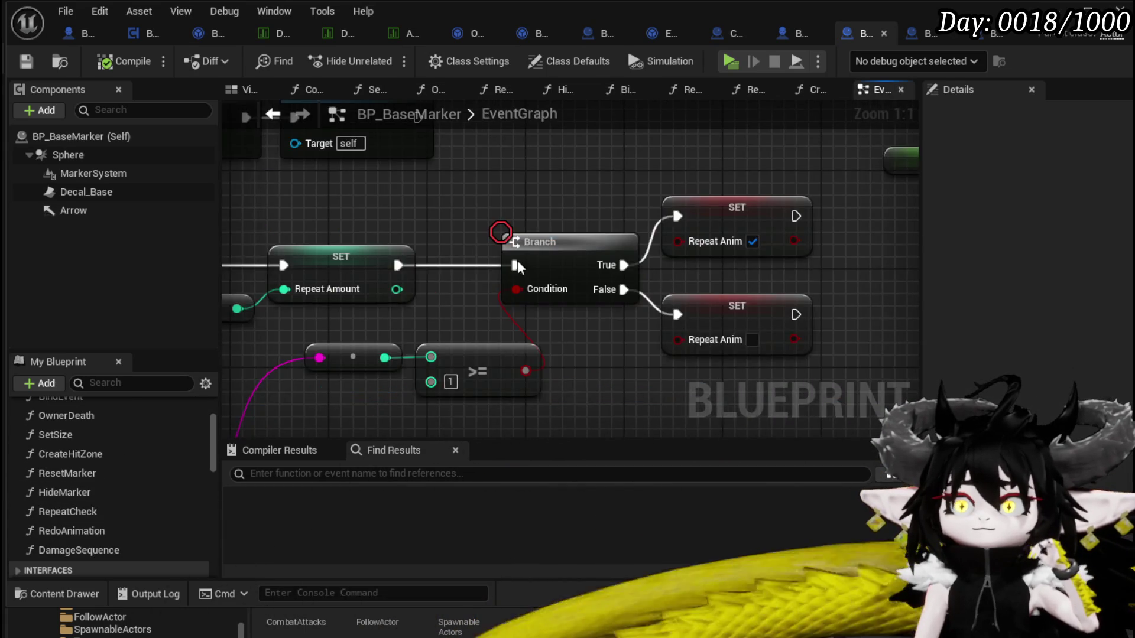
{"action": "scroll", "coordinate": [653, 271], "scroll_direction": "down", "scroll_amount": 5}
{"action": "scroll", "coordinate": [463, 225], "scroll_direction": "up", "scroll_amount": 5}
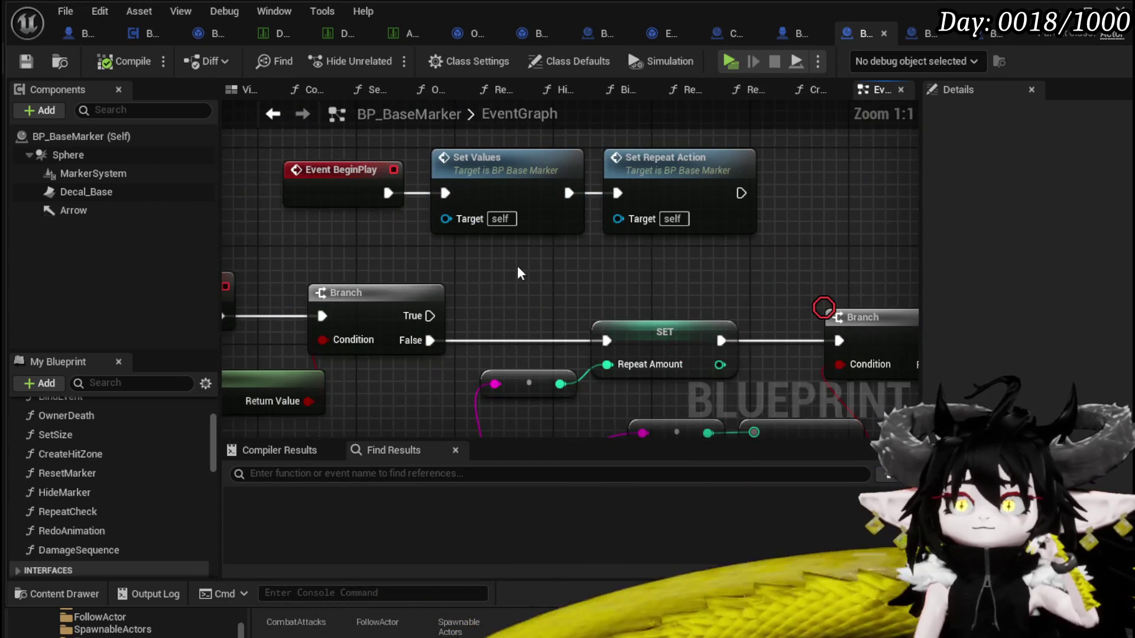
Inspect the SetValues and Set World Scale 3D nodes in the EventGraph
{"action": "left_click", "coordinate": [539, 292]}
{"action": "mouse_move", "coordinate": [524, 262]}
{"action": "left_mouse_down"}
{"action": "mouse_move", "coordinate": [414, 213]}
{"action": "mouse_move", "coordinate": [401, 177]}
{"action": "mouse_move", "coordinate": [356, 185]}
{"action": "mouse_move", "coordinate": [413, 36]}
{"action": "left_mouse_up"}
{"action": "scroll", "coordinate": [356, 185], "scroll_direction": "down", "scroll_amount": 2}
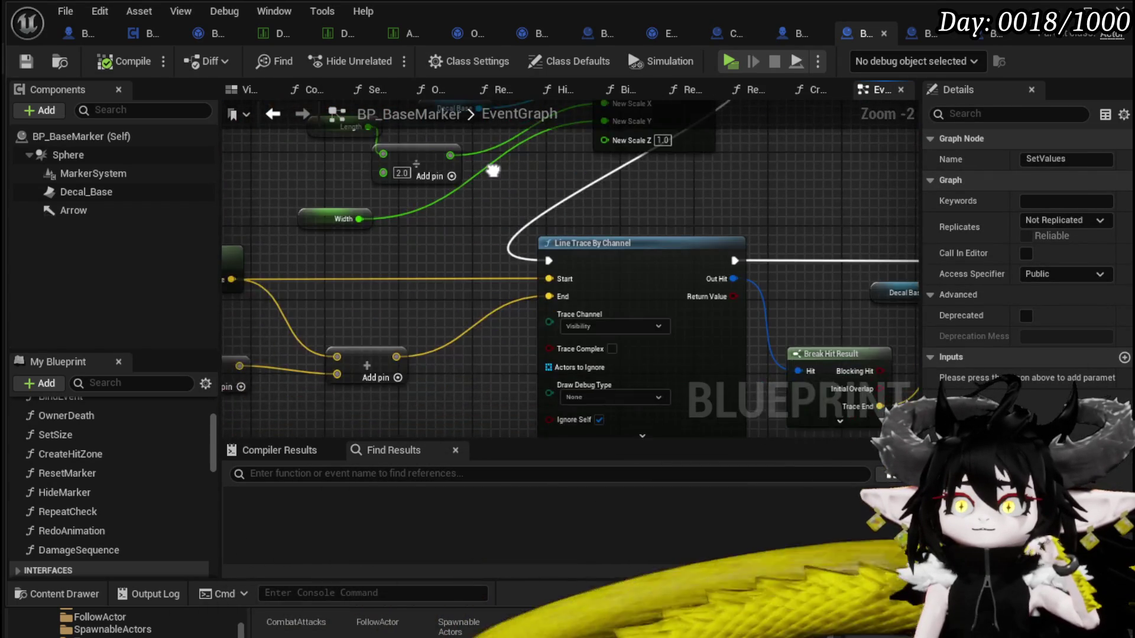
{"action": "scroll", "coordinate": [712, 211], "scroll_direction": "down", "scroll_amount": 2}
{"action": "scroll", "coordinate": [713, 211], "scroll_direction": "up", "scroll_amount": 2}
{"action": "left_click_drag", "start_coordinate": [712, 211], "coordinate": [484, 195]}
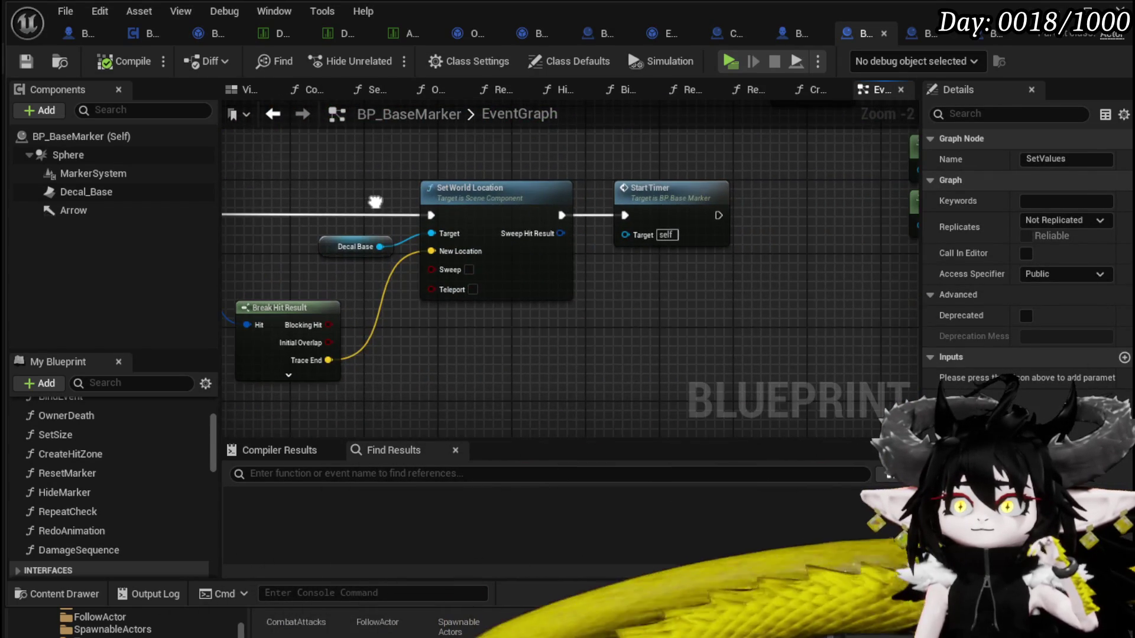
{"action": "scroll", "coordinate": [789, 201], "scroll_direction": "down", "scroll_amount": 3}
{"action": "scroll", "coordinate": [413, 290], "scroll_direction": "up", "scroll_amount": 2}
{"action": "scroll", "coordinate": [661, 306], "scroll_direction": "down", "scroll_amount": 1}
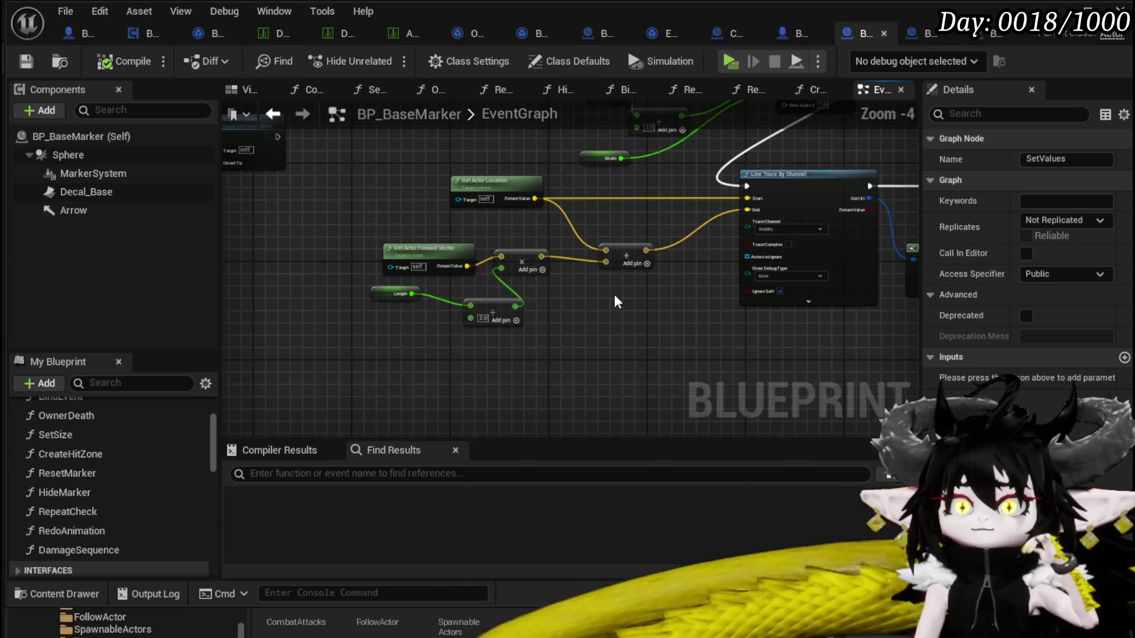
{"action": "scroll", "coordinate": [625, 295], "scroll_direction": "up", "scroll_amount": 2}
Move Get Actor Forward Vector aside and view the Set Actor Location and Start Timer nodes
{"action": "left_click", "coordinate": [444, 263]}
{"action": "left_click_drag", "start_coordinate": [444, 263], "coordinate": [411, 250]}
{"action": "scroll", "coordinate": [584, 264], "scroll_direction": "down", "scroll_amount": 2}
{"action": "left_click_drag", "start_coordinate": [584, 264], "coordinate": [749, 308]}
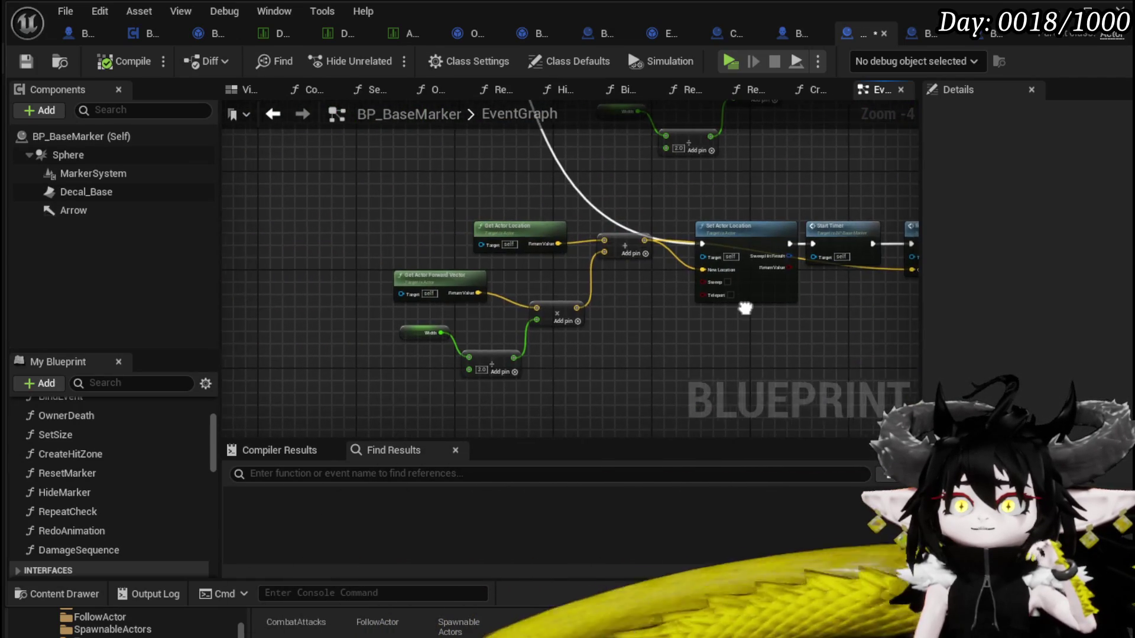
{"action": "scroll", "coordinate": [749, 308], "scroll_direction": "down", "scroll_amount": 3}
{"action": "scroll", "coordinate": [420, 289], "scroll_direction": "up", "scroll_amount": 3}
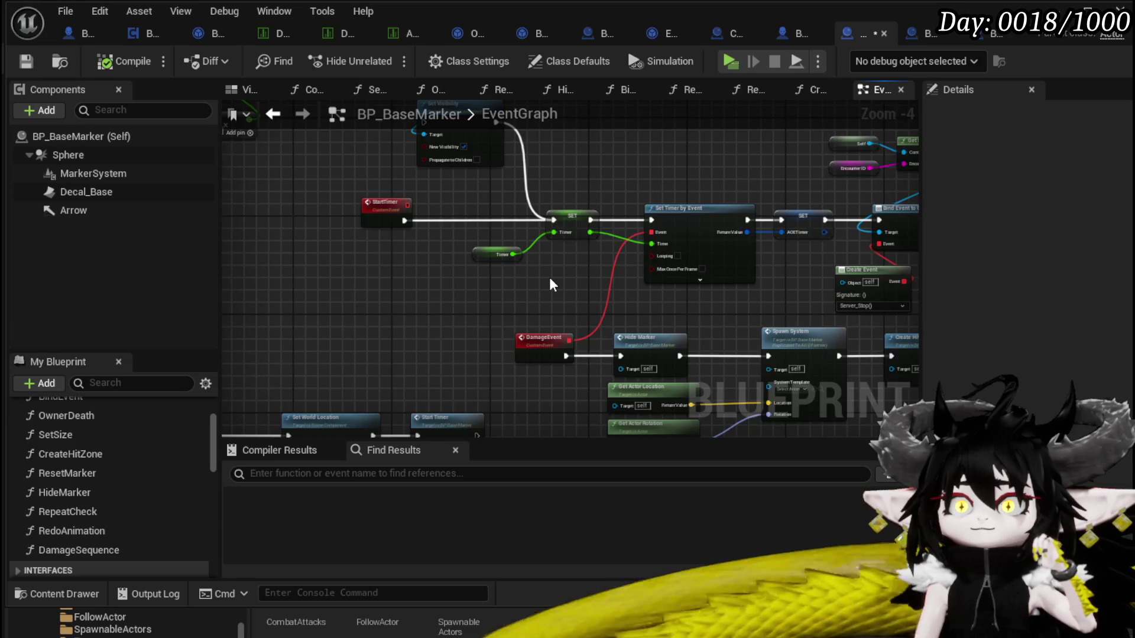
{"action": "scroll", "coordinate": [549, 285], "scroll_direction": "down", "scroll_amount": 3}
{"action": "scroll", "coordinate": [584, 350], "scroll_direction": "up", "scroll_amount": 4}
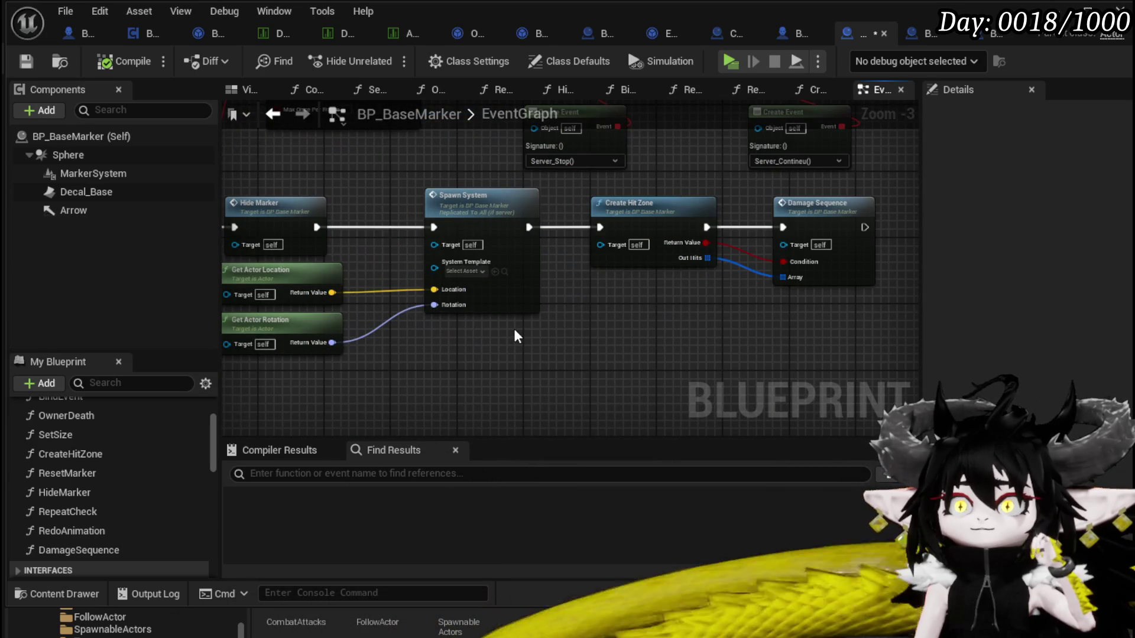
Jump to the SpawnSystem custom event and select its Vector3 Niagara and ADD nodes
{"action": "double_click", "coordinate": [476, 196]}
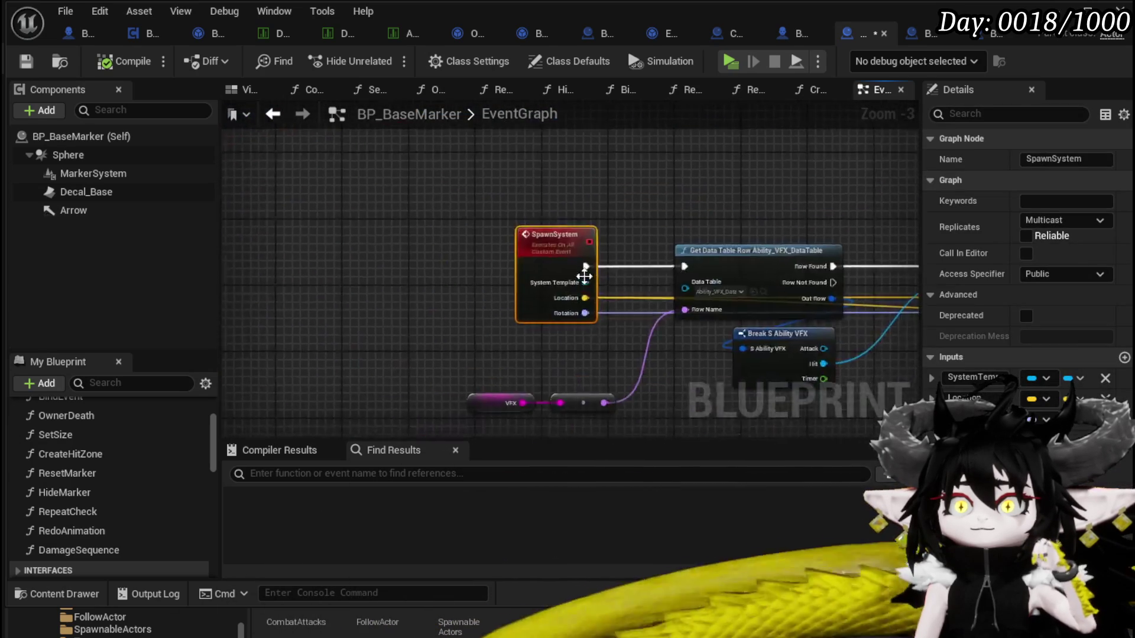
{"action": "mouse_move", "coordinate": [594, 223]}
{"action": "left_mouse_down"}
{"action": "mouse_move", "coordinate": [653, 256]}
{"action": "mouse_move", "coordinate": [743, 261]}
{"action": "mouse_move", "coordinate": [728, 274]}
{"action": "left_mouse_up"}
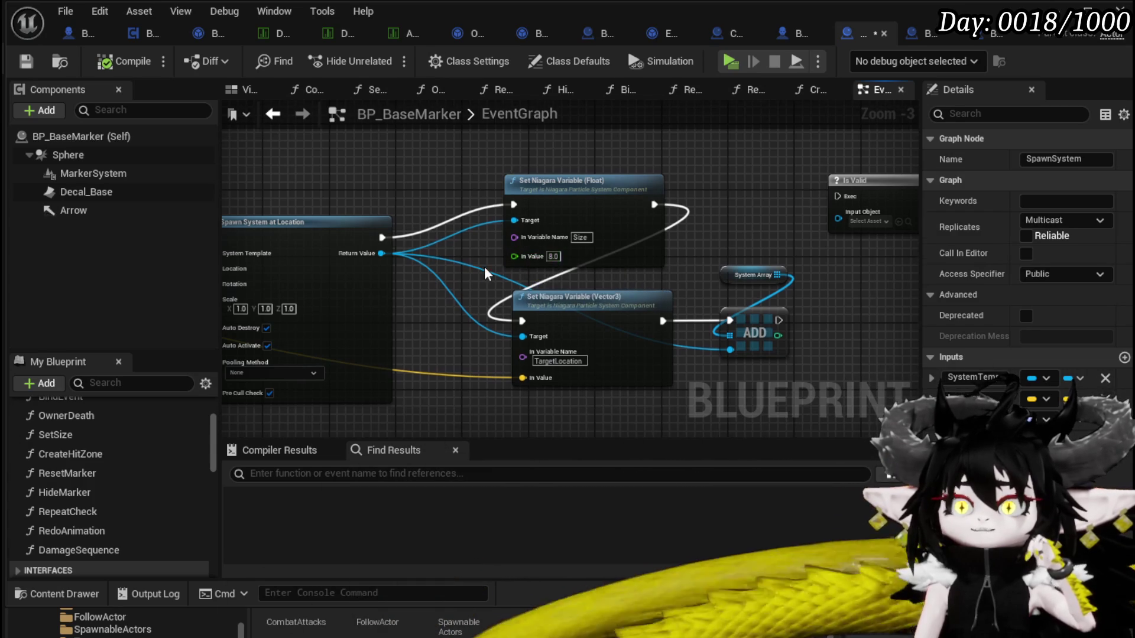
{"action": "left_click_drag", "start_coordinate": [638, 295], "coordinate": [537, 273]}
{"action": "mouse_move", "coordinate": [602, 377]}
{"action": "left_mouse_down"}
{"action": "mouse_move", "coordinate": [690, 285]}
{"action": "mouse_move", "coordinate": [700, 299]}
{"action": "mouse_move", "coordinate": [869, 301]}
{"action": "left_mouse_up"}
Shift the Vector3 and ADD nodes right and add a Width getter node to the graph
{"action": "left_click", "coordinate": [650, 253], "text": "ctrl"}
{"action": "scroll", "coordinate": [137, 423], "scroll_direction": "down", "scroll_amount": 10}
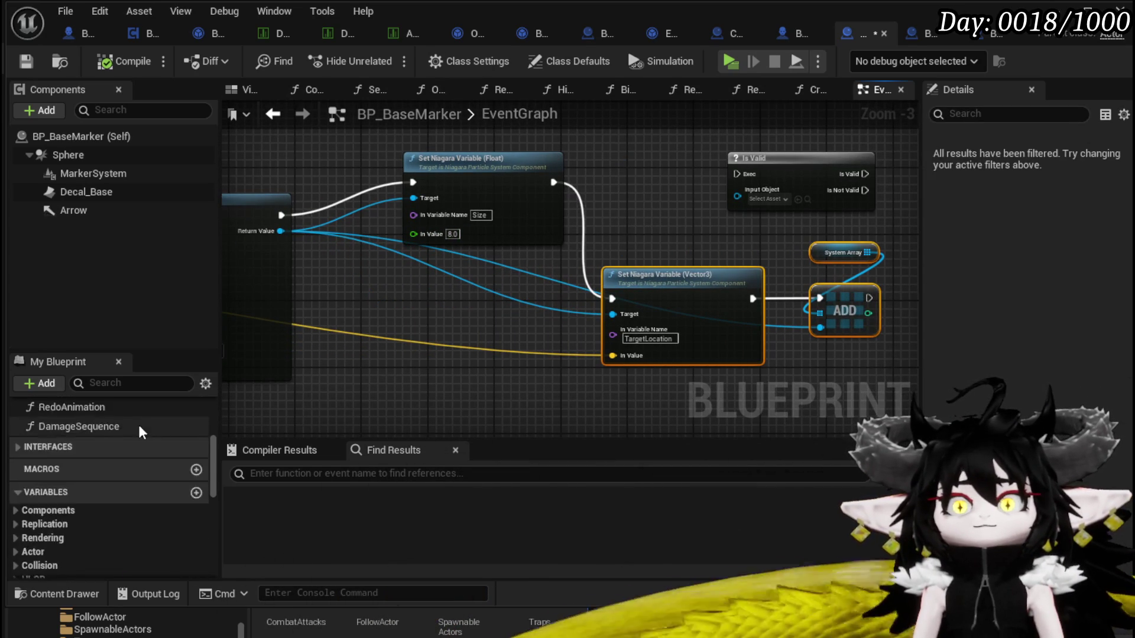
{"action": "scroll", "coordinate": [147, 430], "scroll_direction": "down", "scroll_amount": 3}
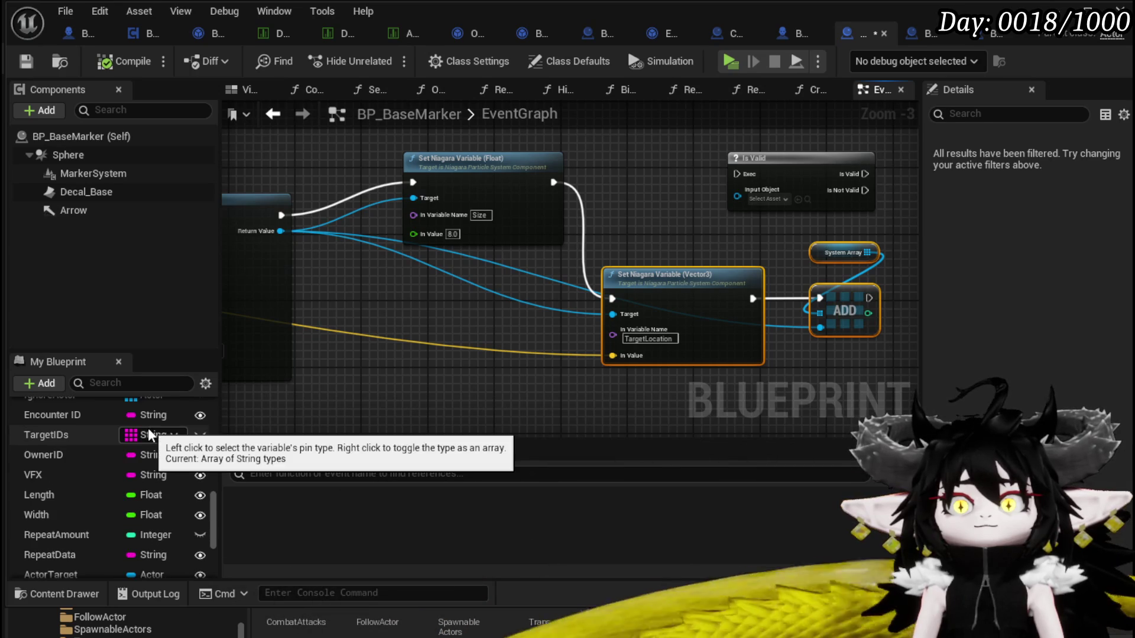
{"action": "left_click_drag", "start_coordinate": [46, 510], "coordinate": [427, 300]}
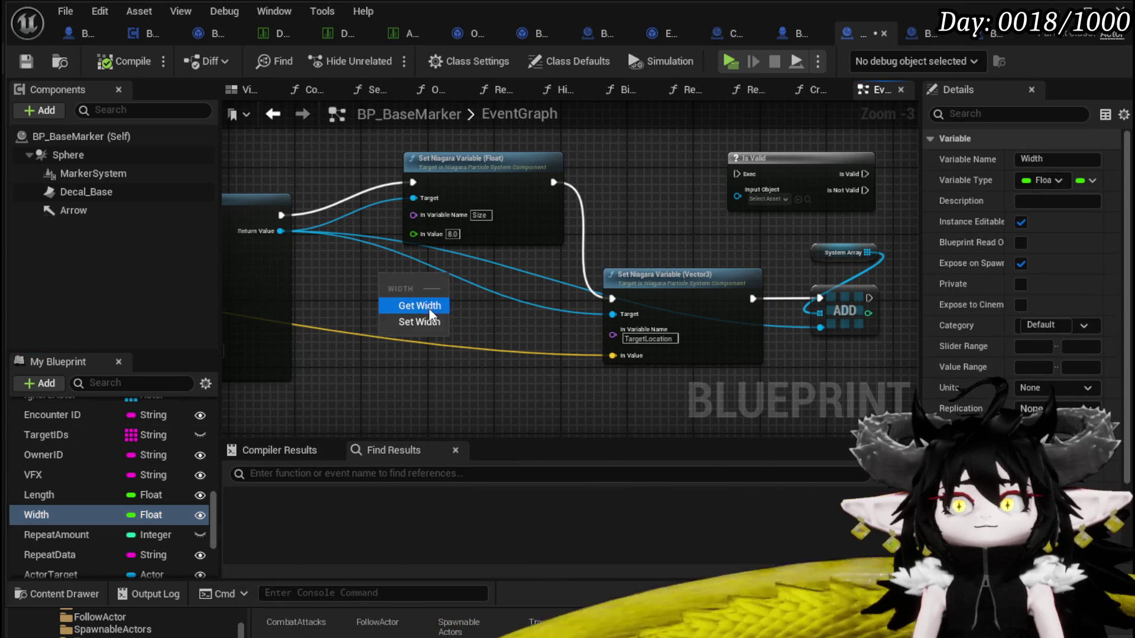
{"action": "left_click", "coordinate": [428, 306]}
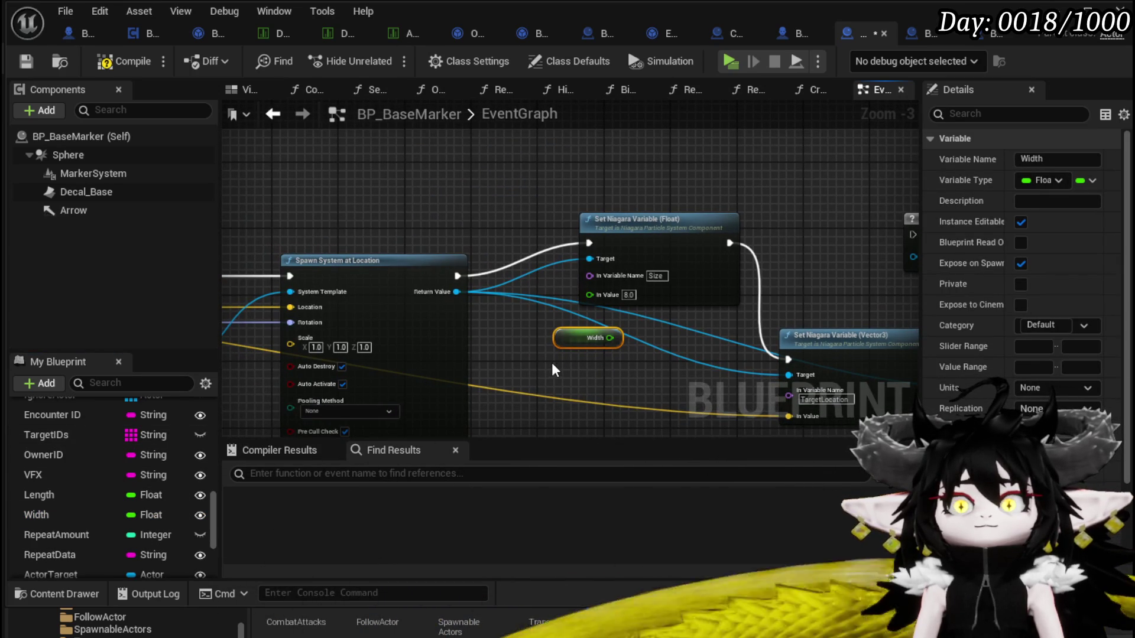
{"action": "mouse_move", "coordinate": [573, 342]}
{"action": "left_mouse_down"}
{"action": "mouse_move", "coordinate": [283, 126]}
{"action": "mouse_move", "coordinate": [487, 289]}
{"action": "left_mouse_up"}
{"action": "scroll", "coordinate": [532, 307], "scroll_direction": "down", "scroll_amount": 2}
{"action": "scroll", "coordinate": [561, 319], "scroll_direction": "up", "scroll_amount": 3}
{"action": "scroll", "coordinate": [520, 283], "scroll_direction": "down", "scroll_amount": 6}
{"action": "scroll", "coordinate": [482, 228], "scroll_direction": "up", "scroll_amount": 4}
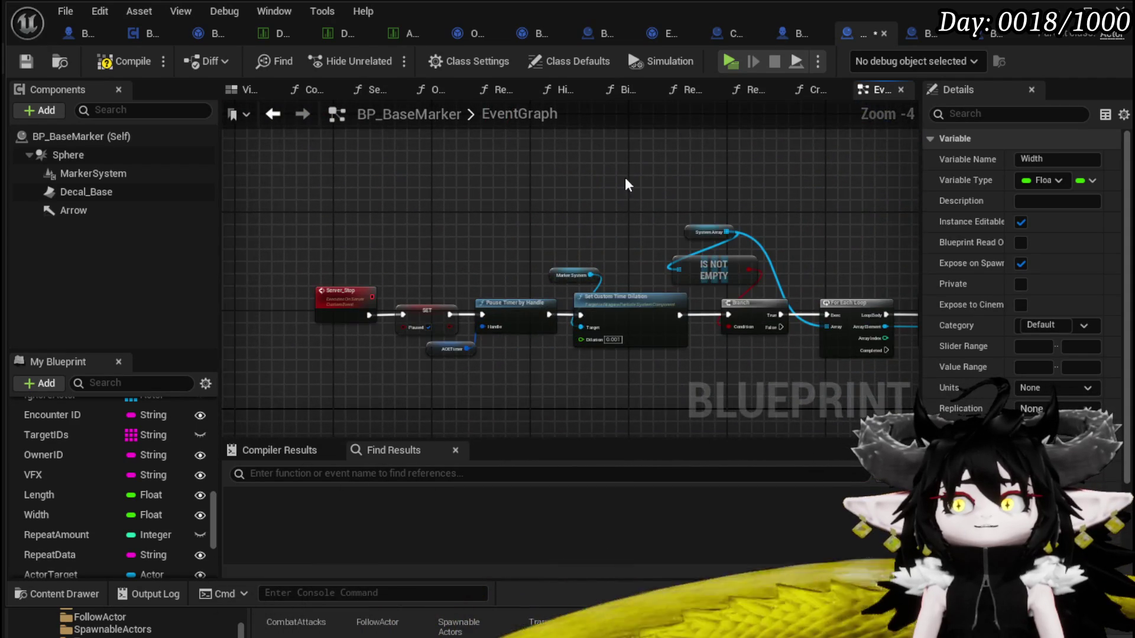
{"action": "scroll", "coordinate": [599, 193], "scroll_direction": "down", "scroll_amount": 4}
{"action": "scroll", "coordinate": [551, 198], "scroll_direction": "up", "scroll_amount": 4}
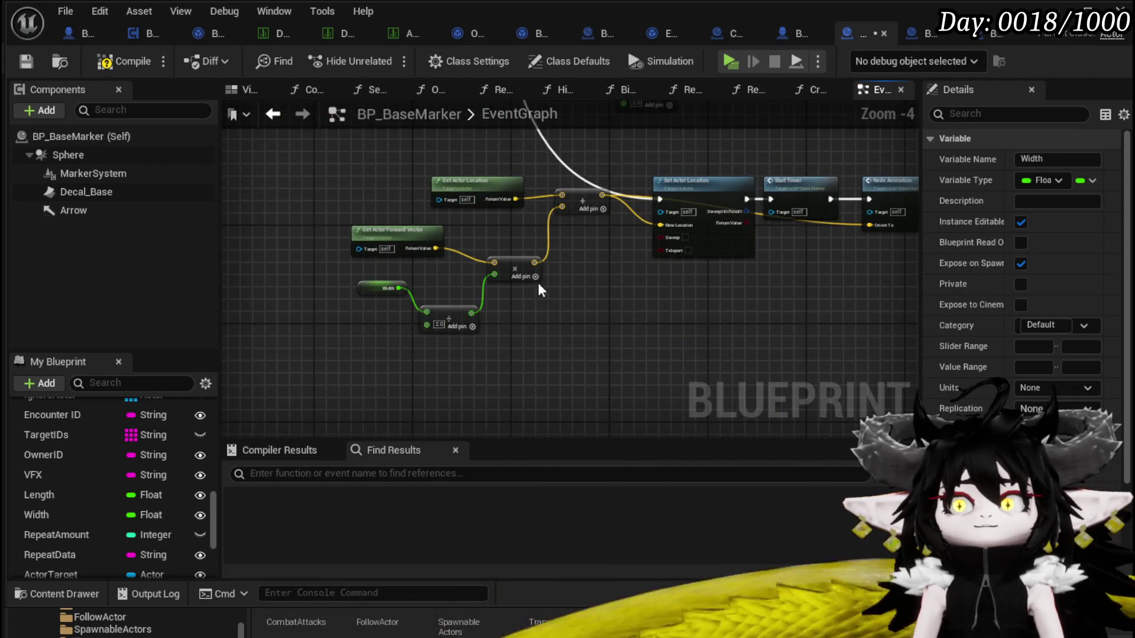
{"action": "scroll", "coordinate": [537, 285], "scroll_direction": "up", "scroll_amount": 1}
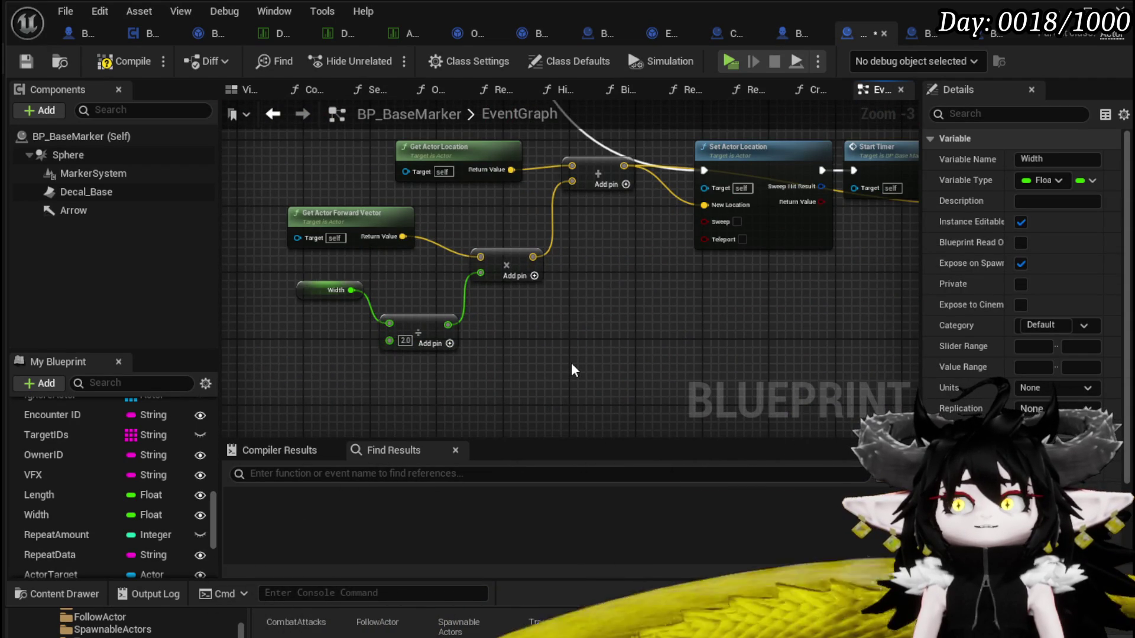
{"action": "scroll", "coordinate": [572, 361], "scroll_direction": "down", "scroll_amount": 3}
{"action": "scroll", "coordinate": [511, 224], "scroll_direction": "up", "scroll_amount": 2}
{"action": "scroll", "coordinate": [406, 204], "scroll_direction": "up", "scroll_amount": 3}
Divide Width by 100 with a new Divide node
{"action": "left_click_drag", "start_coordinate": [454, 252], "coordinate": [542, 293]}
{"action": "type", "text": "/"}
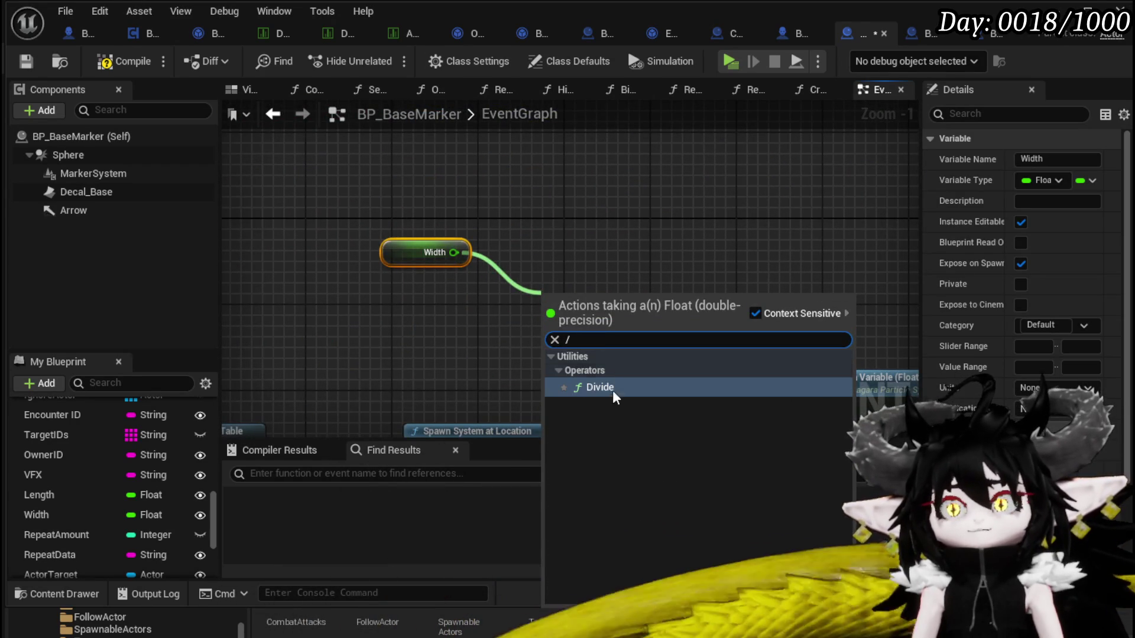
{"action": "left_click", "coordinate": [614, 387]}
{"action": "type", "text": "100"}
{"action": "key", "text": "Return"}
Wire the Divide result into the Niagara Size value and return to the level
{"action": "left_click_drag", "start_coordinate": [785, 322], "coordinate": [539, 241]}
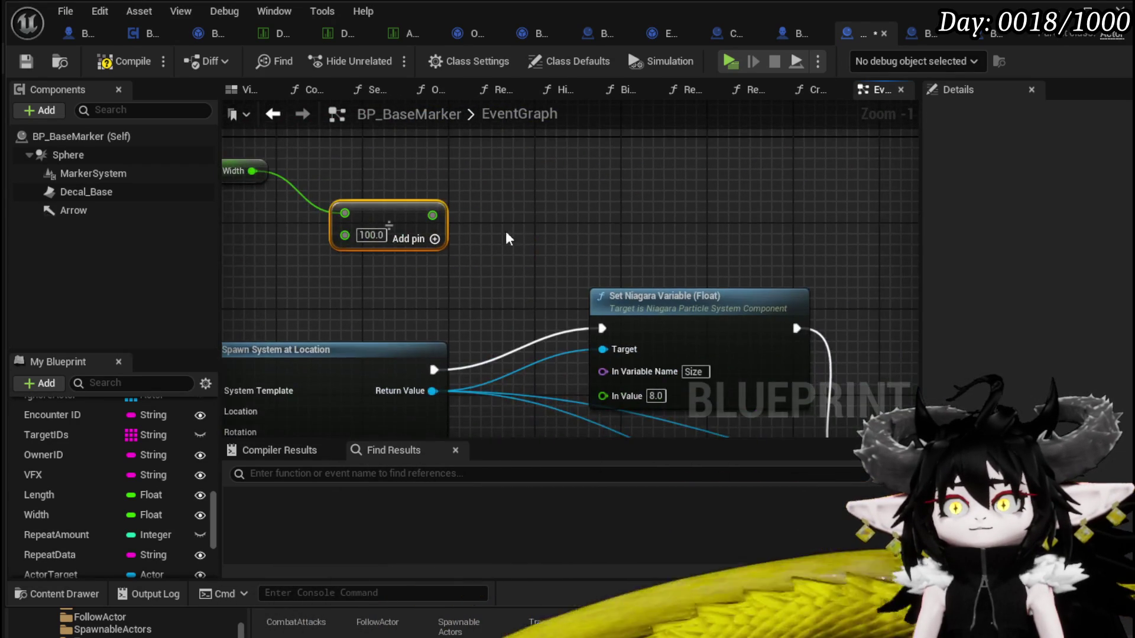
{"action": "mouse_move", "coordinate": [432, 215]}
{"action": "left_mouse_down"}
{"action": "mouse_move", "coordinate": [615, 394]}
{"action": "mouse_move", "coordinate": [653, 399]}
{"action": "mouse_move", "coordinate": [610, 185]}
{"action": "mouse_move", "coordinate": [602, 390]}
{"action": "mouse_move", "coordinate": [585, 296]}
{"action": "mouse_move", "coordinate": [598, 374]}
{"action": "left_mouse_up"}
{"action": "left_click_drag", "start_coordinate": [593, 222], "coordinate": [602, 394]}
{"action": "left_click", "coordinate": [378, 195]}
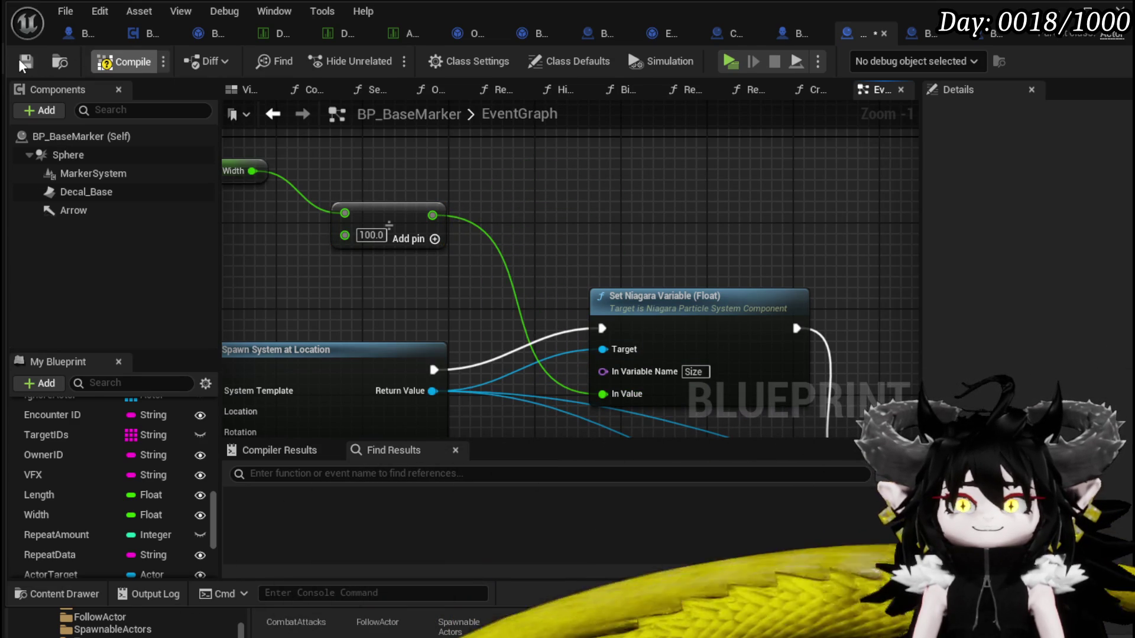
{"action": "left_click", "coordinate": [996, 35]}
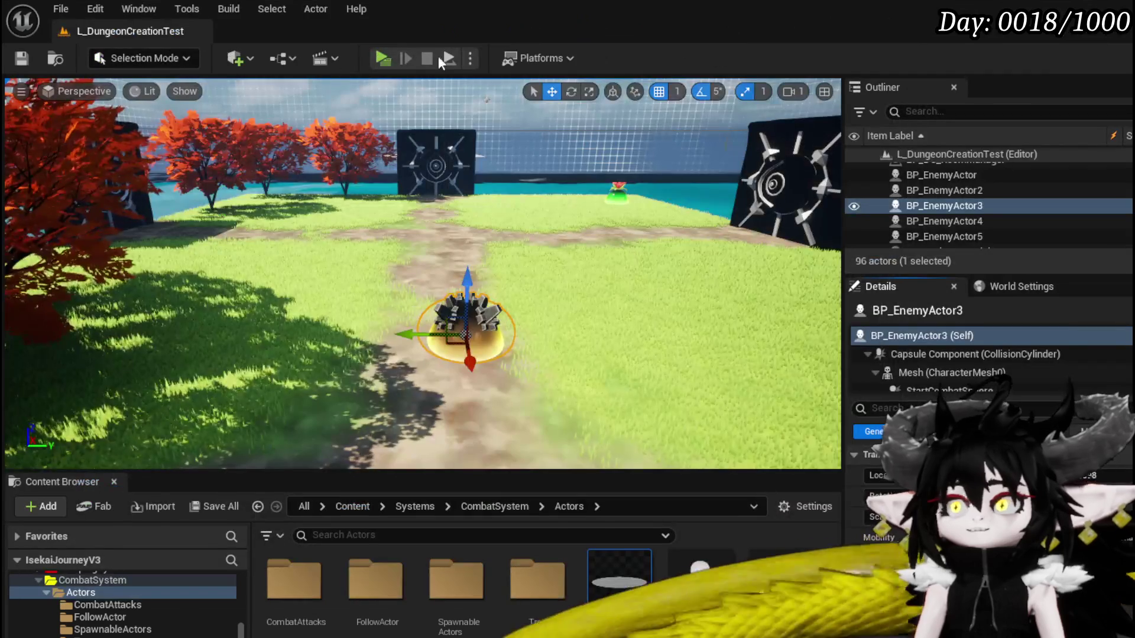
Play-test the level and start the battle against the Earth and Wind slimes
{"action": "key", "text": "w"}
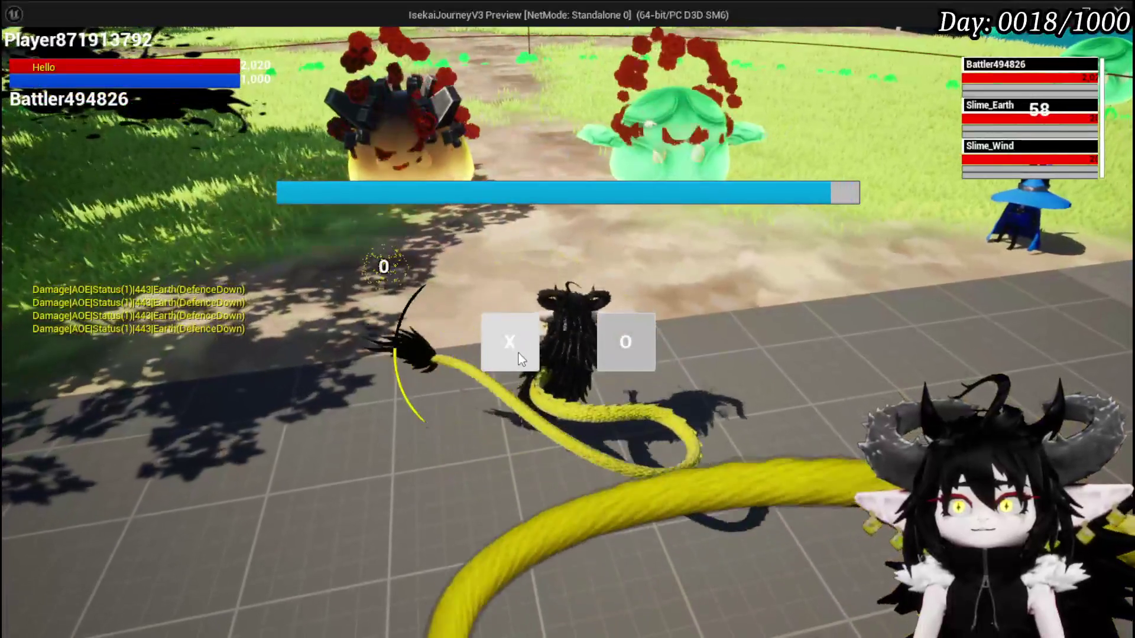
{"action": "left_click", "coordinate": [520, 357]}
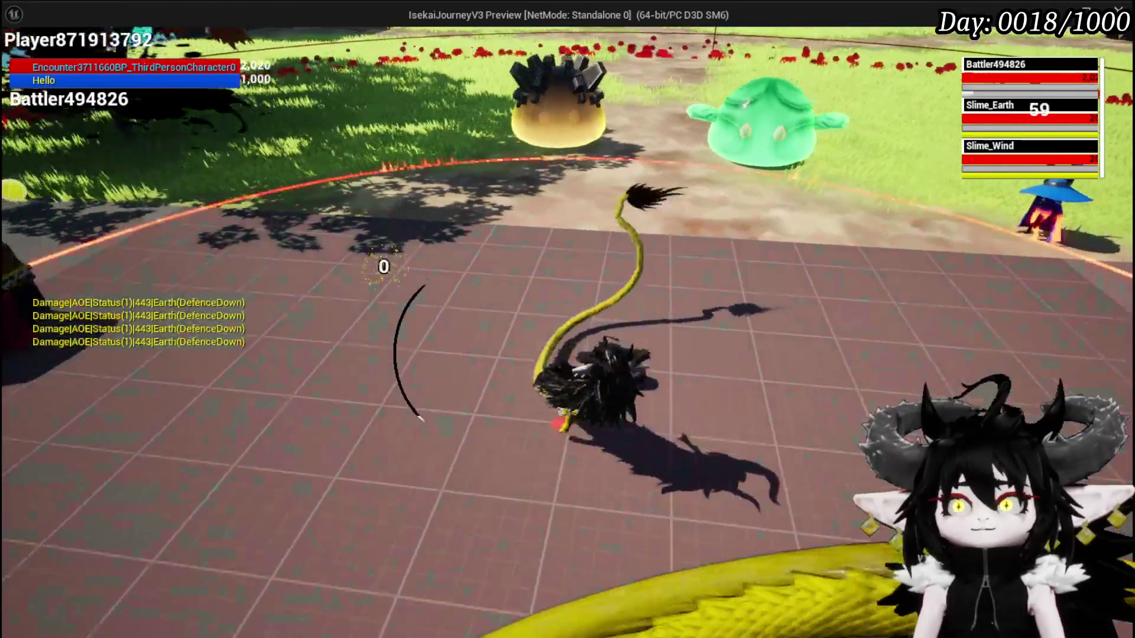